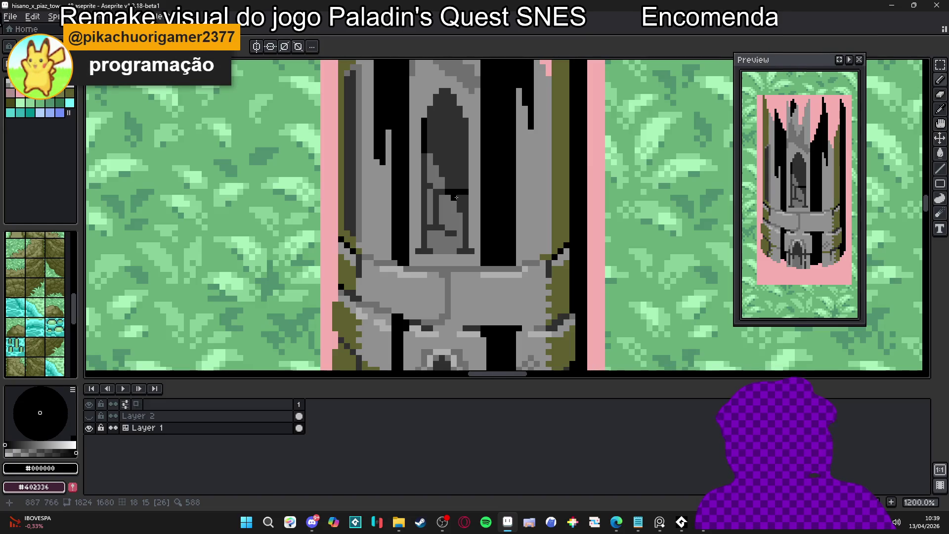
- Undo the stray pencil stroke and outline the window's pointed arch in black
scroll(456, 197, down, 2)
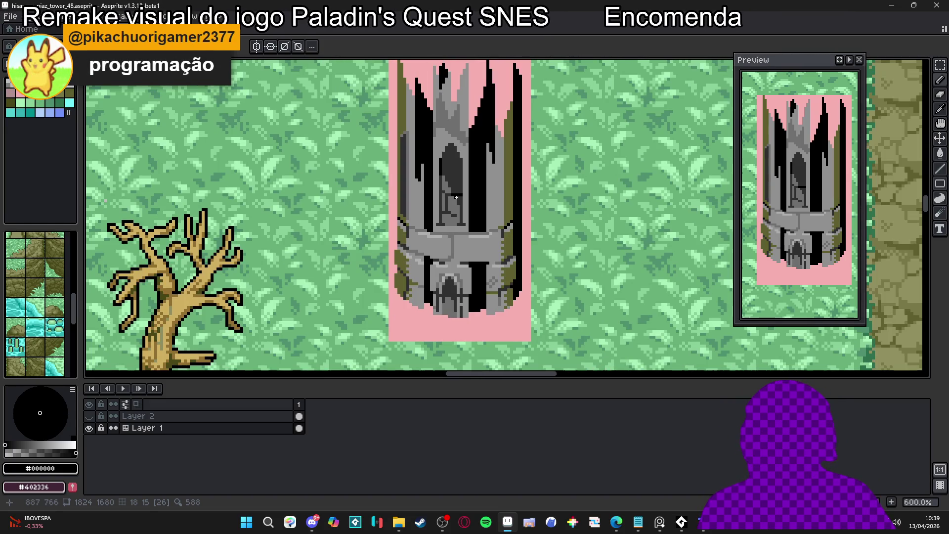
key(ctrl+z)
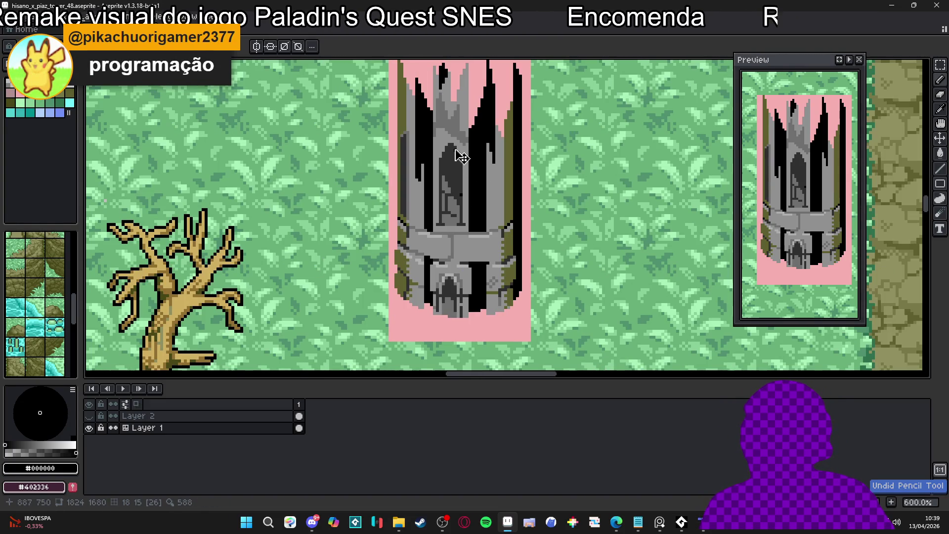
scroll(455, 149, up, 4)
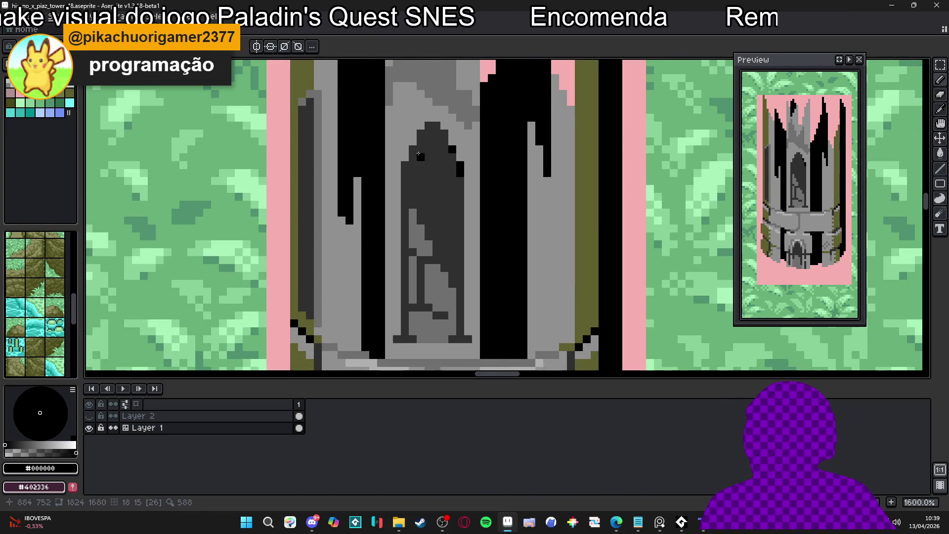
click(404, 165)
click(404, 173)
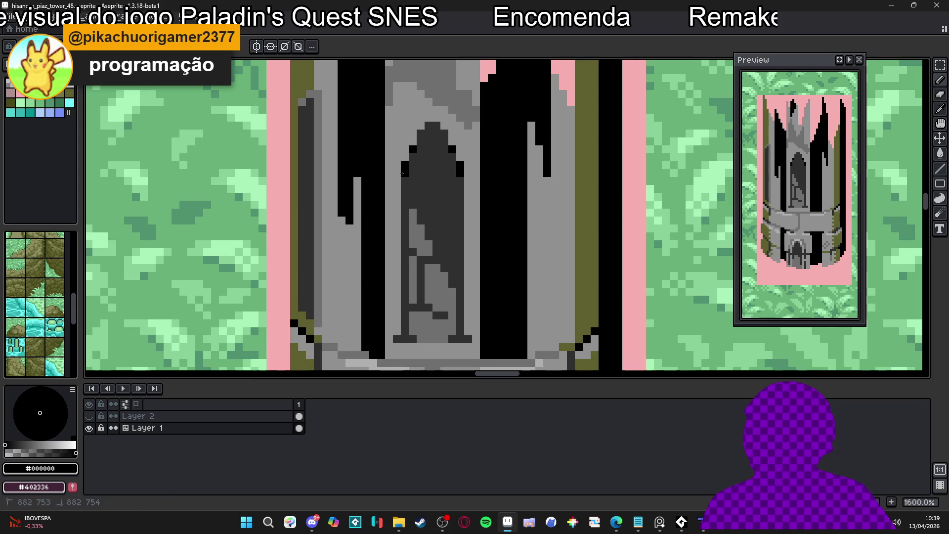
drag(429, 126, 440, 126)
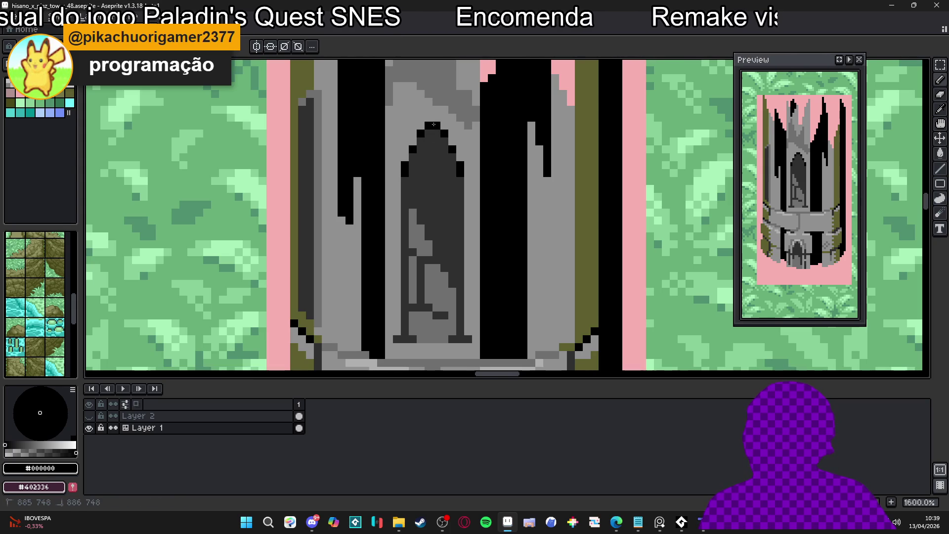
scroll(445, 151, down, 1)
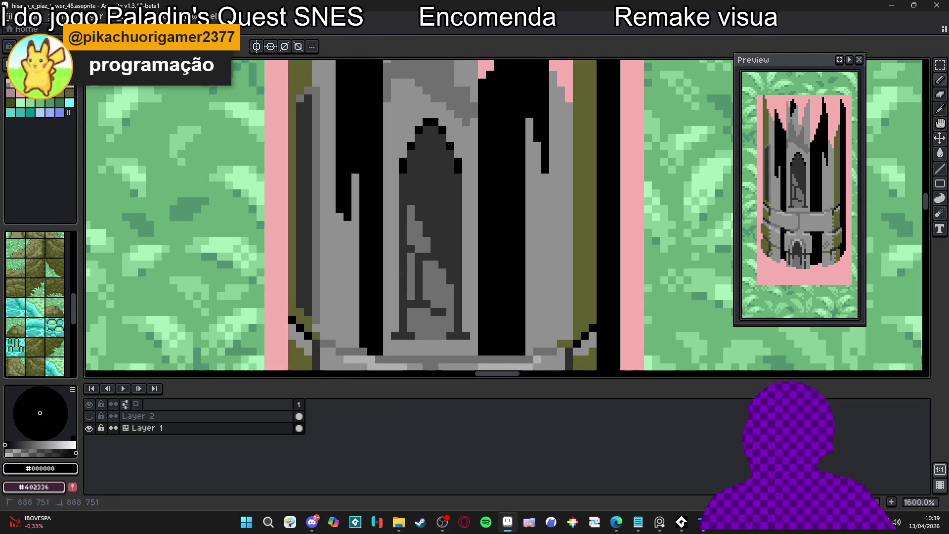
click(452, 154)
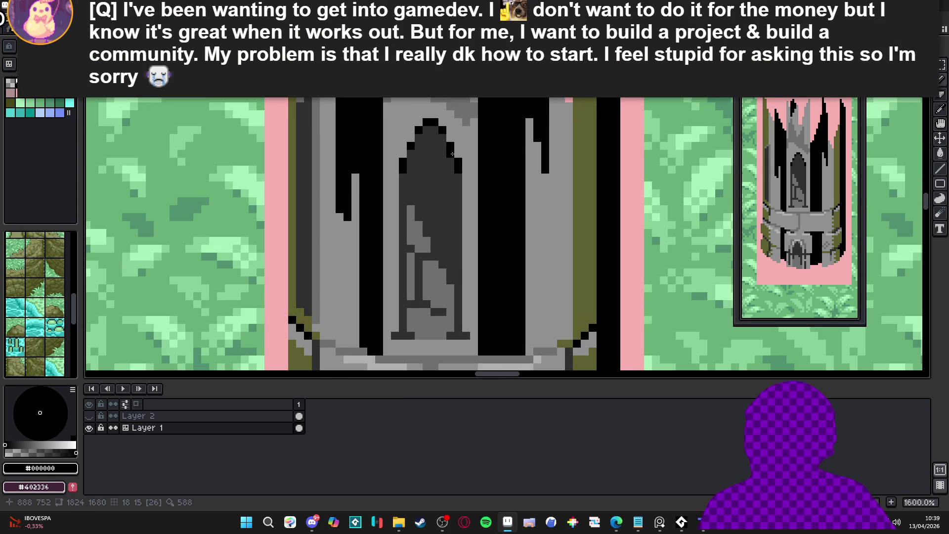
key(ctrl+z)
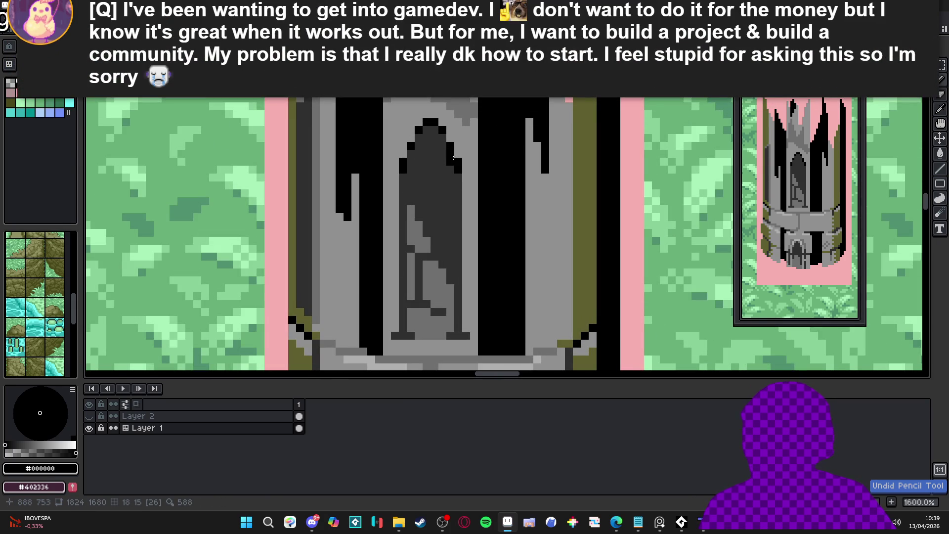
- Draw a black cross-shaped mullion with horizontal and vertical bars inside the window
mouse_move(412, 154)
mouse_down()
mouse_move(451, 153)
mouse_move(428, 166)
mouse_move(426, 190)
mouse_move(460, 185)
mouse_up()
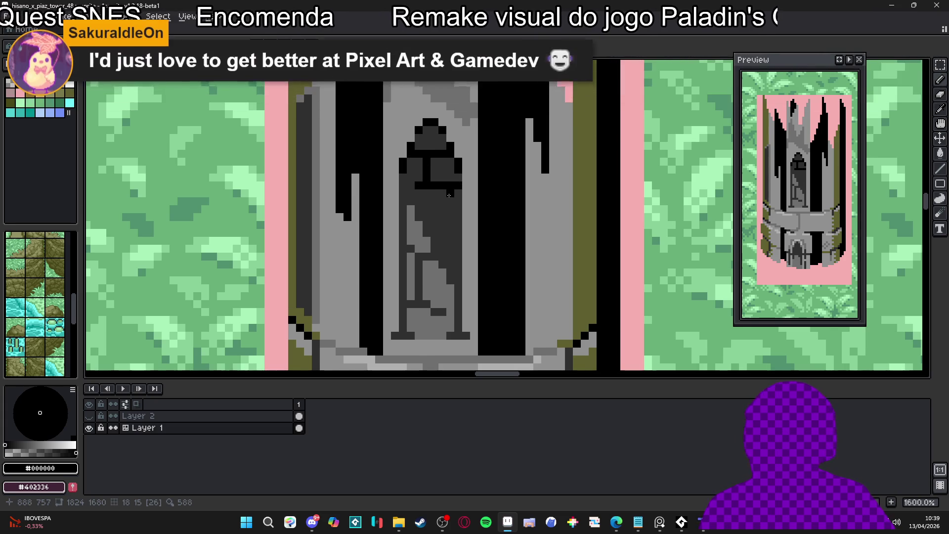
scroll(449, 196, down, 1)
scroll(446, 193, up, 2)
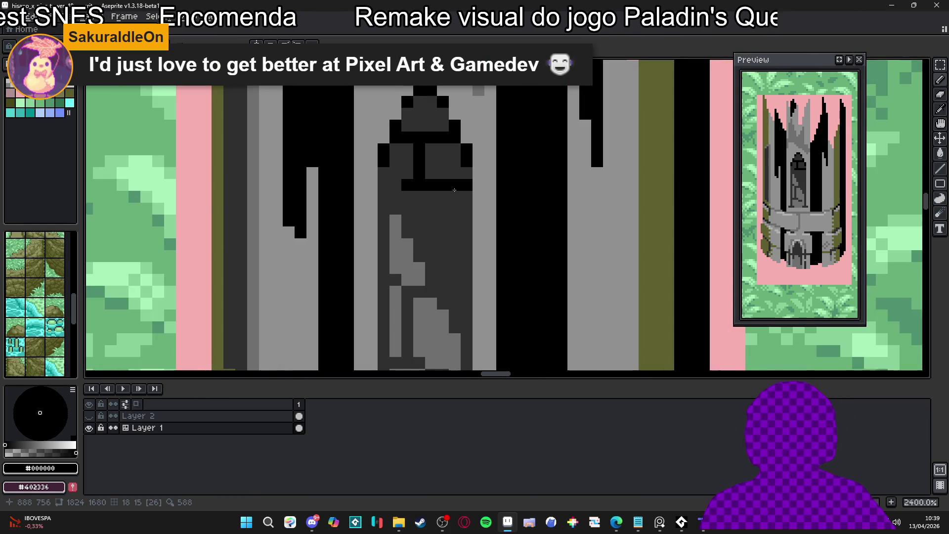
scroll(442, 190, down, 3)
scroll(438, 186, up, 3)
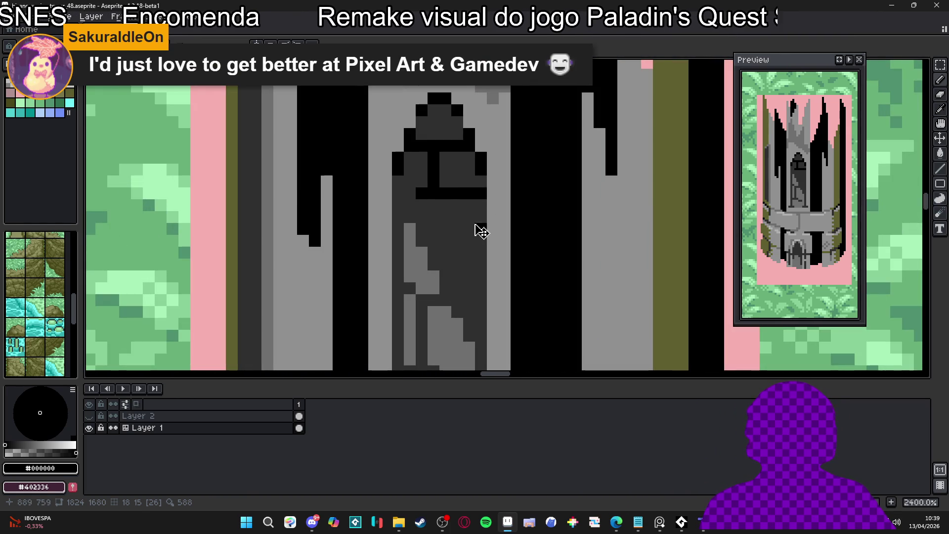
key(ctrl+z)
key(ctrl+z)
key(ctrl+z)
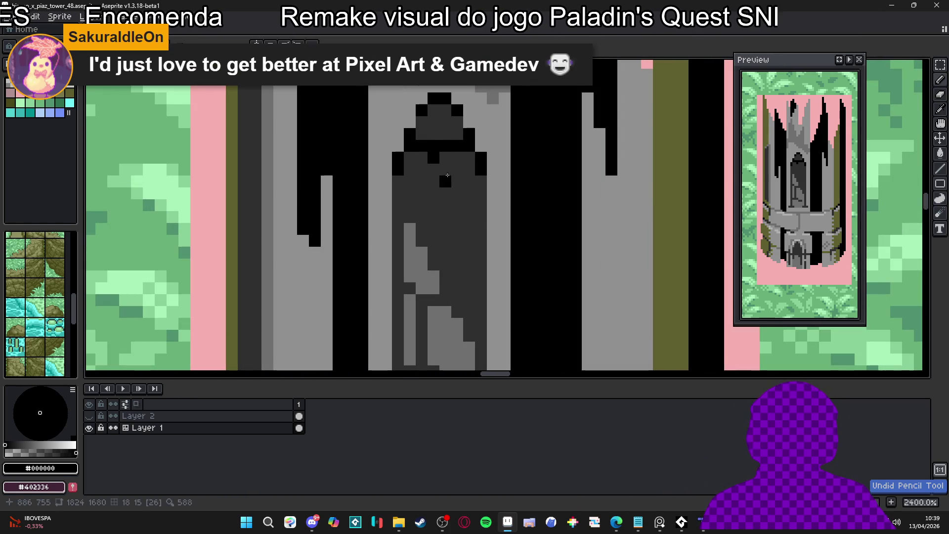
mouse_move(436, 153)
mouse_down()
mouse_move(429, 199)
mouse_move(457, 218)
mouse_up()
click(421, 217)
scroll(450, 229, down, 6)
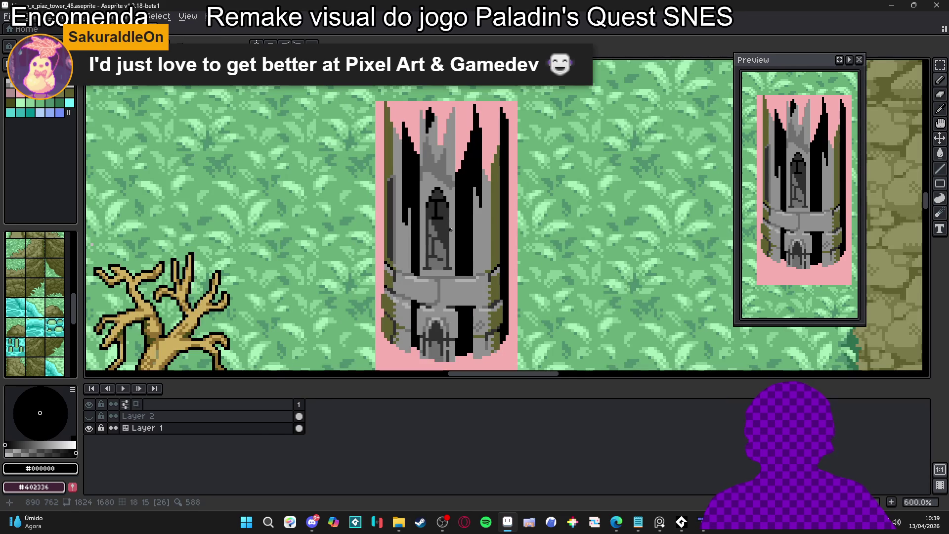
scroll(450, 230, down, 4)
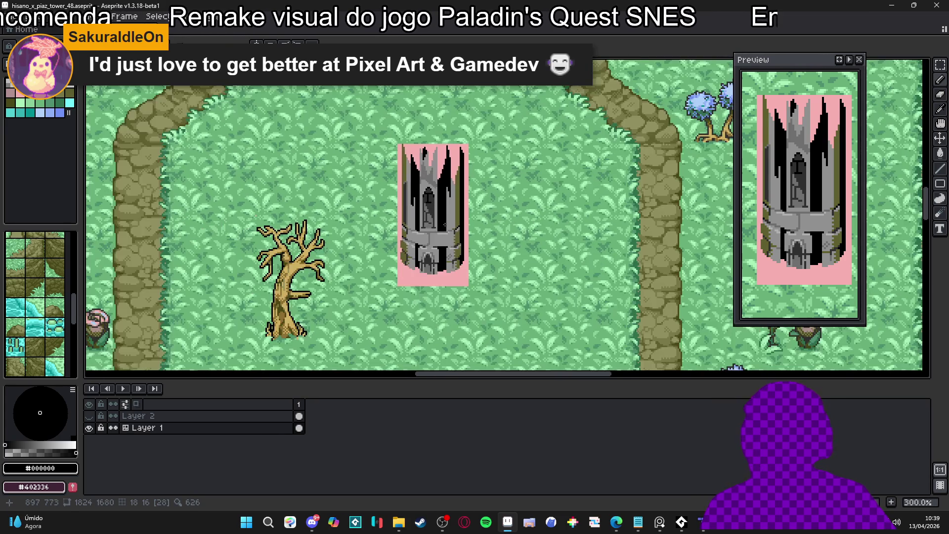
scroll(444, 224, up, 2)
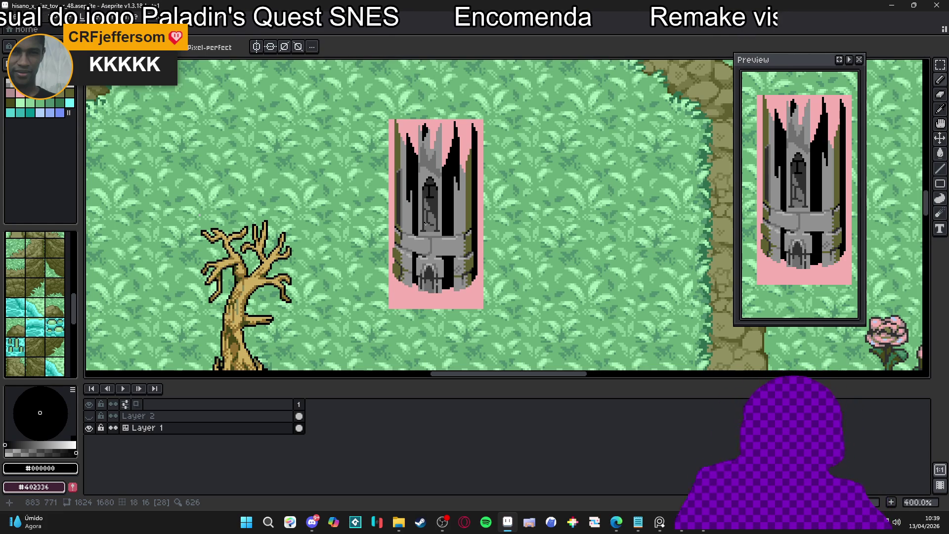
scroll(439, 196, up, 3)
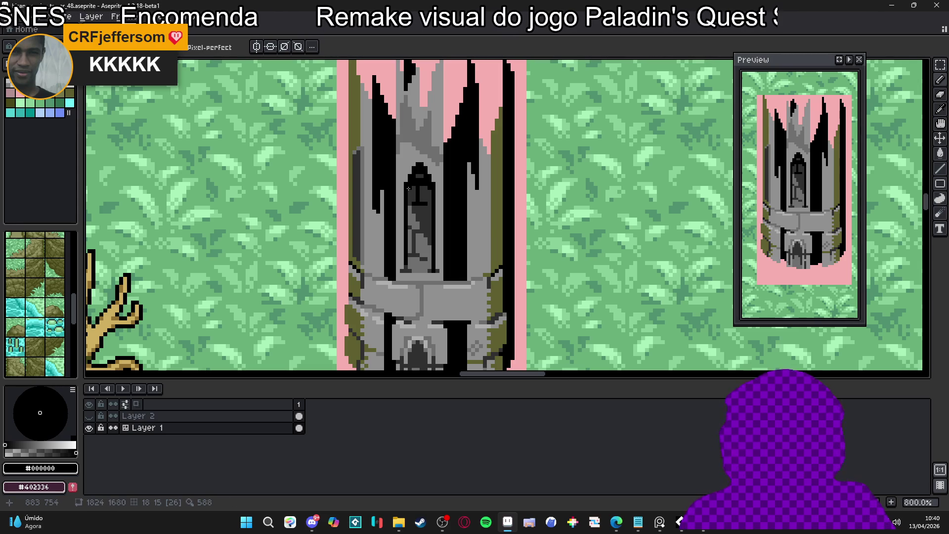
scroll(398, 184, up, 3)
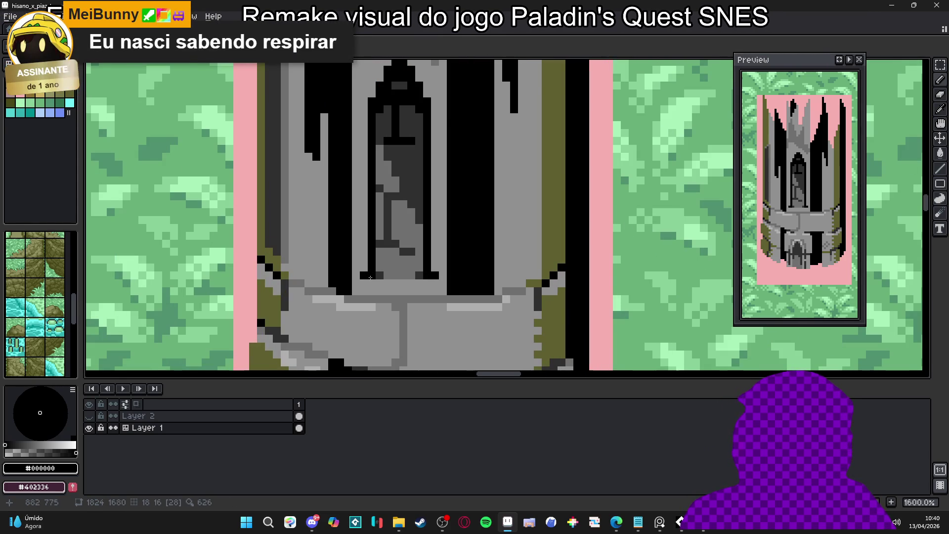
- Choose dark grey #303030, then sample the light wall grey #b0b0b0
scroll(369, 274, down, 2)
scroll(392, 233, up, 1)
alt+click(392, 232)
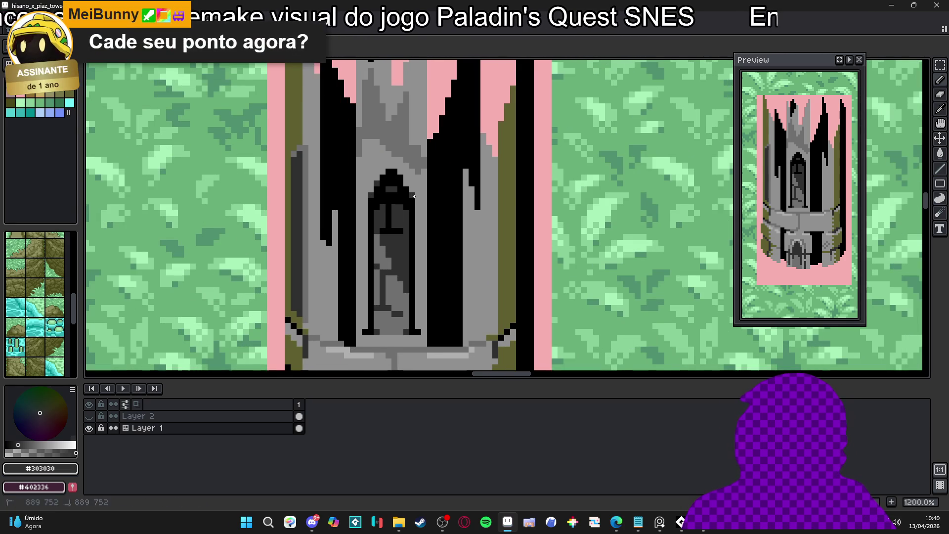
scroll(405, 183, down, 2)
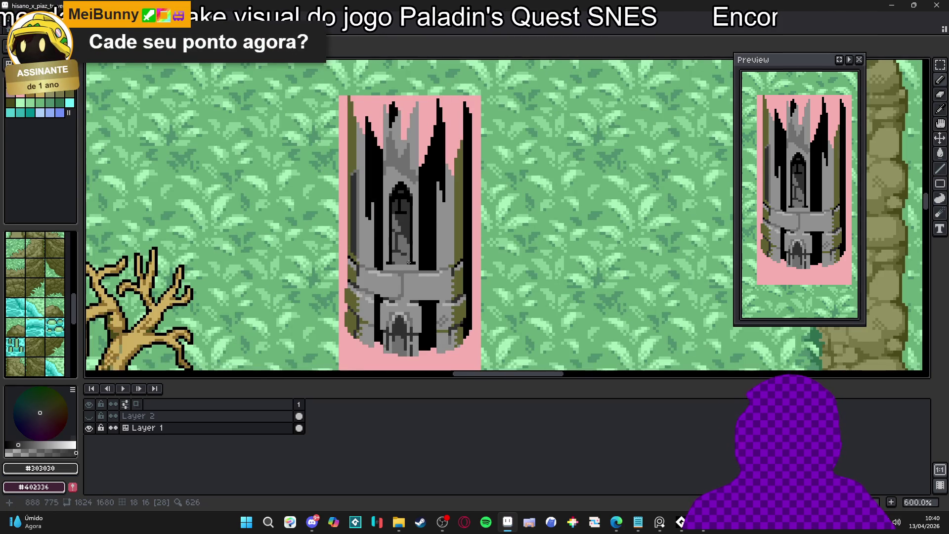
scroll(407, 271, up, 3)
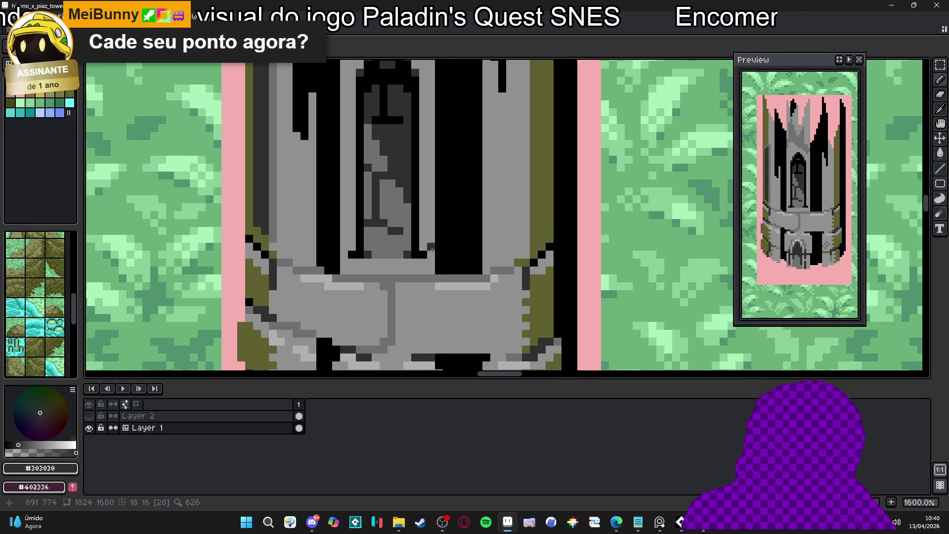
scroll(423, 266, down, 2)
scroll(424, 267, up, 1)
scroll(424, 266, down, 1)
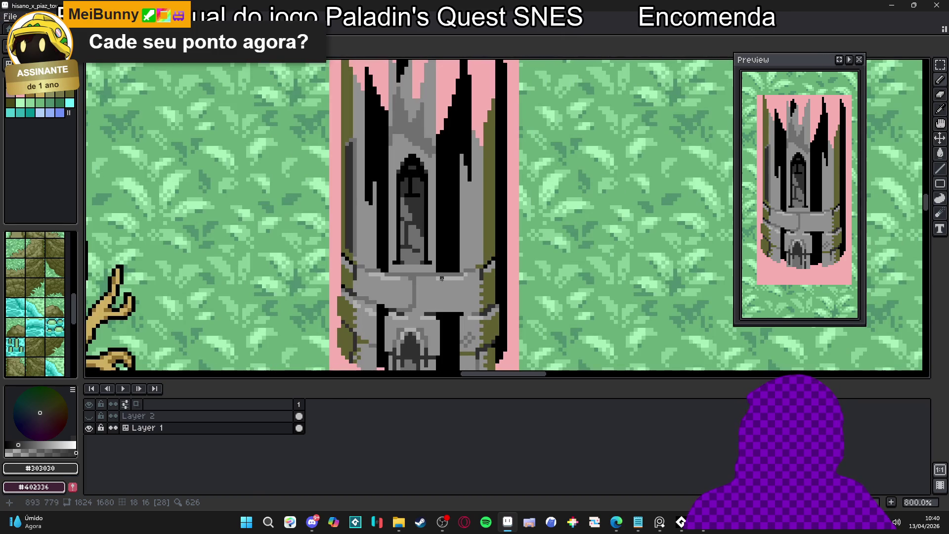
alt+click(423, 266)
- Sample the mid grey #909090 and darker stone grey #707070 from the wall
scroll(423, 266, up, 1)
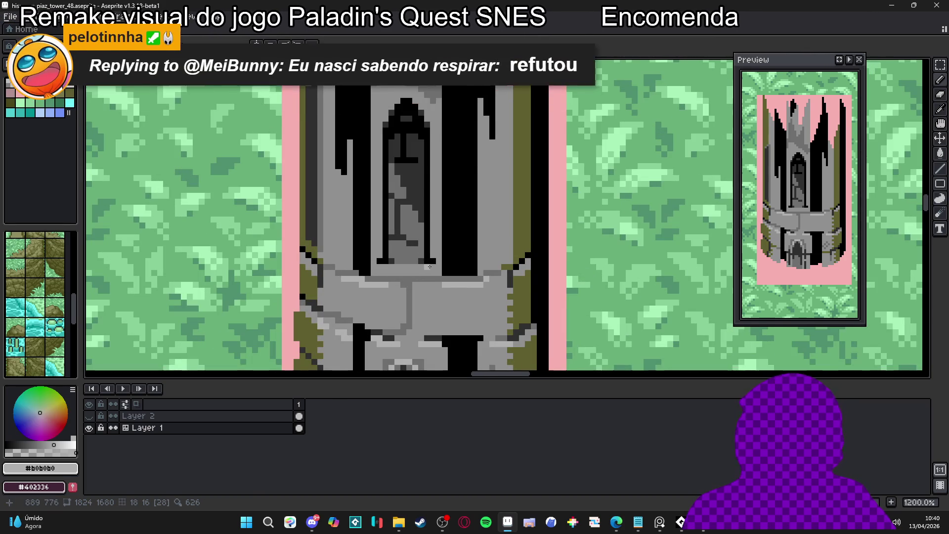
scroll(466, 275, down, 2)
scroll(465, 275, up, 2)
scroll(465, 274, up, 1)
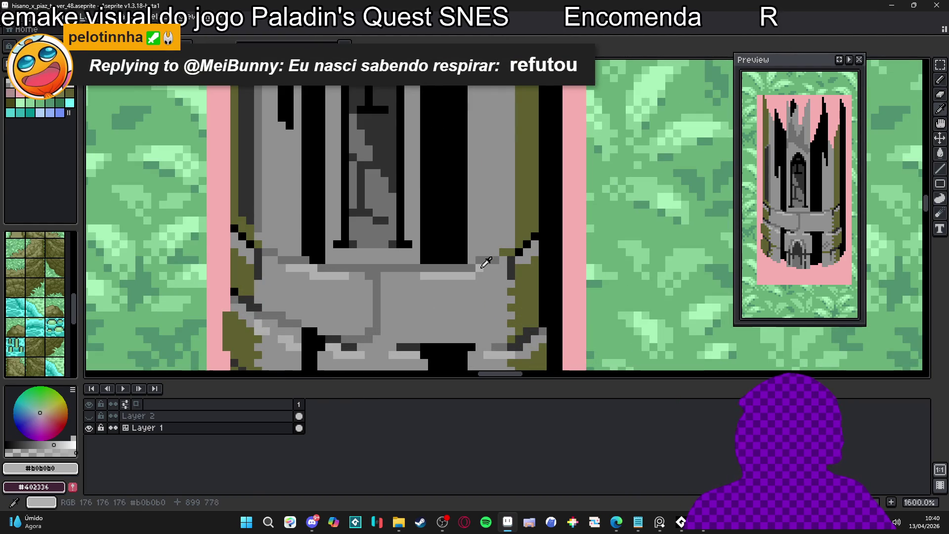
scroll(484, 276, down, 1)
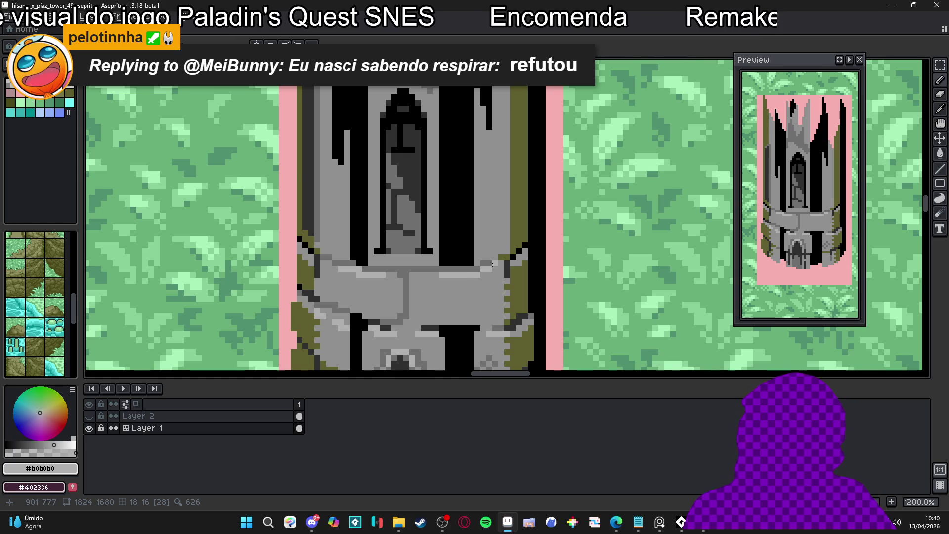
scroll(492, 264, down, 3)
scroll(492, 266, up, 3)
alt+click(491, 267)
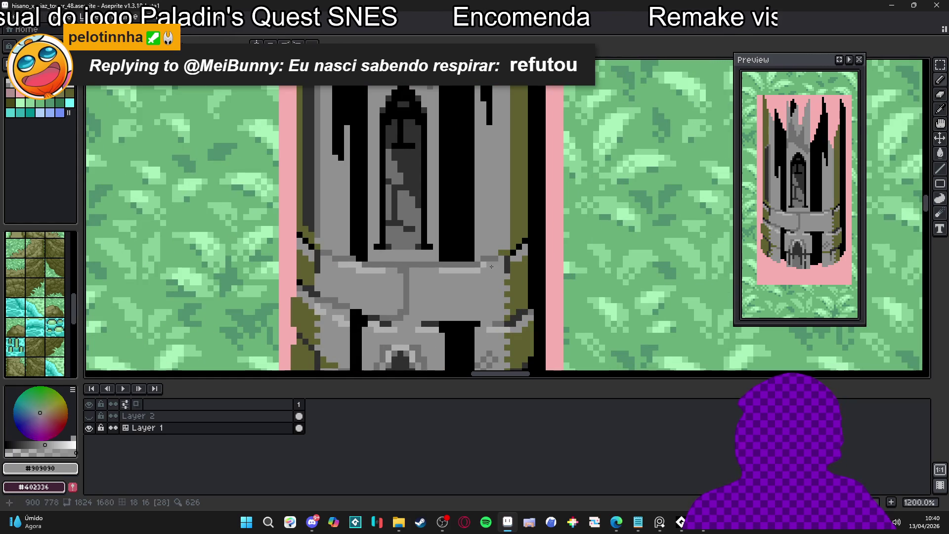
alt+click(472, 270)
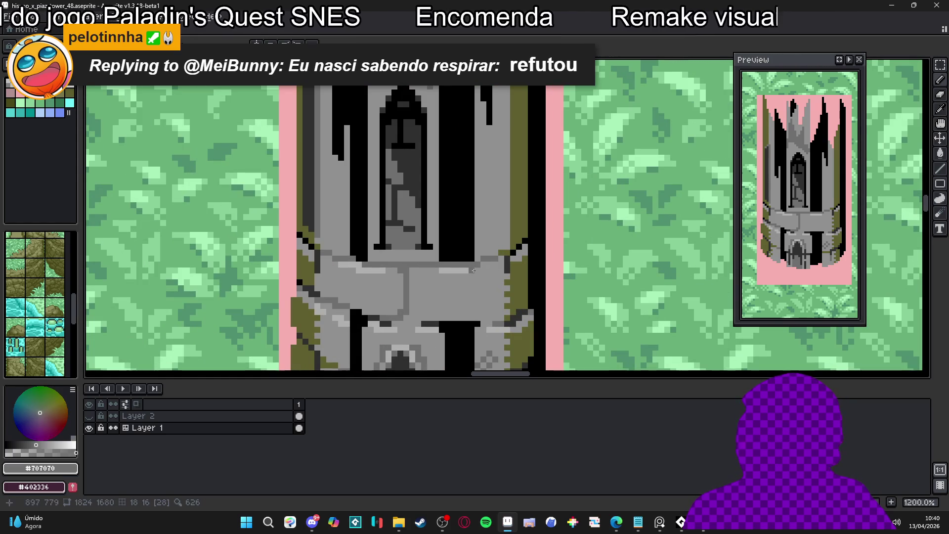
scroll(424, 265, down, 3)
scroll(424, 265, up, 3)
- Paint dark #303030 seam lines between the stone blocks in the upper and lower rows
alt+click(400, 247)
click(400, 272)
scroll(402, 272, up, 1)
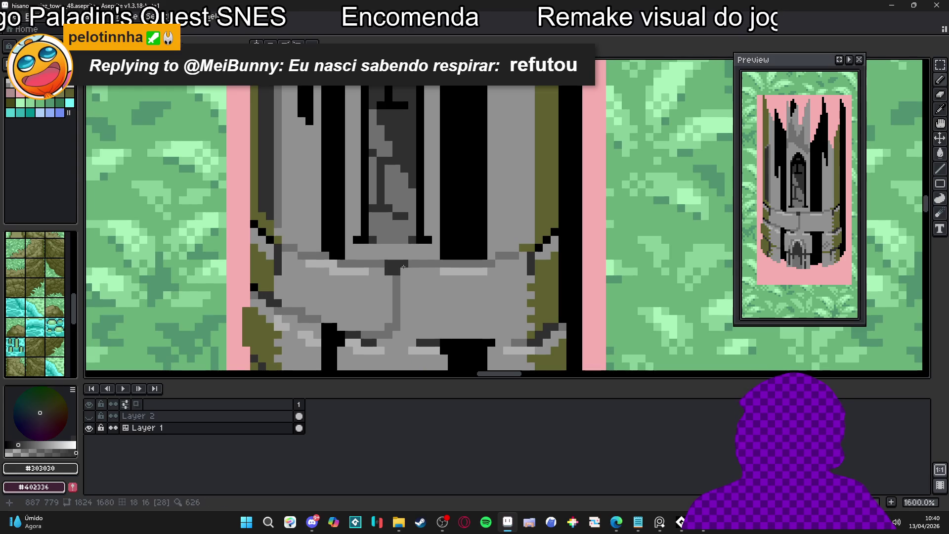
click(380, 264)
drag(419, 263, 396, 280)
click(388, 319)
click(396, 327)
click(397, 320)
drag(390, 334, 373, 335)
click(365, 334)
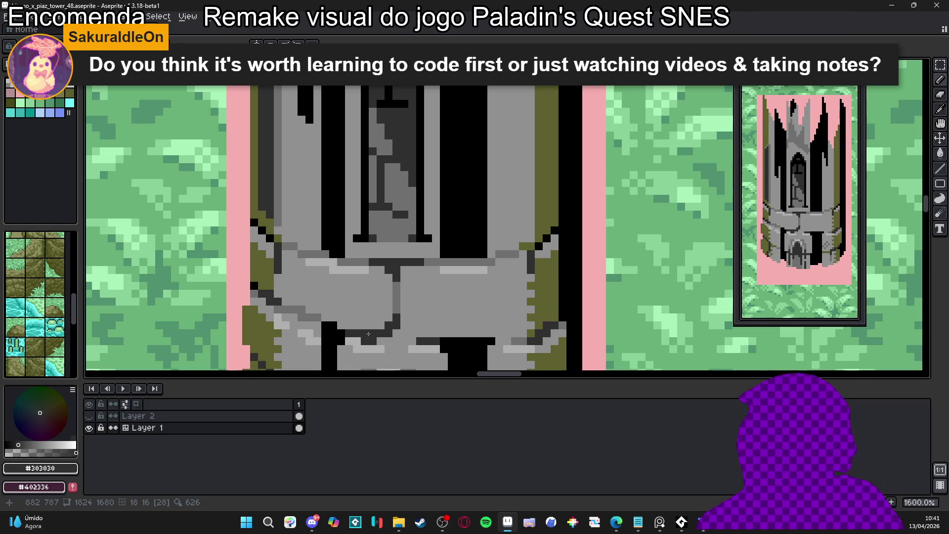
scroll(368, 334, down, 4)
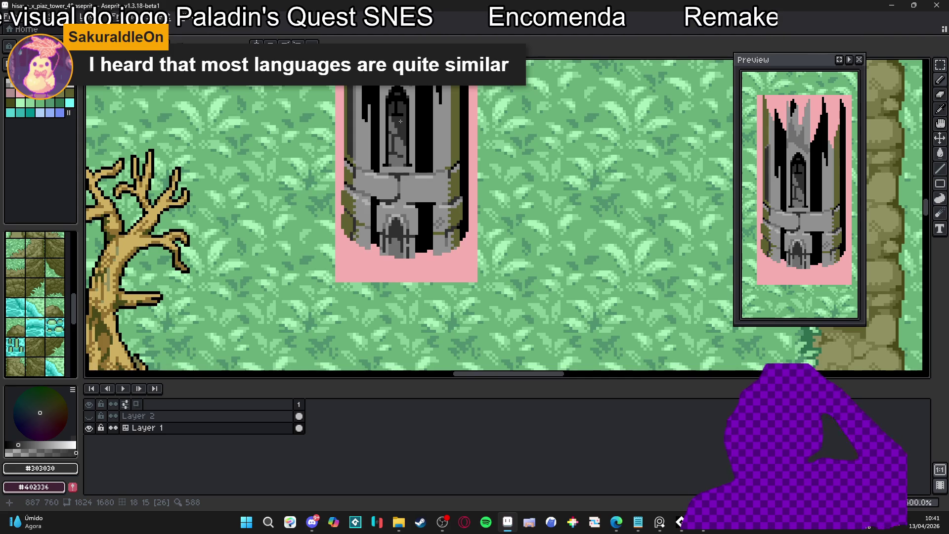
- Add a black outline line down the tower's left side
scroll(398, 215, up, 3)
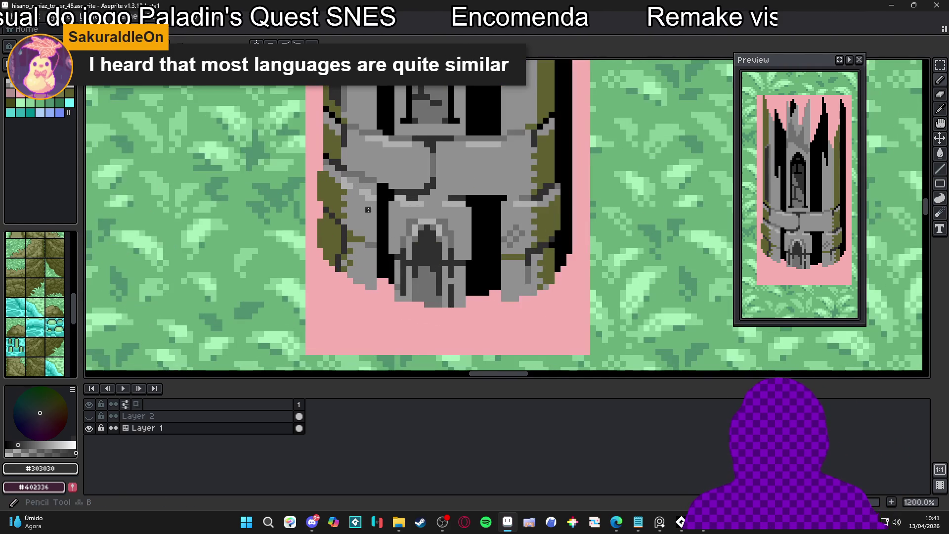
alt+click(373, 219)
shift+click(374, 266)
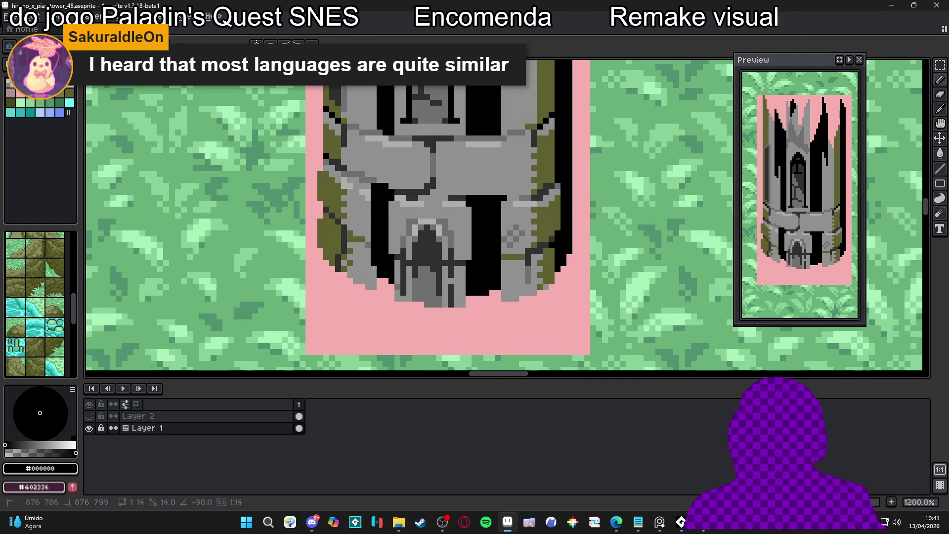
alt+click(372, 287)
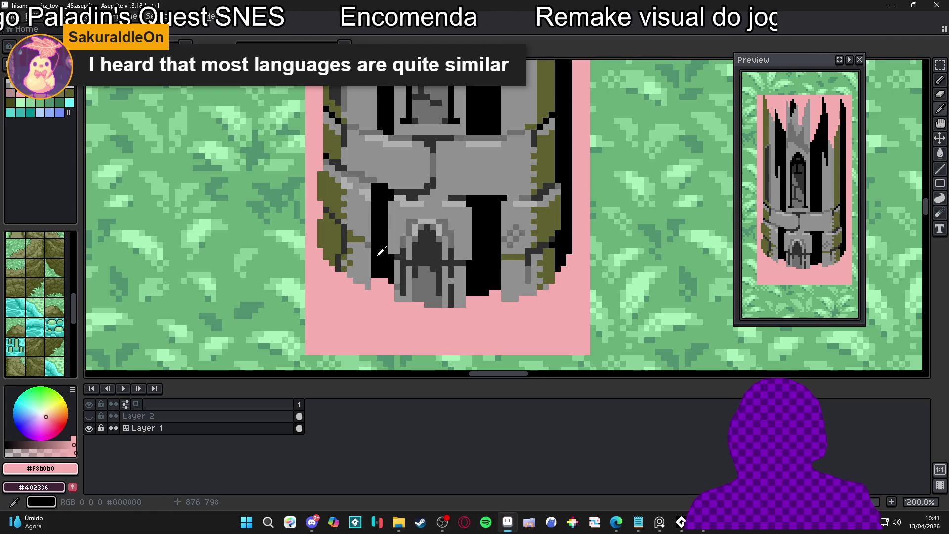
alt+click(370, 246)
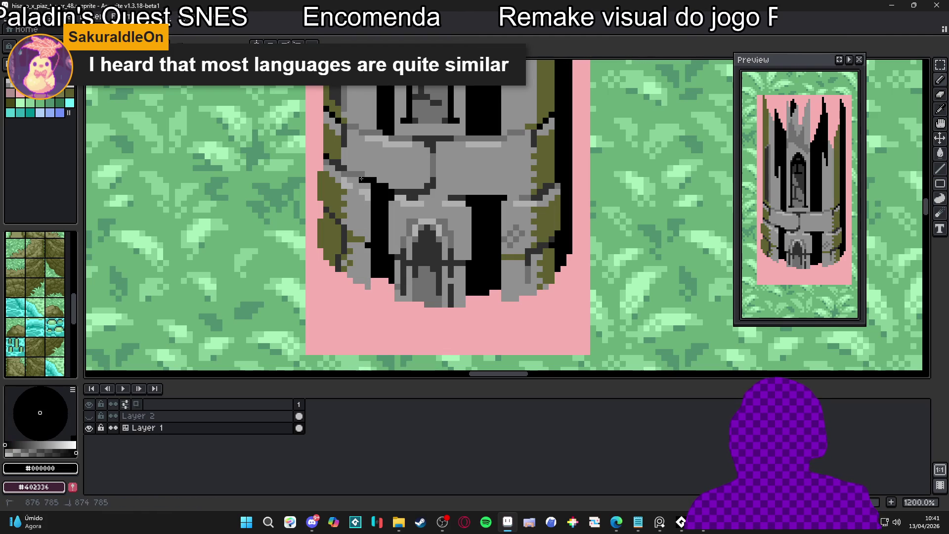
- Paint a black outline pixel beside the doorway
scroll(407, 195, up, 2)
alt+click(407, 195)
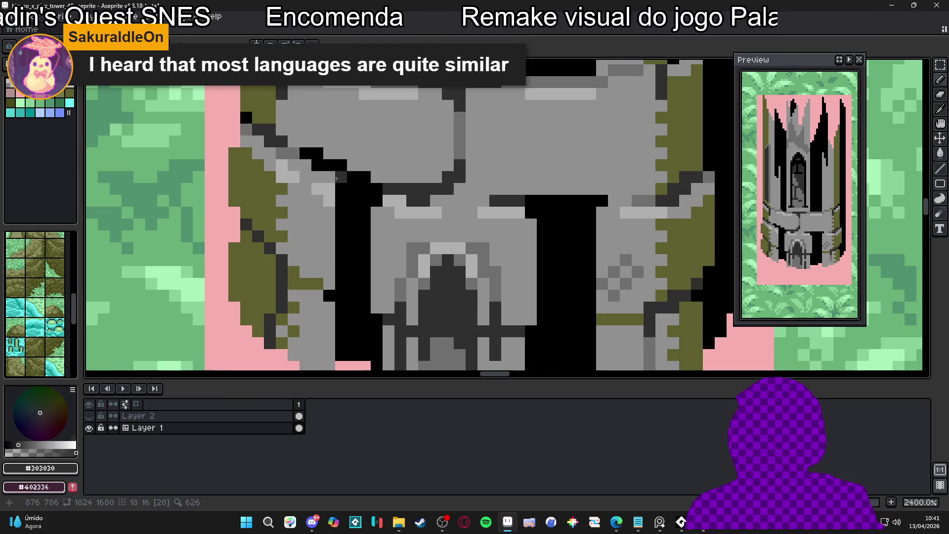
scroll(357, 228, down, 4)
scroll(358, 228, up, 2)
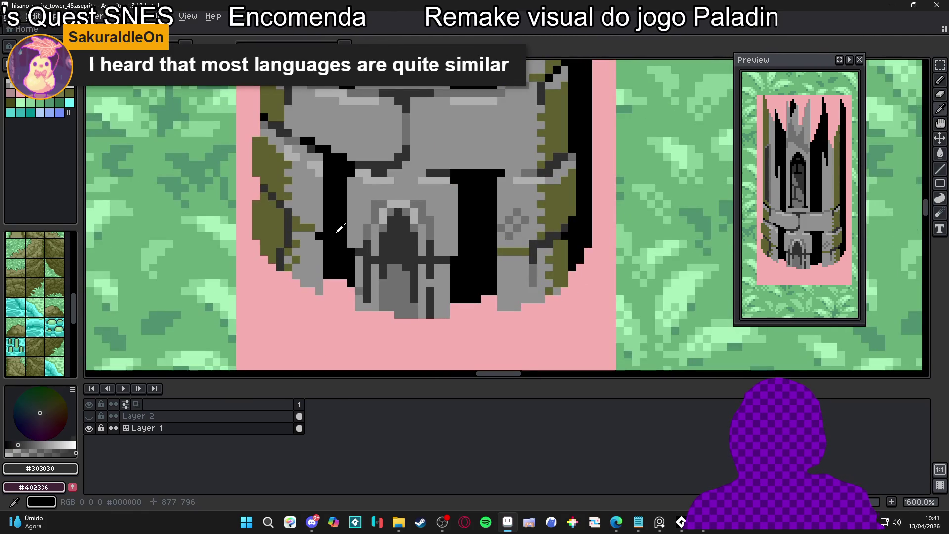
alt+click(319, 227)
click(311, 228)
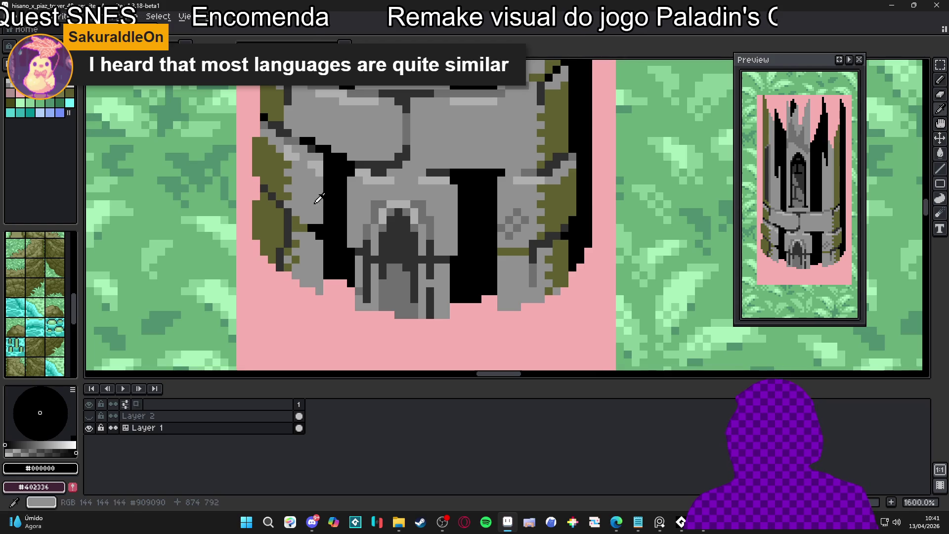
- Paint a mid-grey column in the base near the doorway, ending it with a black pixel
alt+click(324, 212)
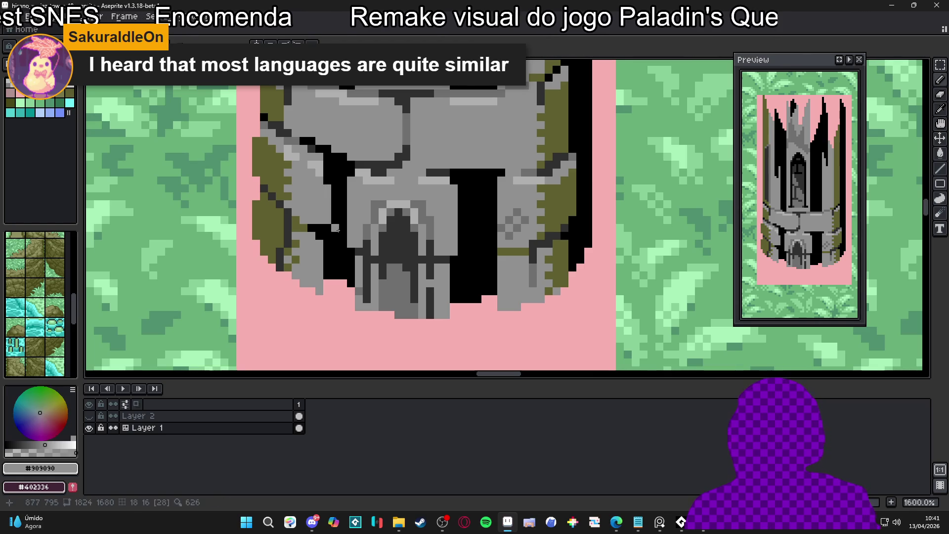
alt+click(332, 228)
scroll(330, 241, down, 4)
scroll(330, 241, up, 3)
alt+click(335, 207)
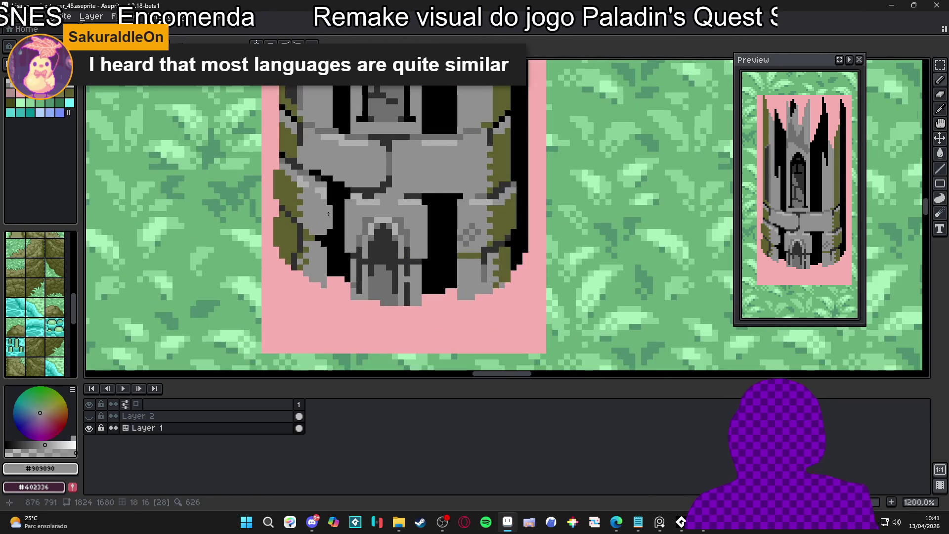
scroll(336, 208, down, 4)
scroll(336, 208, up, 5)
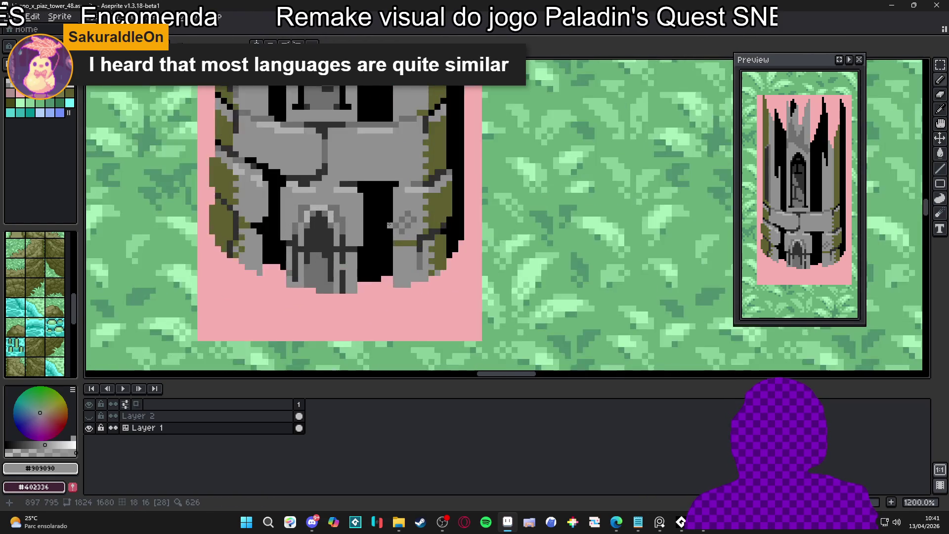
drag(391, 194, 390, 243)
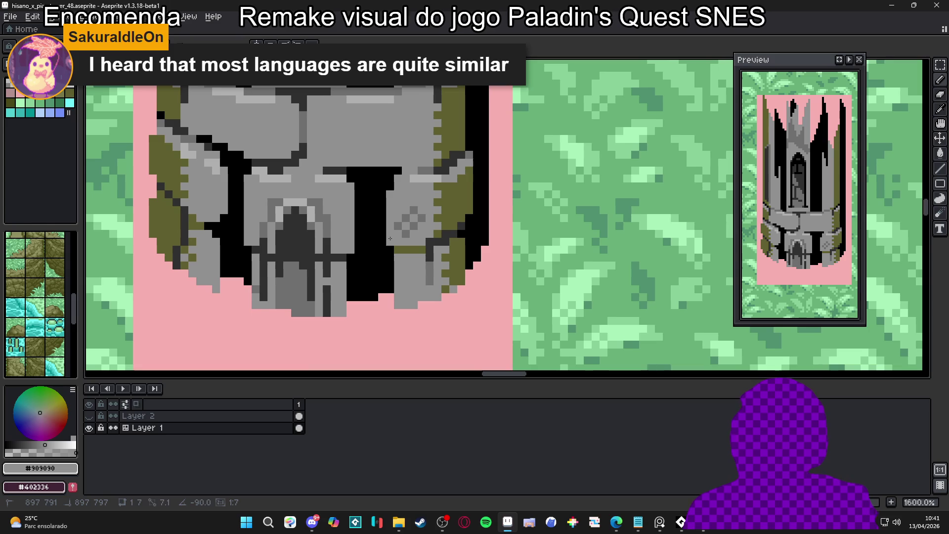
alt+click(377, 246)
click(390, 242)
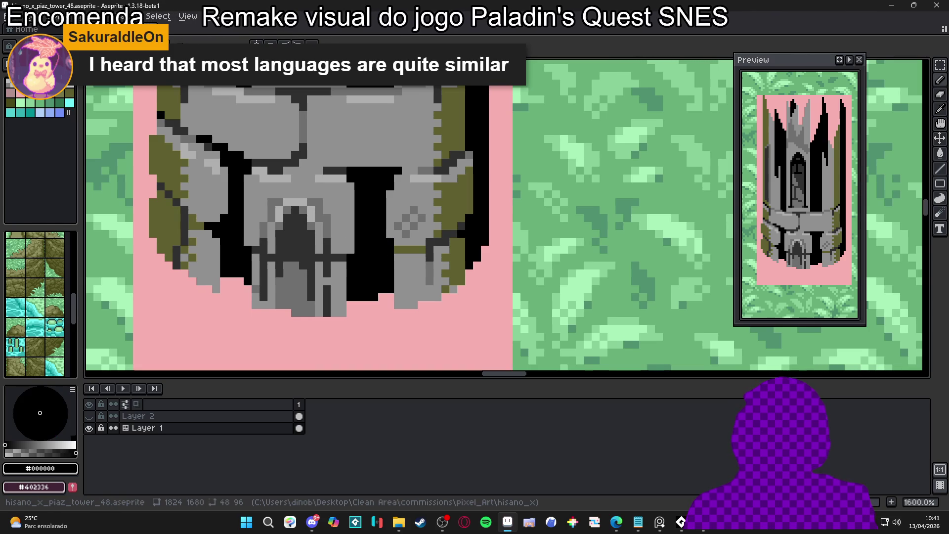
- Fill a small black block inside the doorway and darken pixels beside the arch
key(alt+Tab)
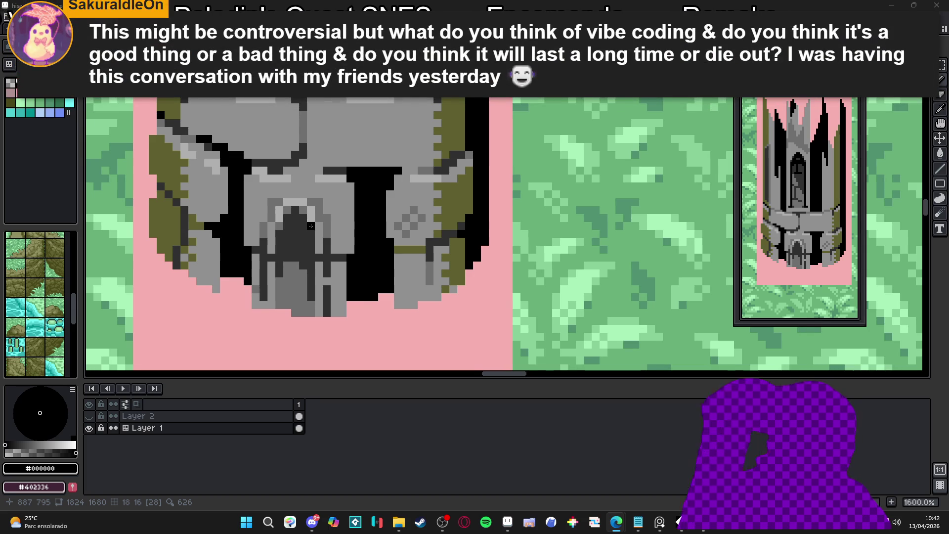
scroll(310, 226, up, 2)
drag(294, 223, 290, 222)
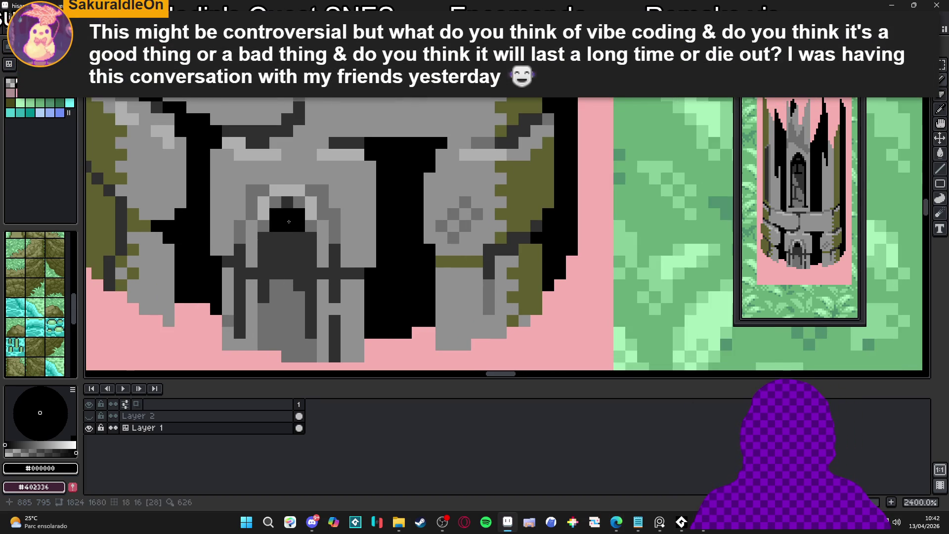
click(263, 237)
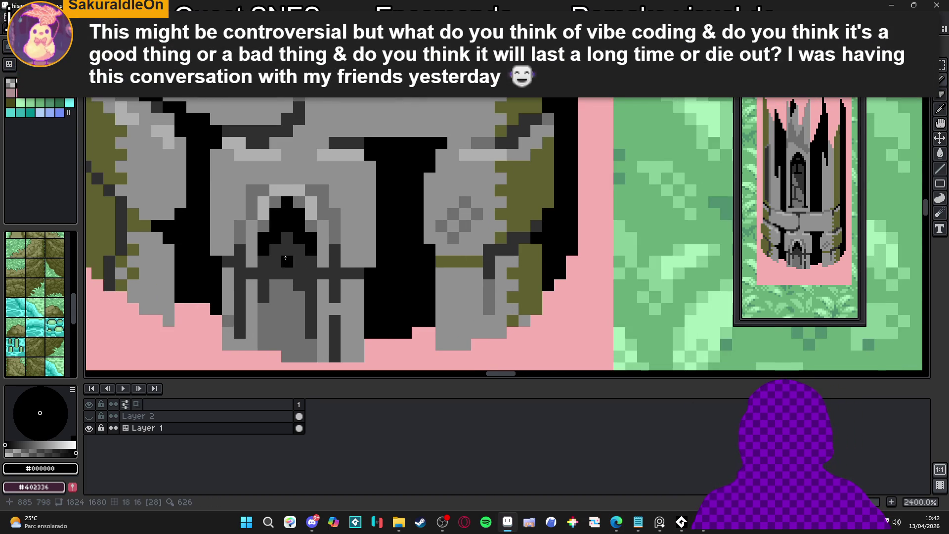
scroll(282, 255, down, 3)
scroll(294, 252, up, 3)
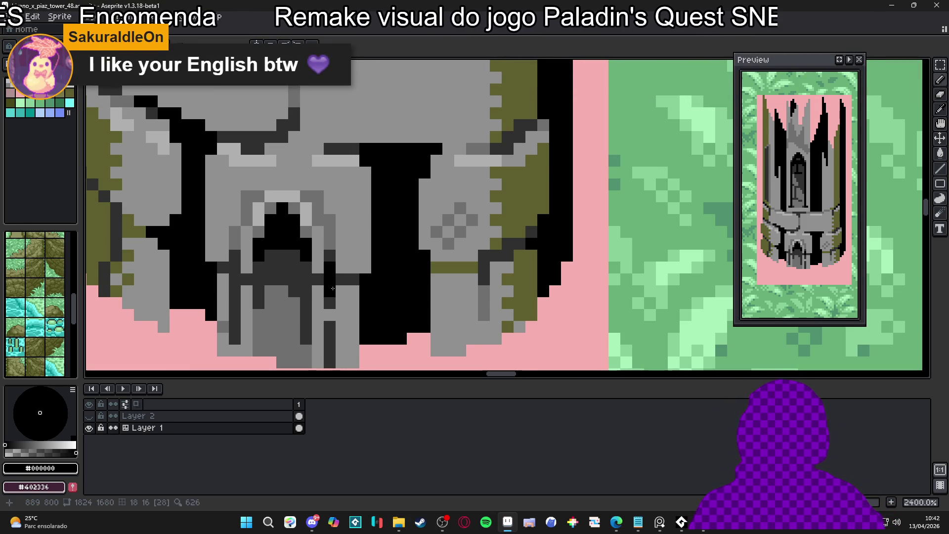
click(318, 280)
- Paint a short #707070 grey run to the left of the doorway
scroll(324, 261, down, 7)
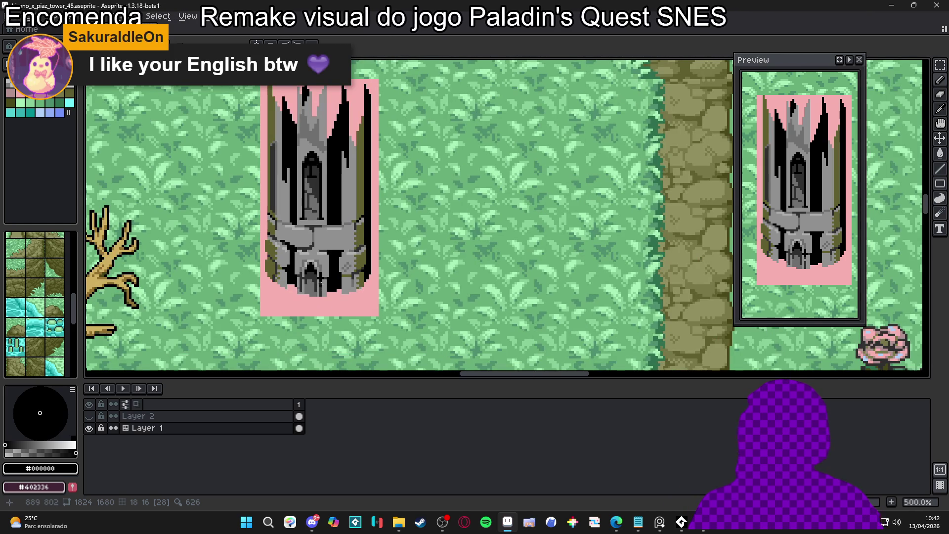
scroll(331, 262, up, 5)
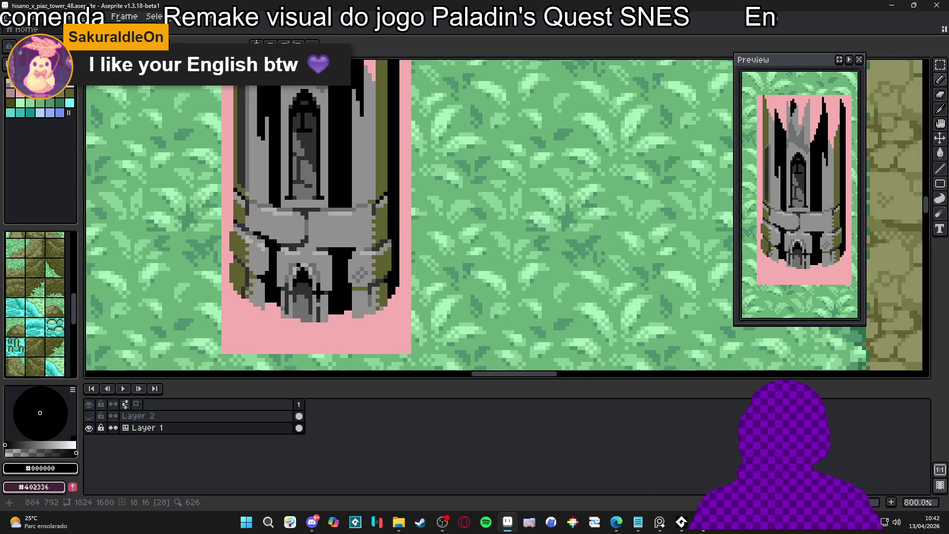
alt+click(280, 234)
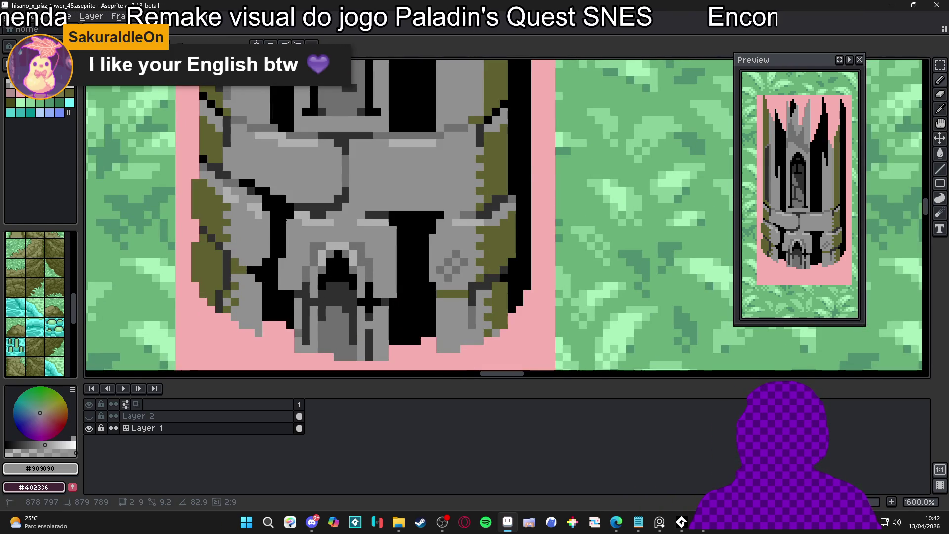
alt+click(402, 280)
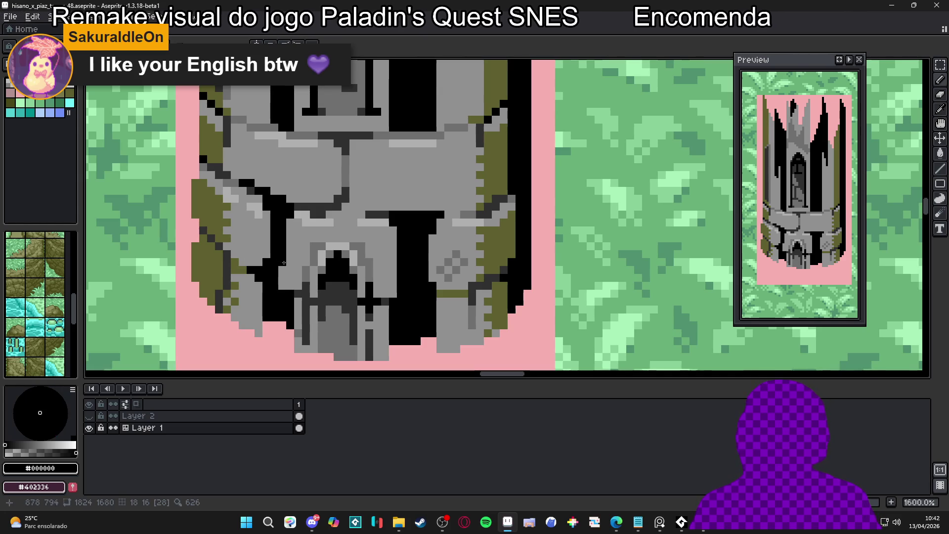
alt+click(295, 278)
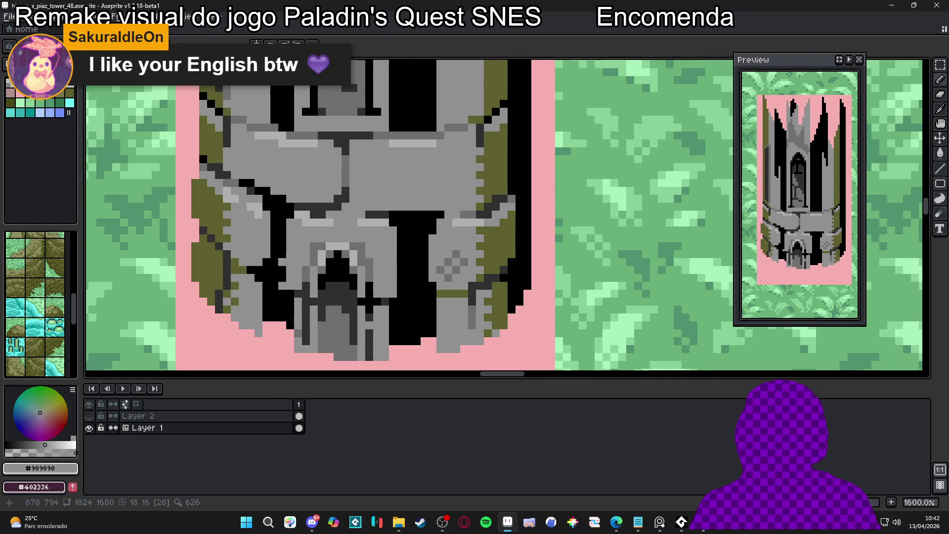
scroll(369, 287, down, 3)
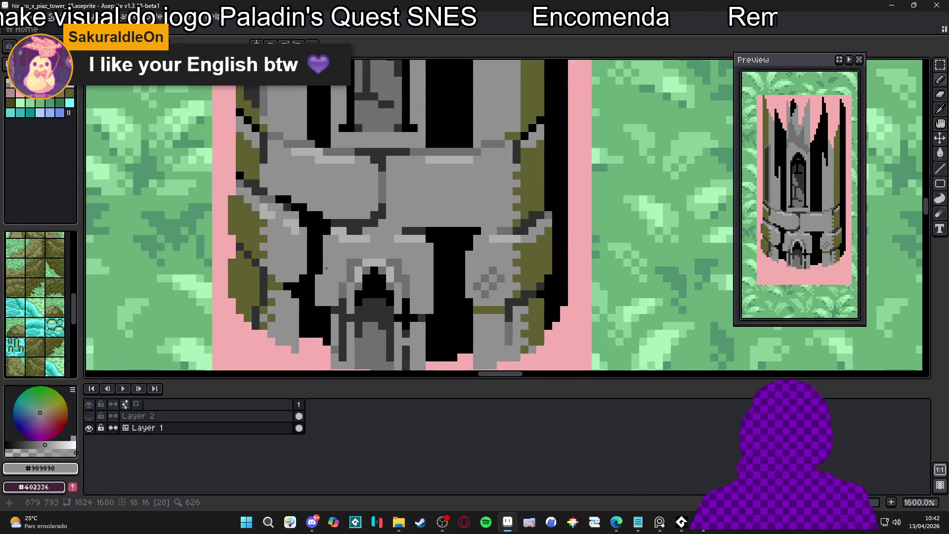
scroll(353, 281, up, 1)
alt+click(309, 280)
alt+click(325, 277)
drag(322, 280, 324, 304)
- Add a few grey pixels near the doorway and undo one wrong stroke
scroll(330, 305, down, 3)
scroll(332, 305, up, 3)
scroll(335, 304, down, 2)
scroll(331, 299, up, 2)
click(327, 288)
scroll(328, 288, down, 2)
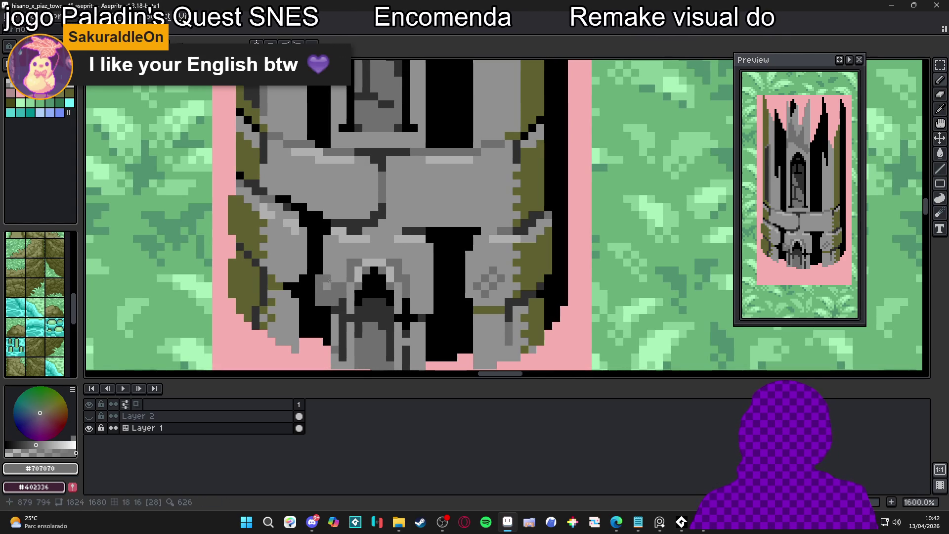
scroll(345, 279, up, 2)
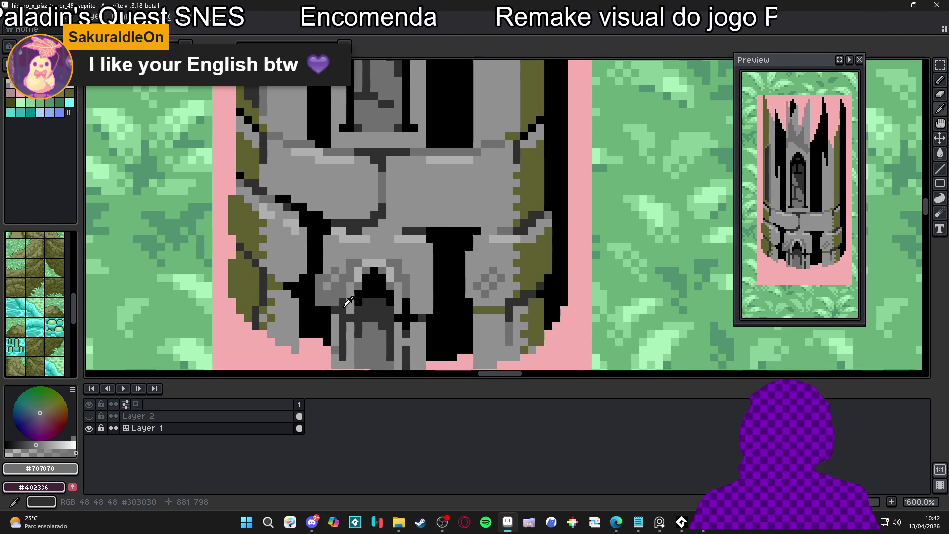
alt+click(364, 307)
key(ctrl+z)
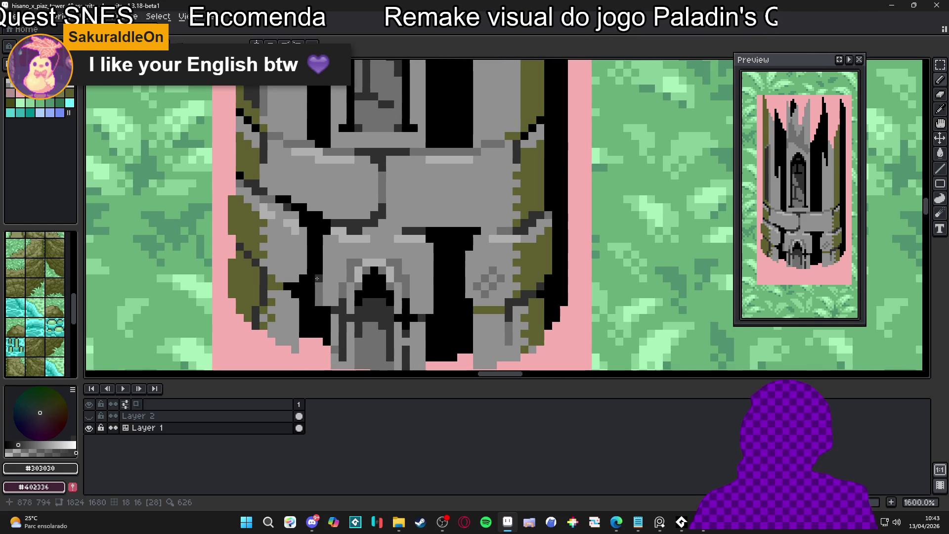
alt+click(347, 292)
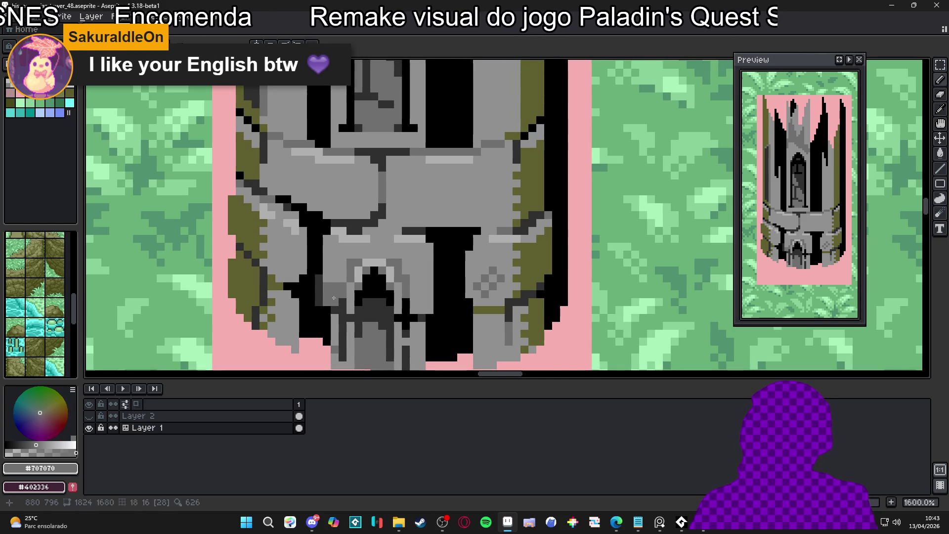
alt+click(325, 294)
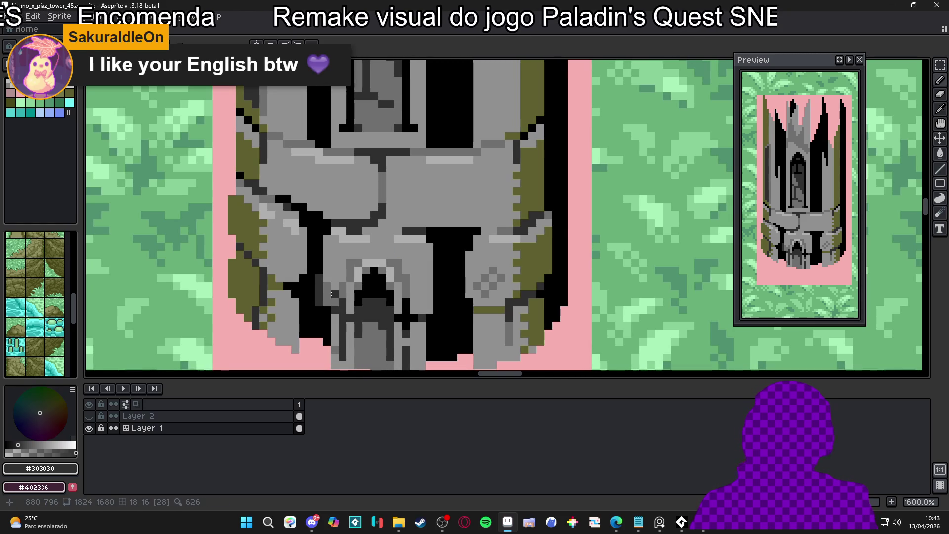
alt+click(328, 290)
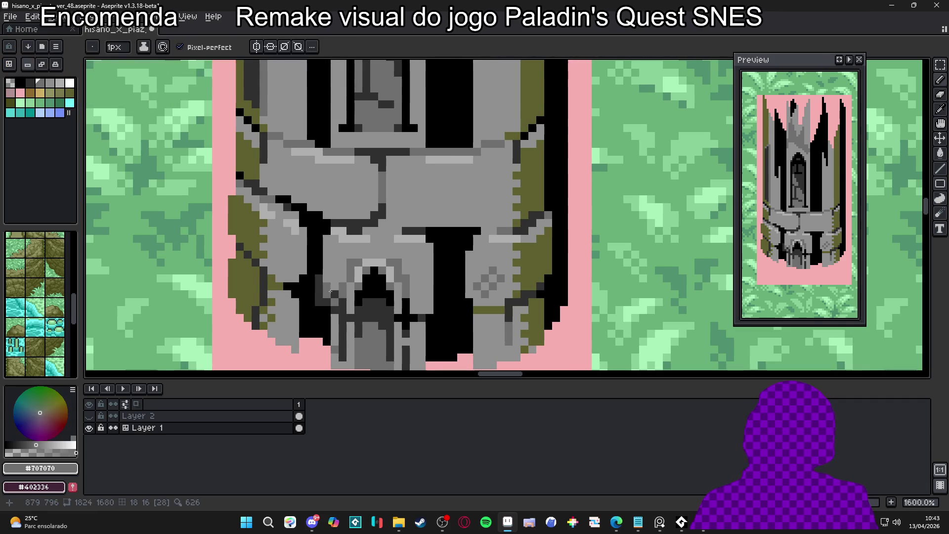
- Shade several pixels around the doorway arch dark grey #303030
scroll(374, 293, down, 1)
scroll(368, 296, up, 1)
alt+click(413, 306)
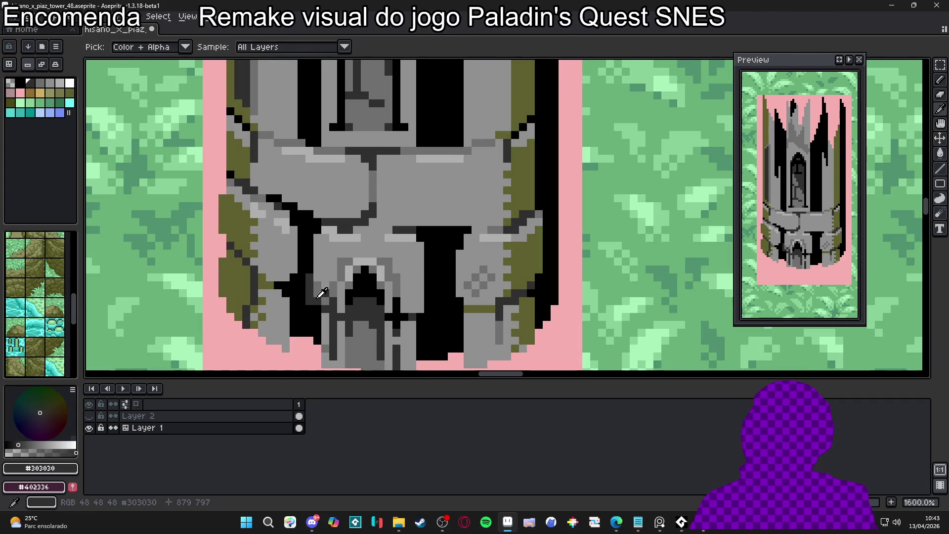
click(406, 307)
click(419, 307)
alt+click(410, 290)
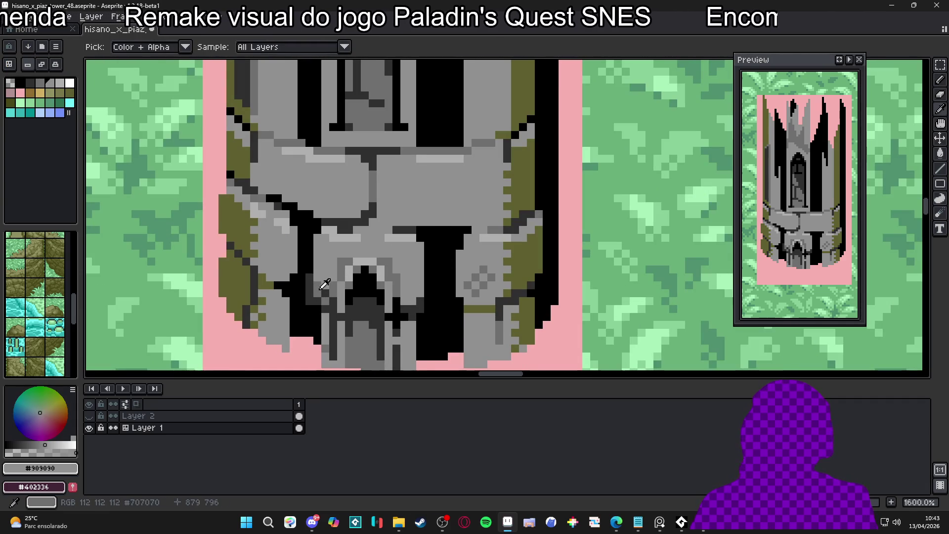
alt+click(325, 288)
click(404, 302)
click(413, 293)
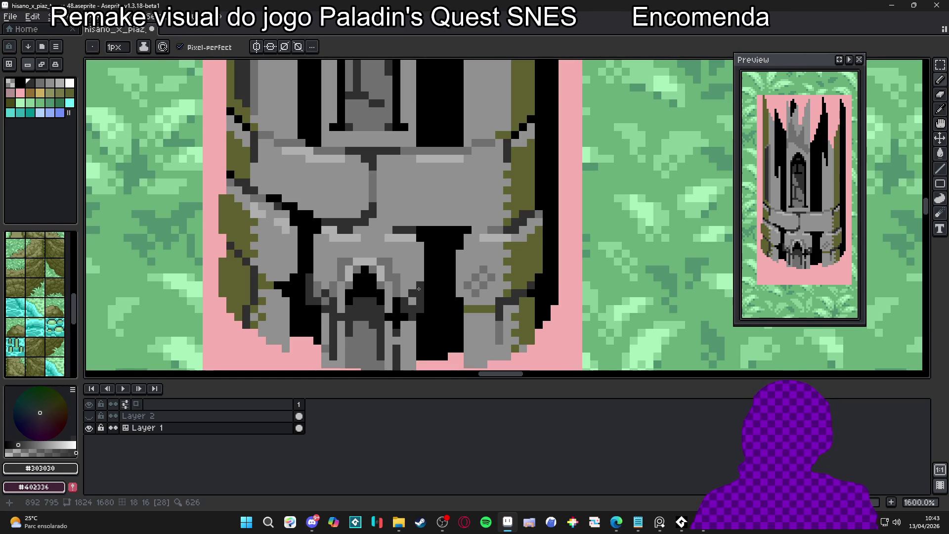
- Switch between #707070 and #303030 greys and undo a wrong stroke
alt+click(413, 300)
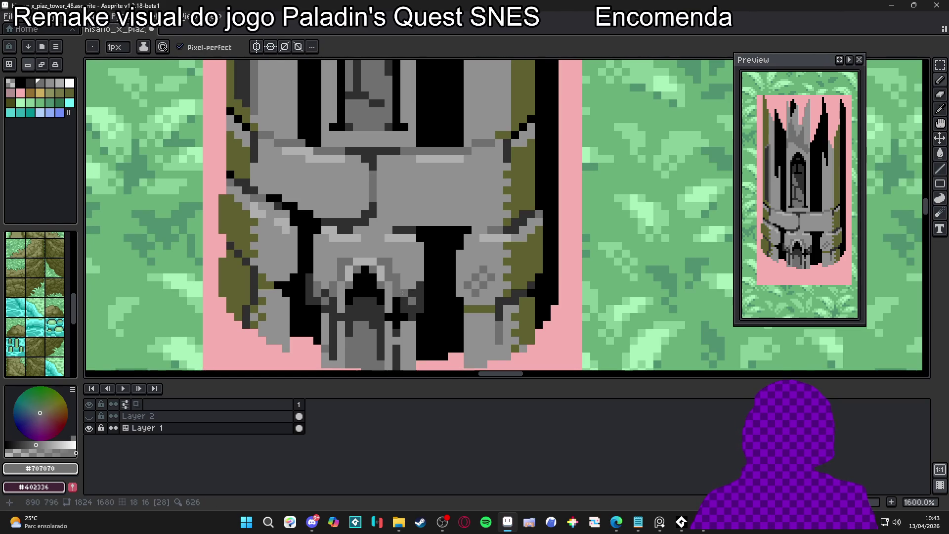
alt+click(395, 291)
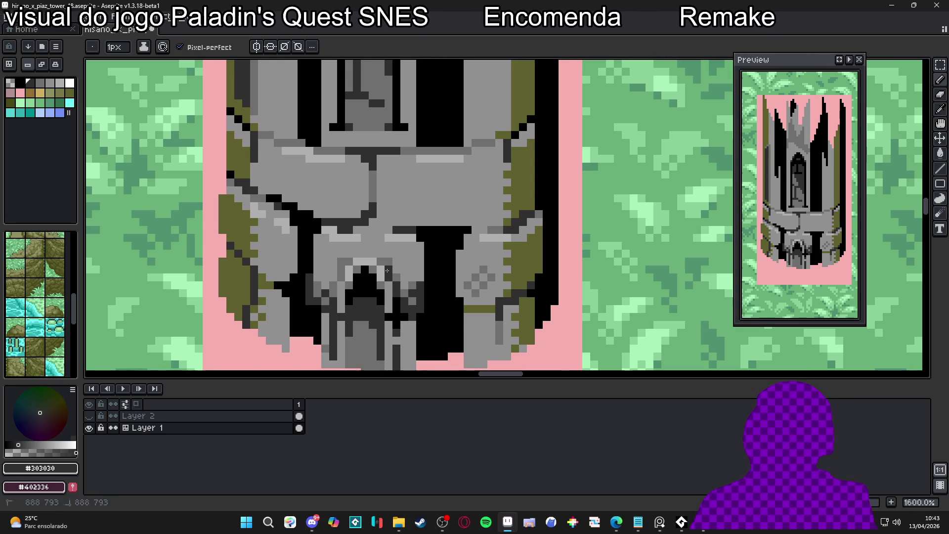
scroll(414, 299, down, 3)
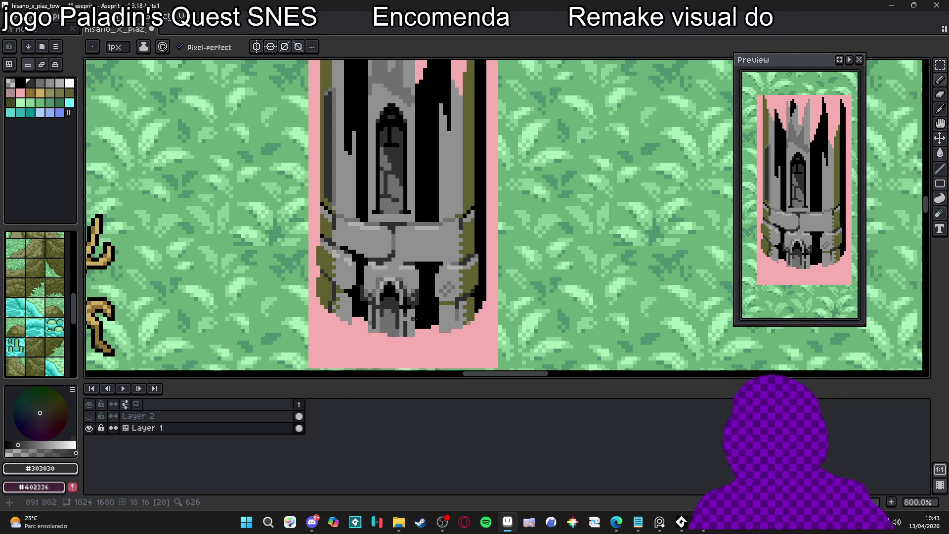
scroll(408, 287, up, 5)
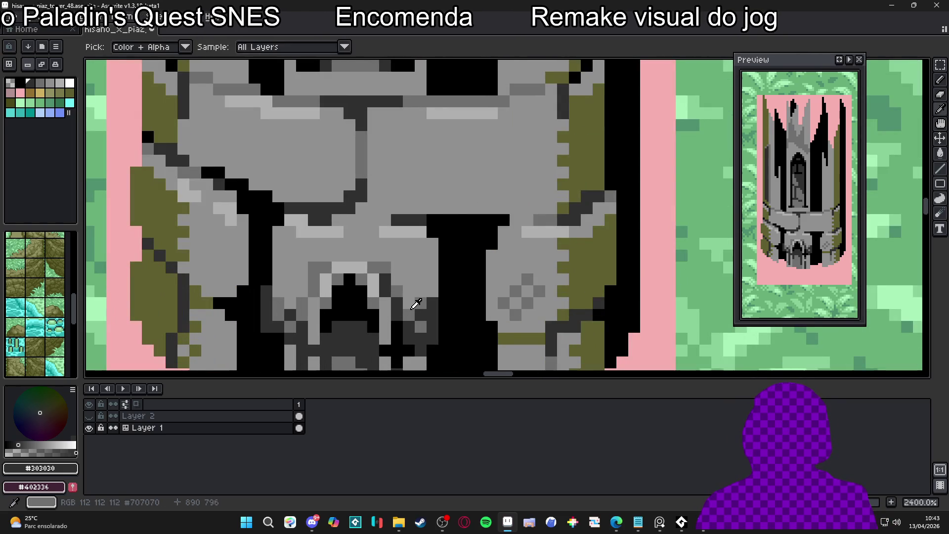
alt+click(409, 302)
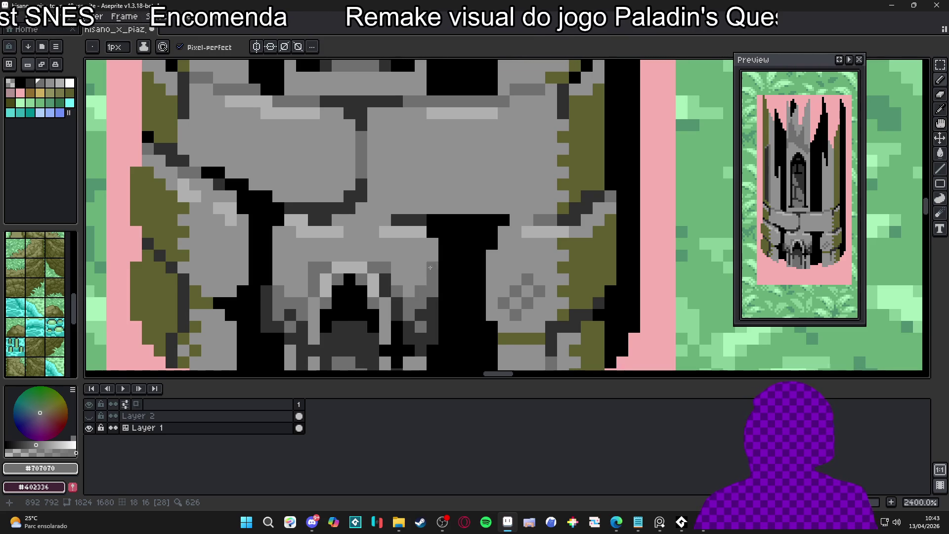
scroll(429, 275, down, 5)
key(ctrl+z)
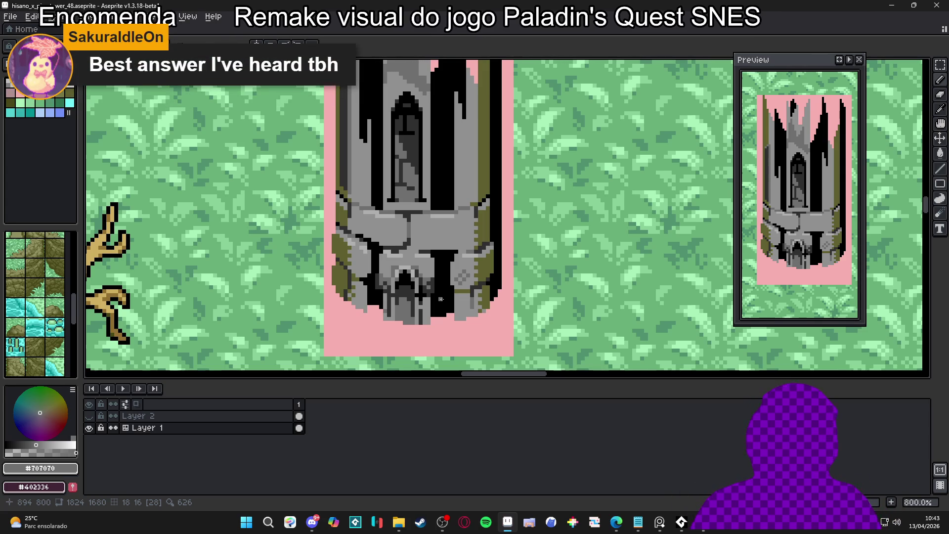
- Sample the #909090 and #707070 greys from the tower wall above the doorway
scroll(440, 299, up, 5)
alt+click(399, 247)
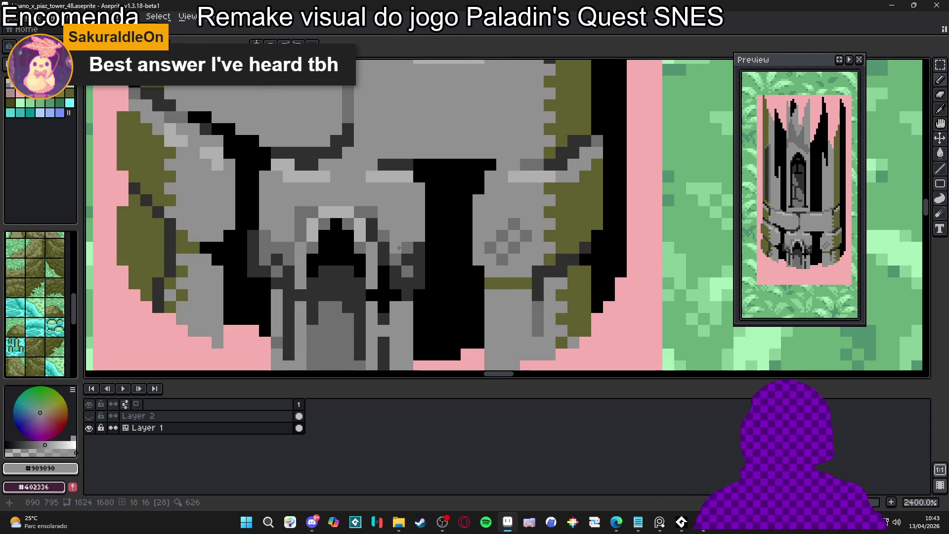
alt+click(399, 250)
alt+click(399, 227)
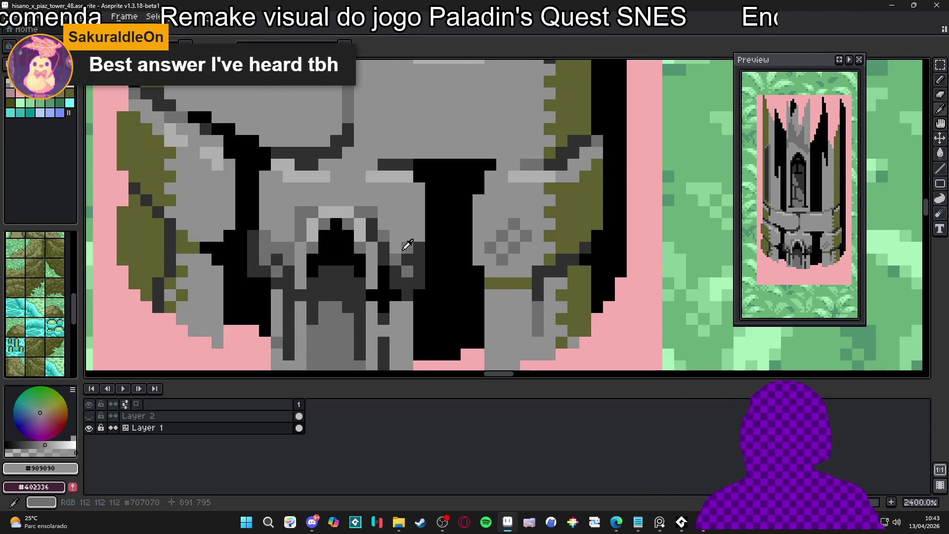
alt+click(389, 234)
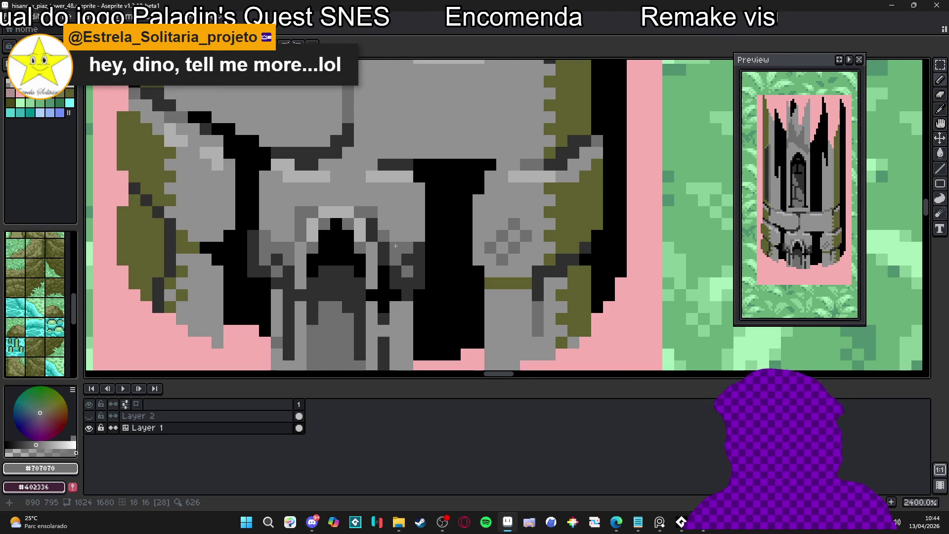
scroll(396, 246, down, 8)
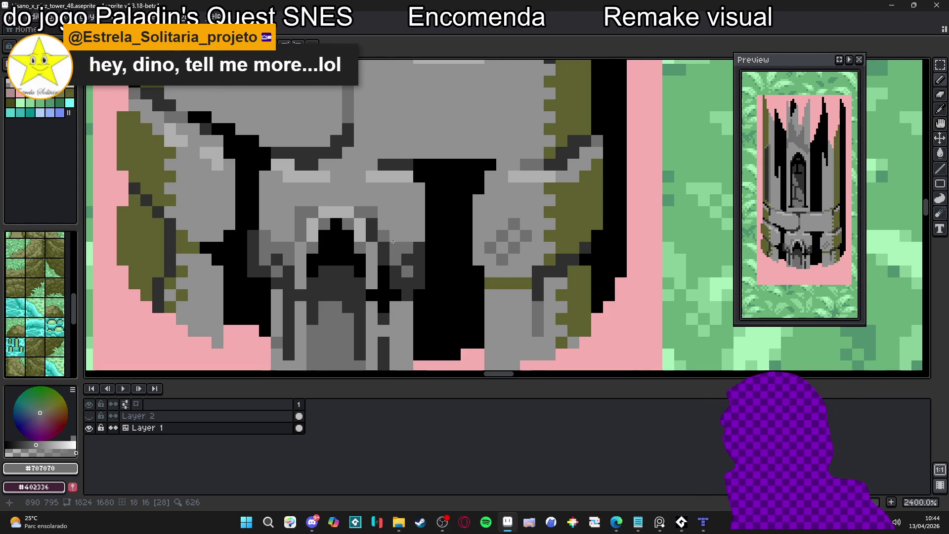
scroll(407, 283, up, 6)
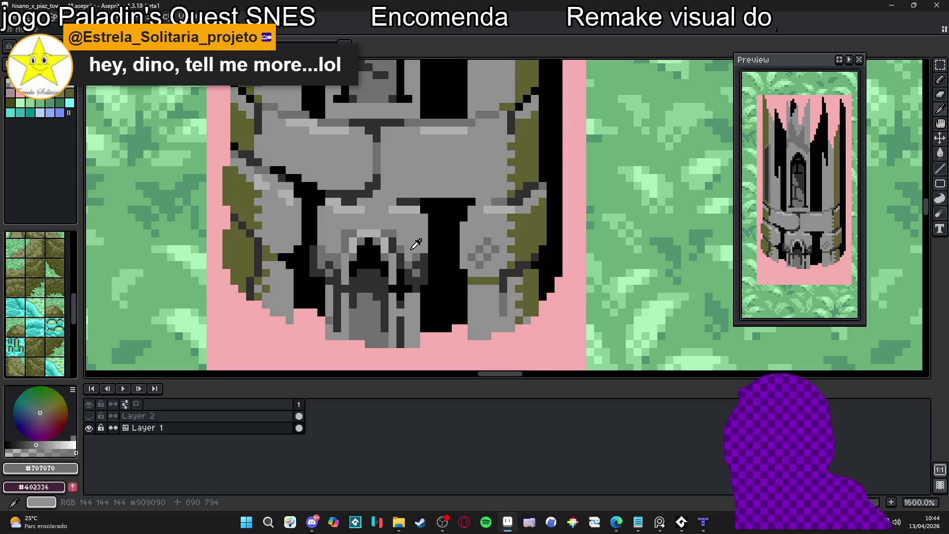
alt+click(413, 258)
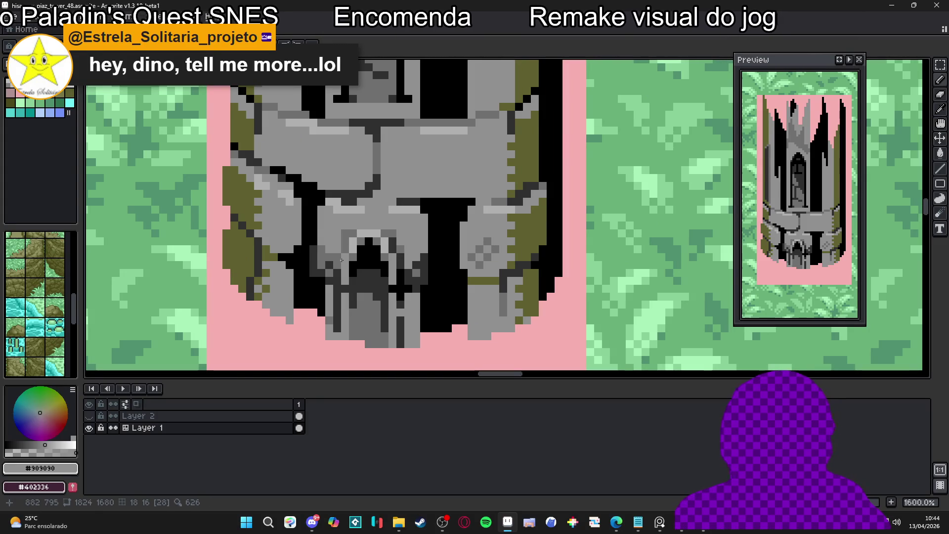
scroll(322, 248, down, 4)
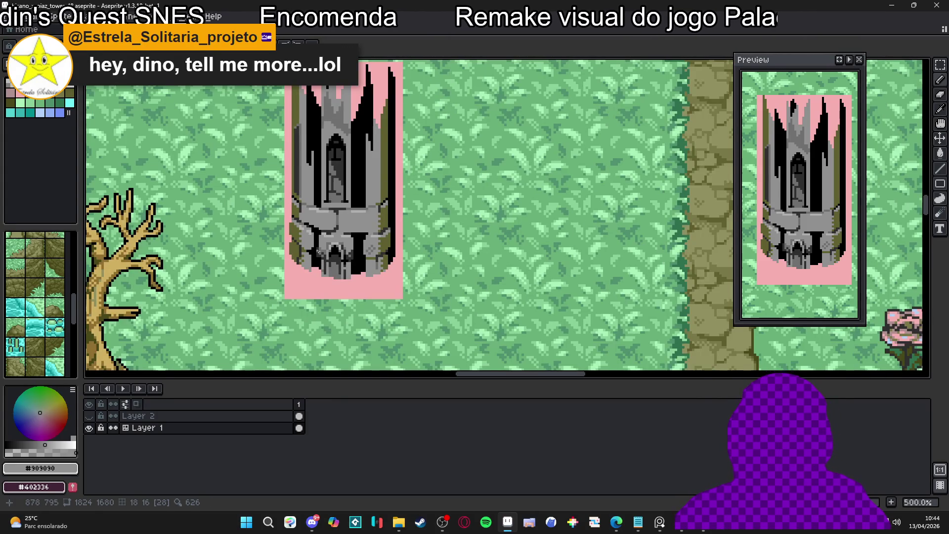
- Marquee-select a thin strip along the tower's left edge
scroll(317, 251, down, 1)
scroll(360, 189, up, 2)
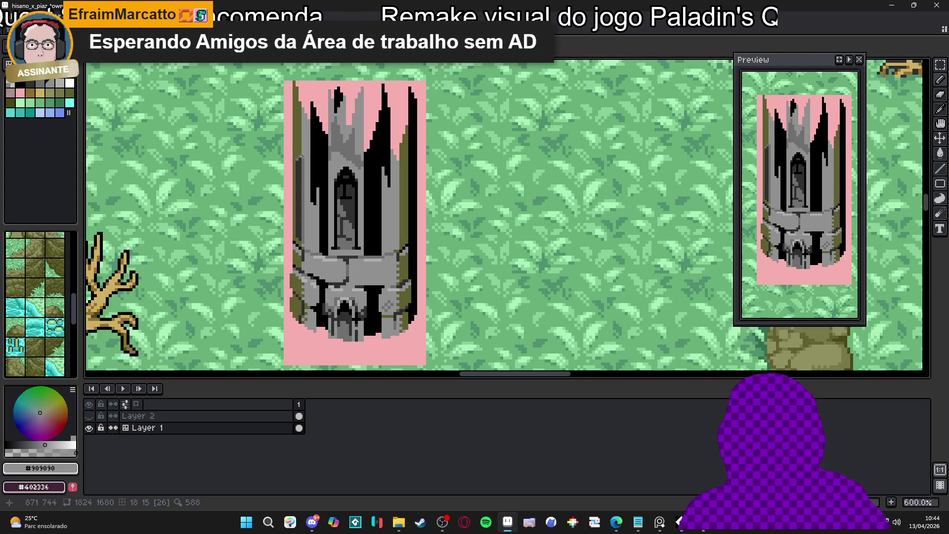
scroll(300, 157, up, 1)
drag(300, 157, 303, 271)
scroll(303, 270, up, 5)
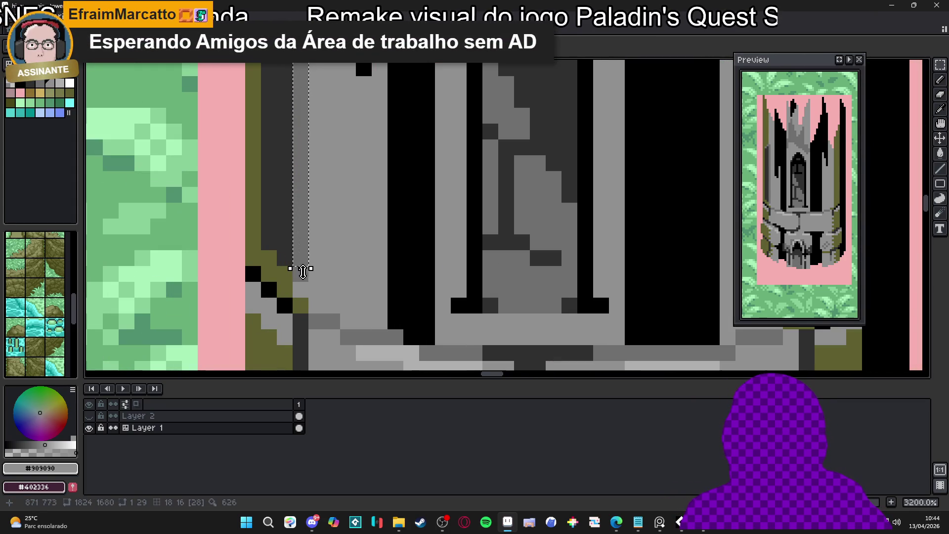
scroll(279, 211, down, 4)
scroll(280, 210, up, 3)
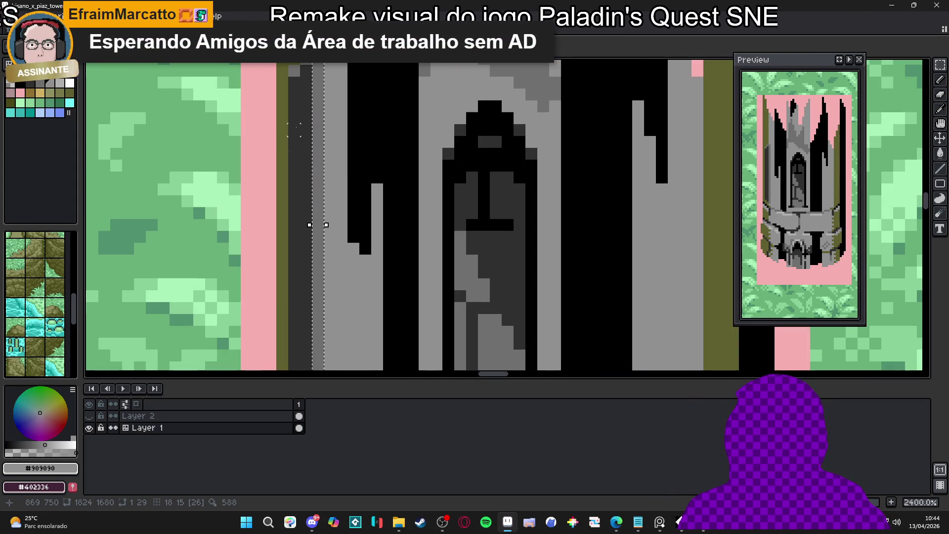
- Reshape the selection into a 3x30 column on the tower's left wall
mouse_move(290, 76)
mouse_down()
mouse_move(324, 136)
mouse_move(311, 208)
mouse_up()
scroll(318, 224, down, 1)
scroll(318, 224, down, 2)
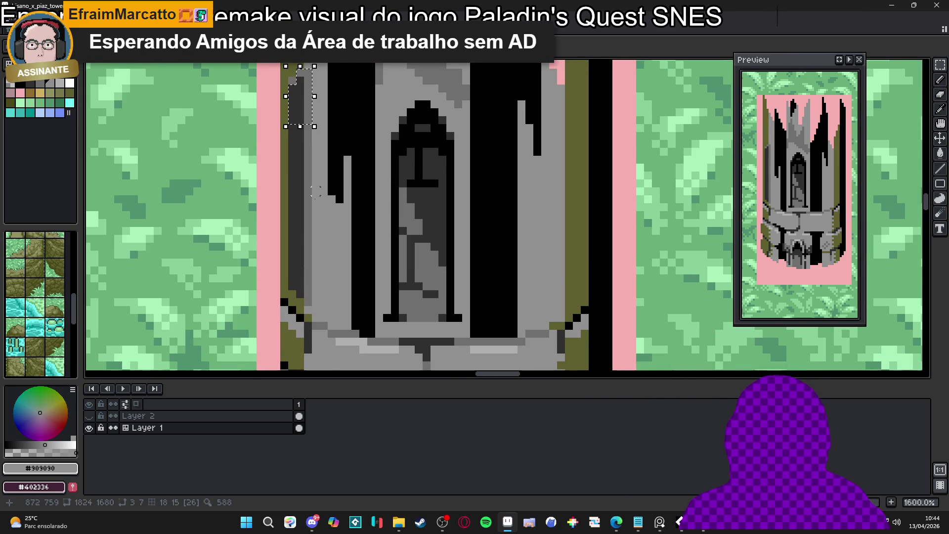
drag(291, 292, 312, 124)
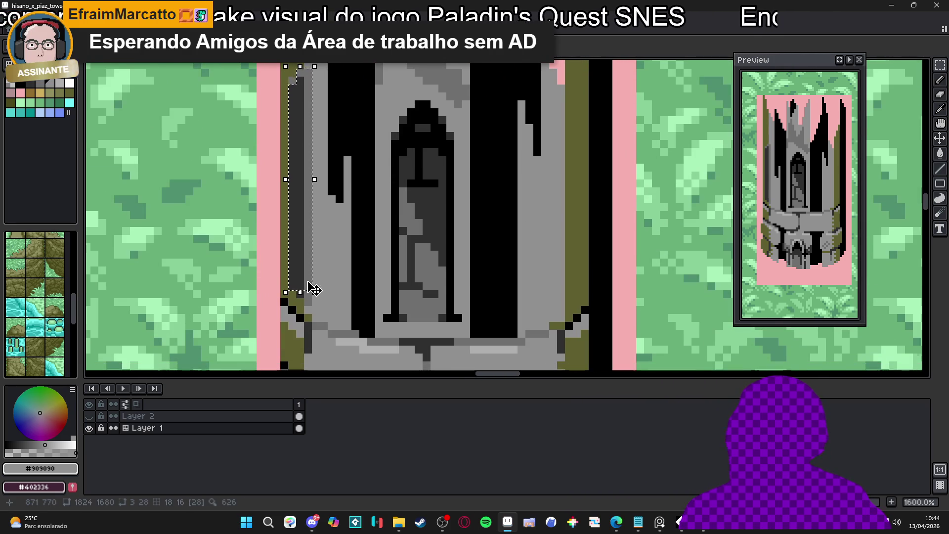
scroll(312, 282, up, 1)
drag(308, 321, 292, 320)
scroll(300, 310, down, 3)
scroll(302, 222, up, 2)
scroll(304, 197, down, 3)
drag(300, 214, 298, 210)
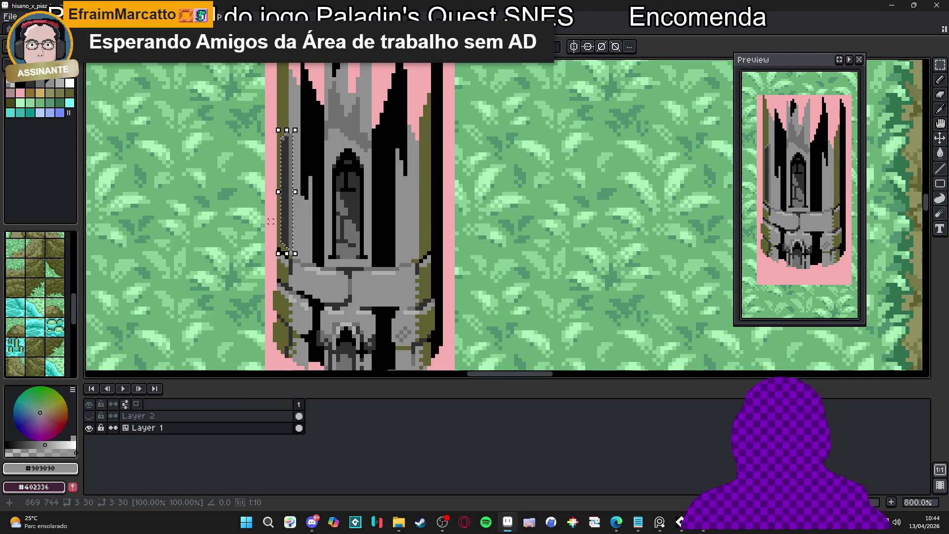
- Paste the copied strip, nudge it toward the right wall and place it
key(ctrl+v)
key(shift+Right)
key(shift+Right)
key(shift+Left)
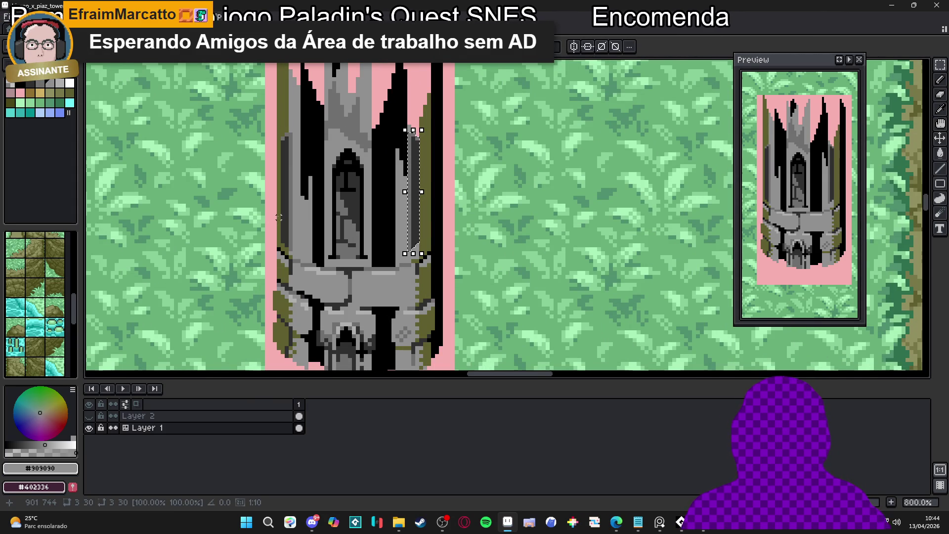
drag(418, 182, 425, 188)
key(Return)
- Undo the misplaced paste, re-paste the strip onto the right wall, then sample olive #606030
key(b)
key(ctrl+z)
key(ctrl+z)
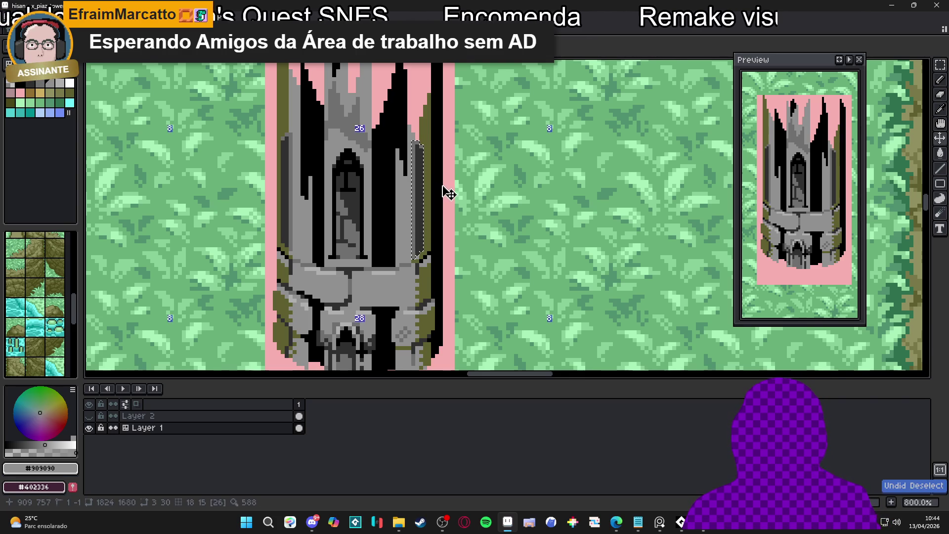
key(ctrl+v)
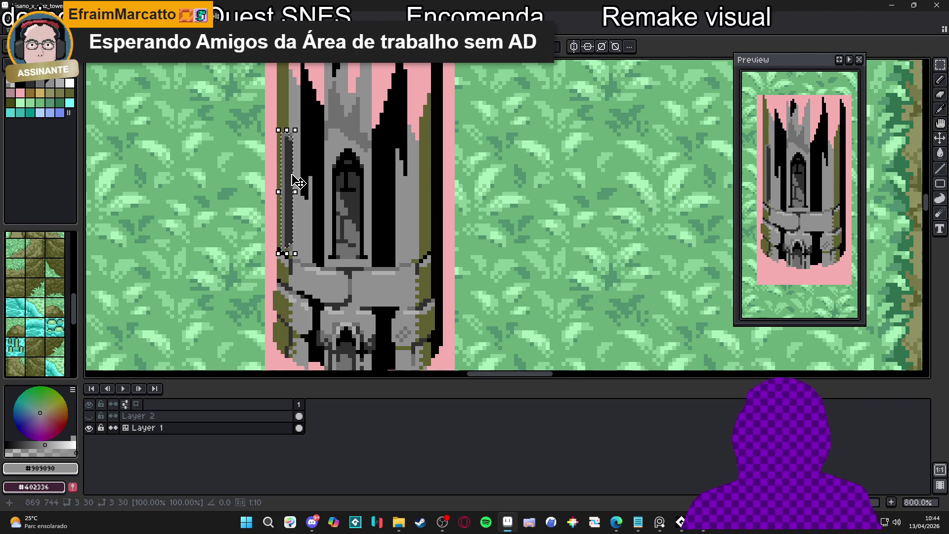
drag(294, 172, 424, 172)
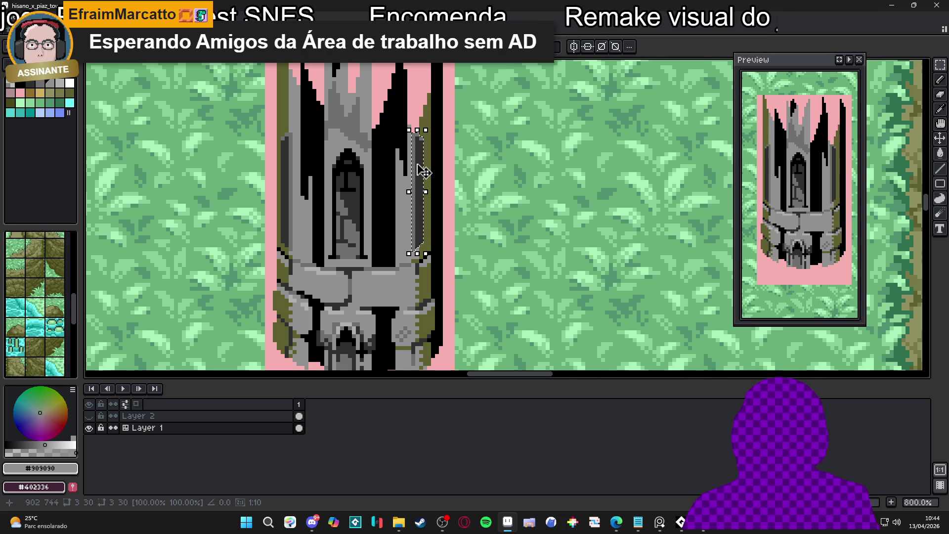
key(Return)
scroll(422, 130, up, 2)
alt+click(410, 130)
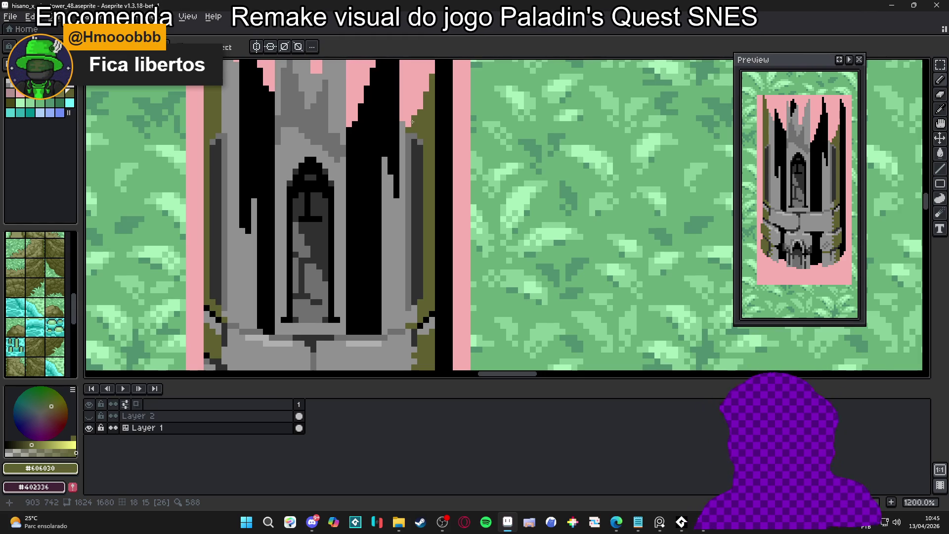
scroll(419, 117, down, 3)
scroll(434, 186, up, 3)
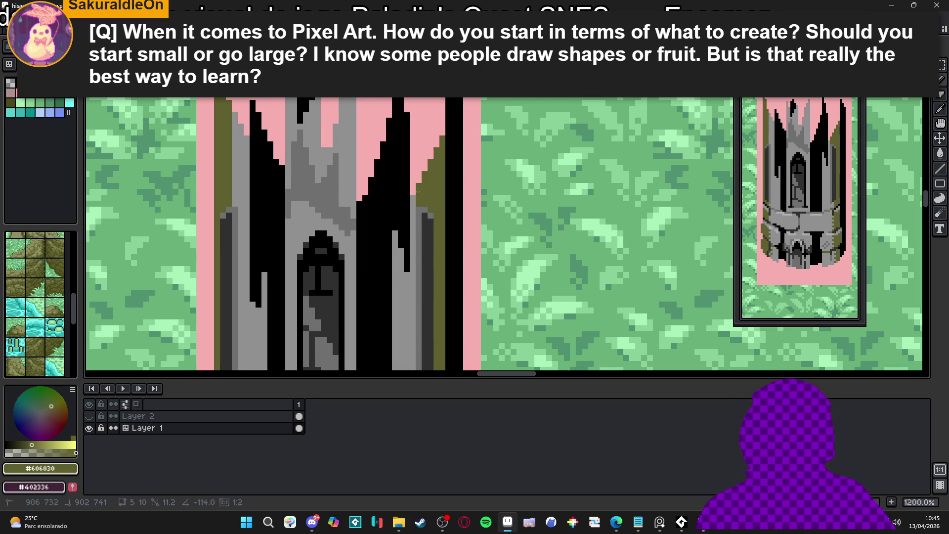
scroll(440, 152, down, 2)
scroll(436, 146, up, 3)
scroll(435, 145, down, 4)
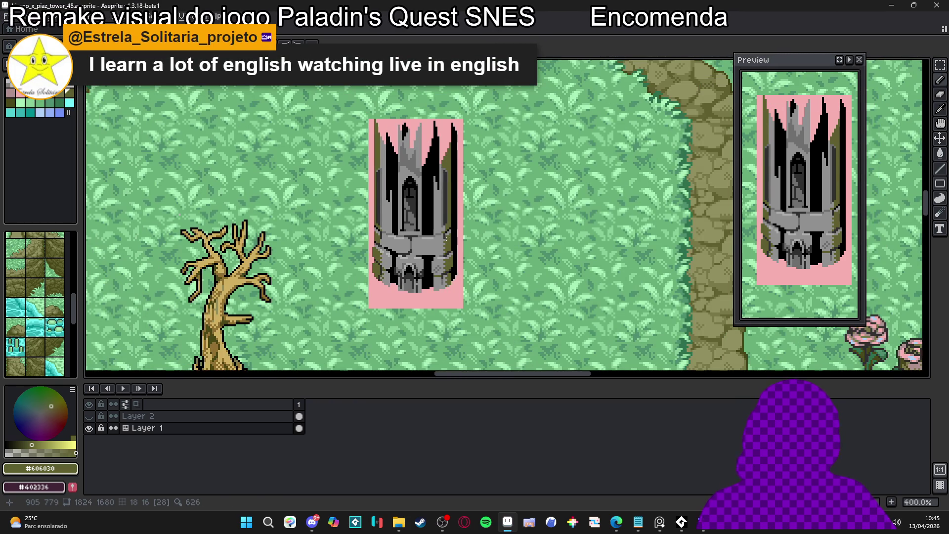
scroll(449, 238, up, 5)
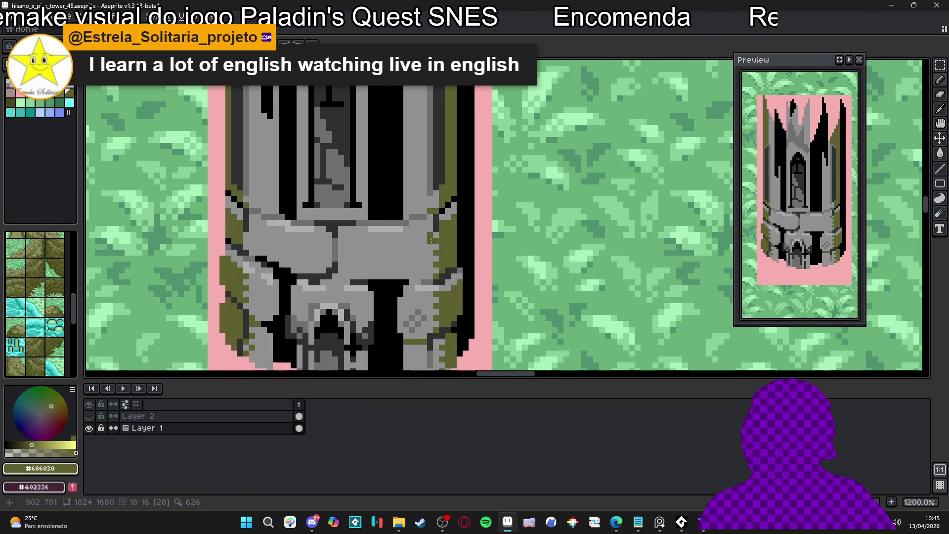
scroll(429, 270, down, 4)
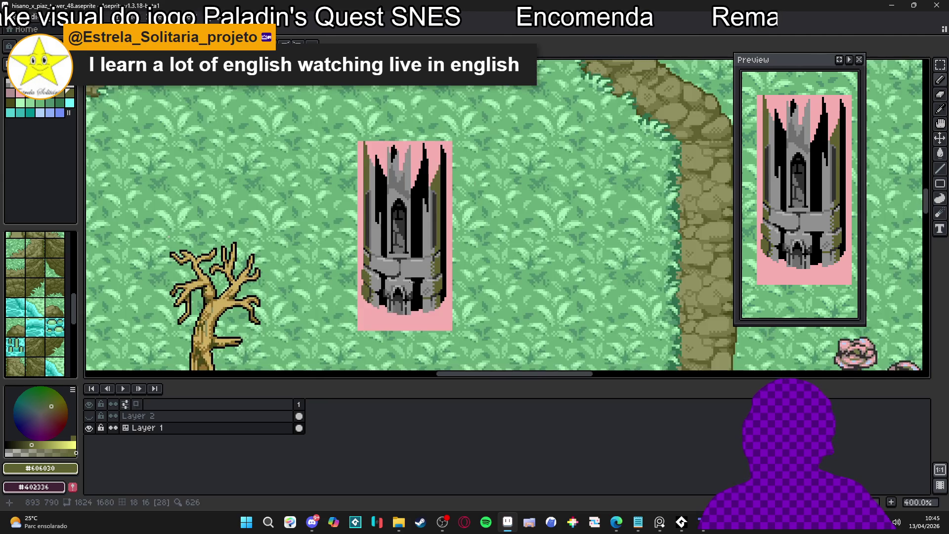
scroll(377, 265, up, 4)
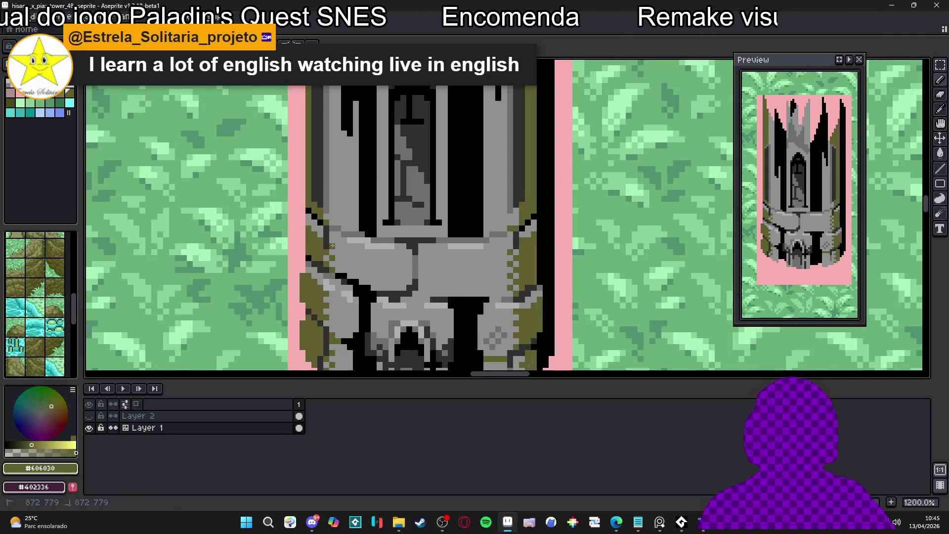
scroll(330, 251, down, 6)
scroll(392, 274, up, 4)
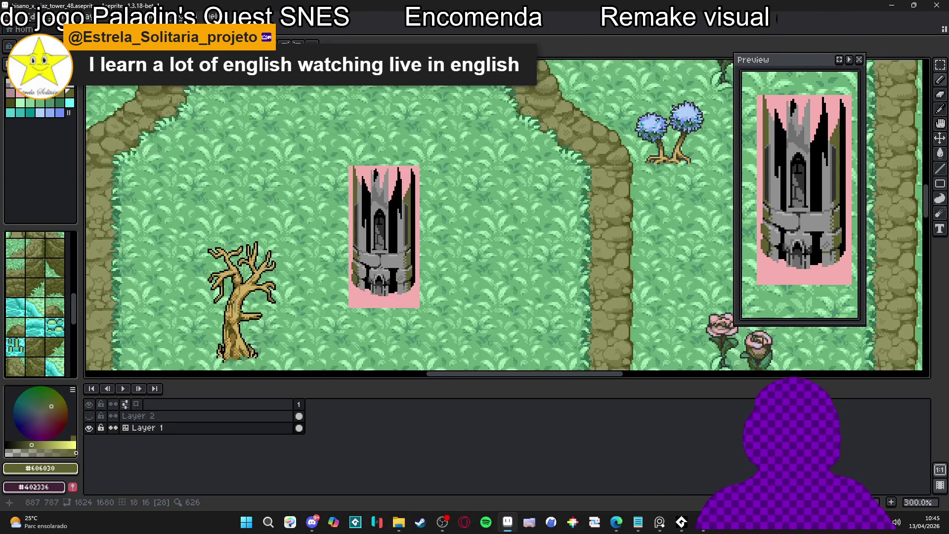
scroll(432, 266, down, 1)
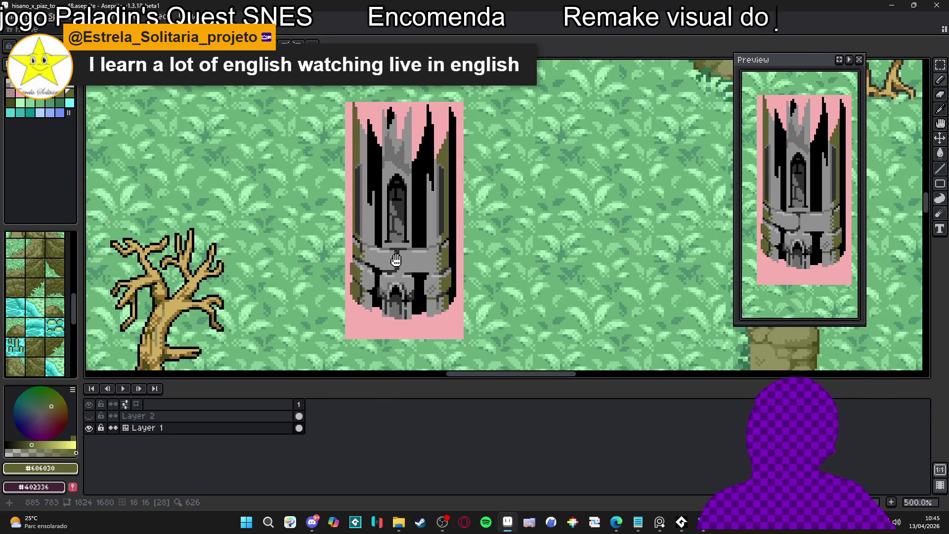
scroll(463, 256, up, 4)
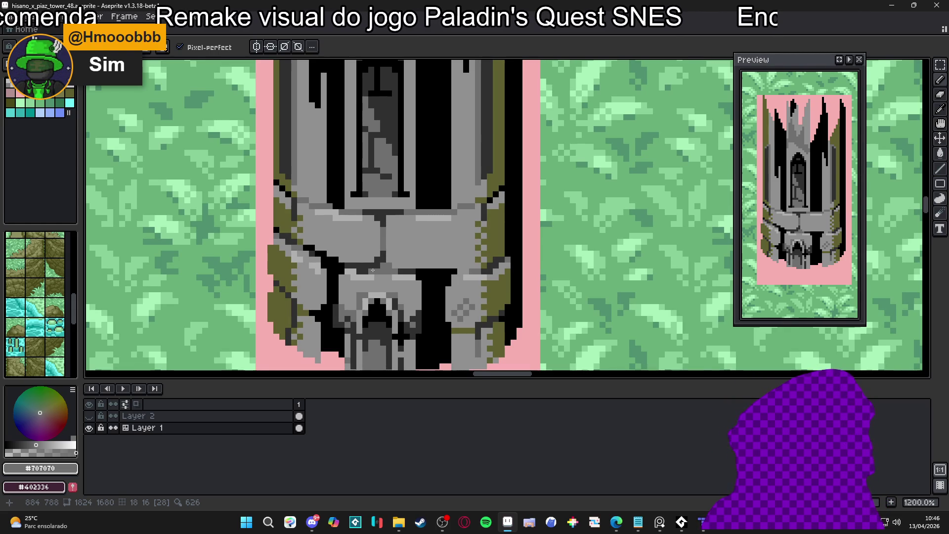
scroll(372, 270, down, 2)
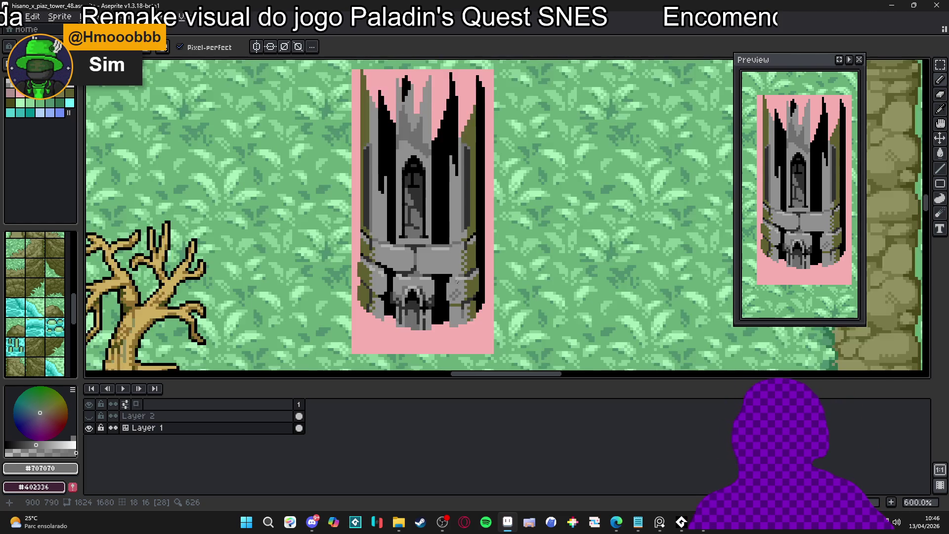
scroll(455, 280, down, 1)
scroll(469, 241, up, 4)
alt+click(460, 237)
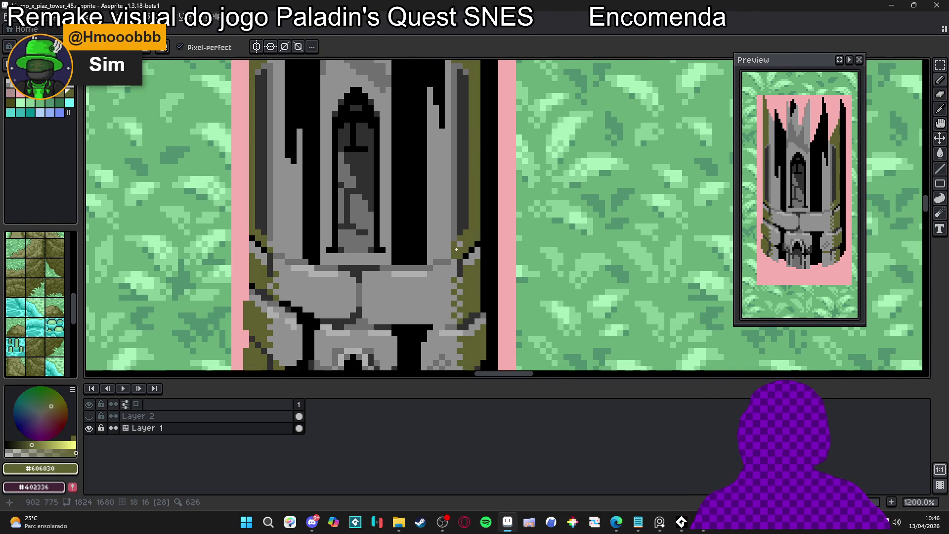
scroll(456, 248, down, 3)
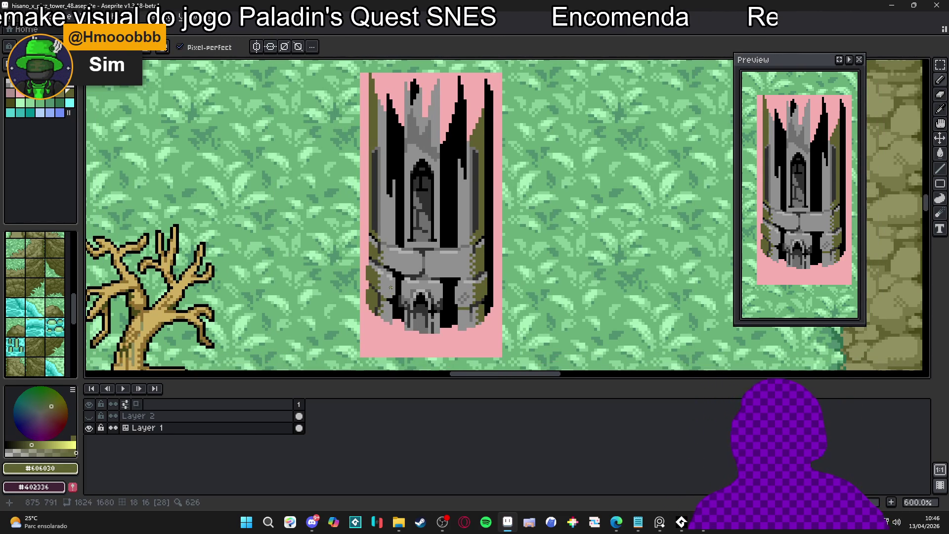
scroll(381, 281, up, 3)
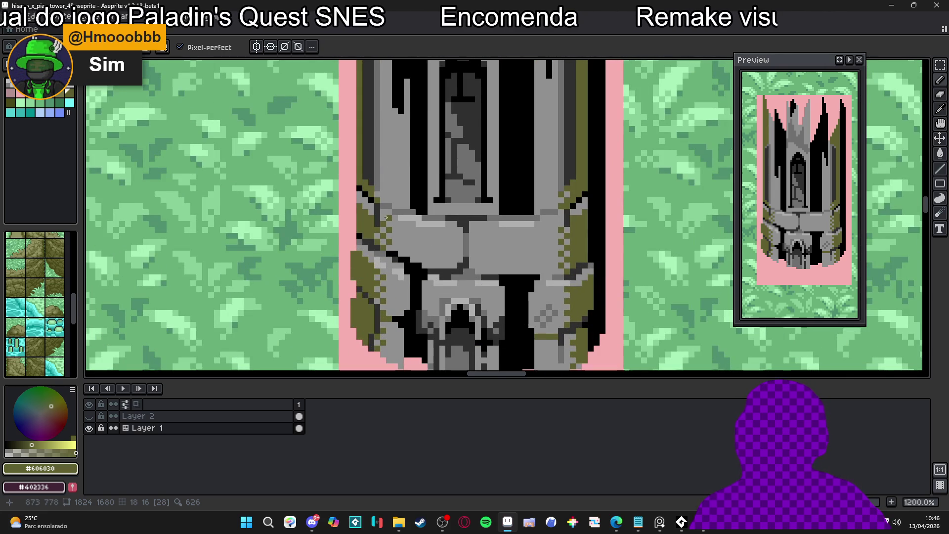
scroll(391, 225, down, 3)
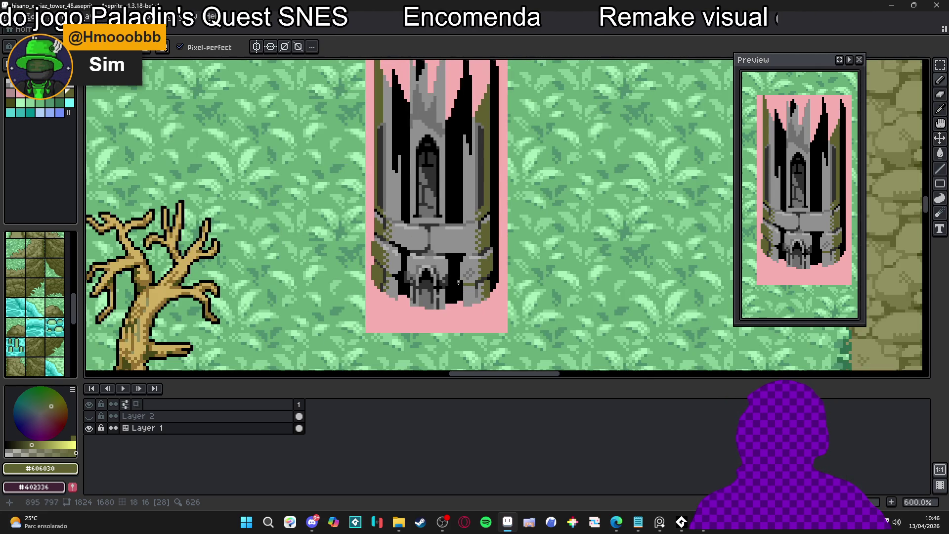
scroll(455, 278, up, 1)
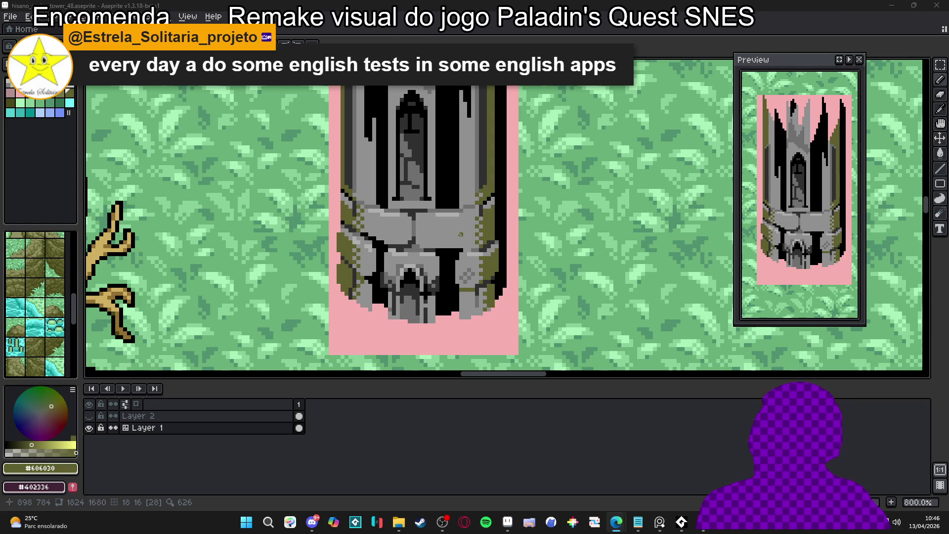
- Zoom around the tower and sample the mid grey #707070 from its stones
scroll(460, 234, down, 3)
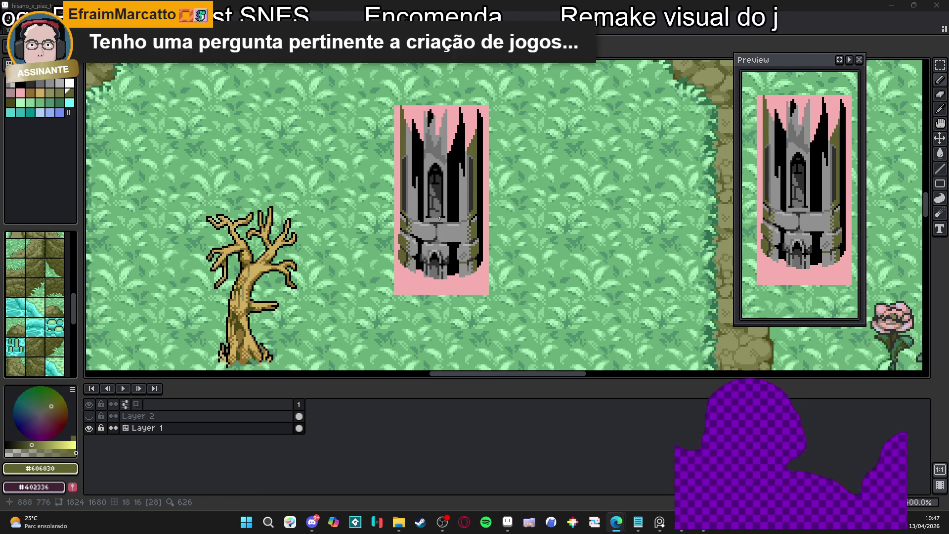
scroll(440, 219, down, 1)
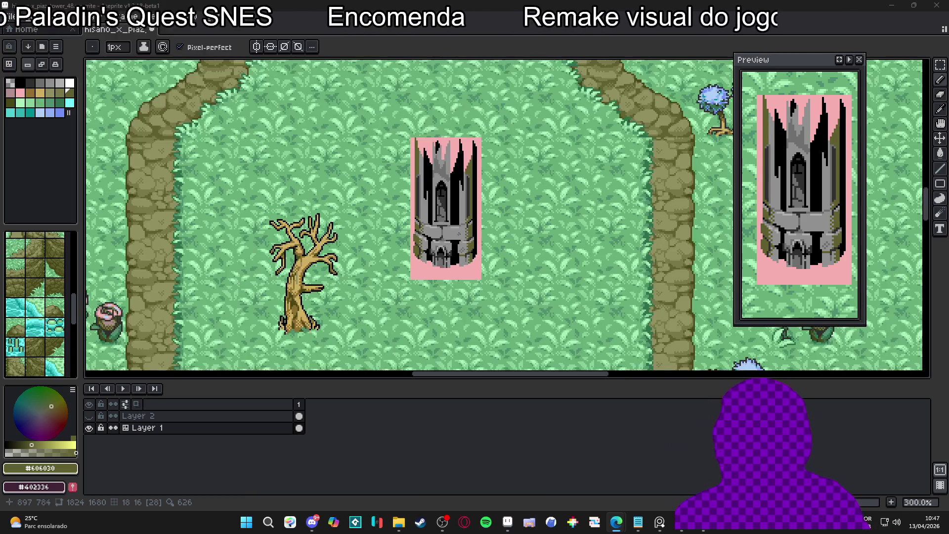
scroll(445, 232, up, 3)
scroll(469, 265, up, 1)
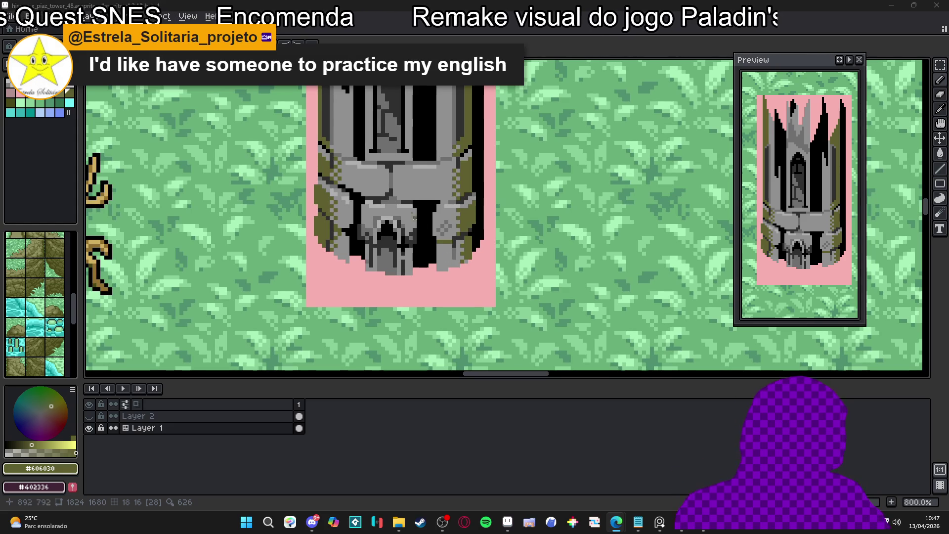
scroll(390, 186, up, 1)
alt+click(383, 196)
- Bring the web browser up over the drawing
scroll(340, 191, down, 5)
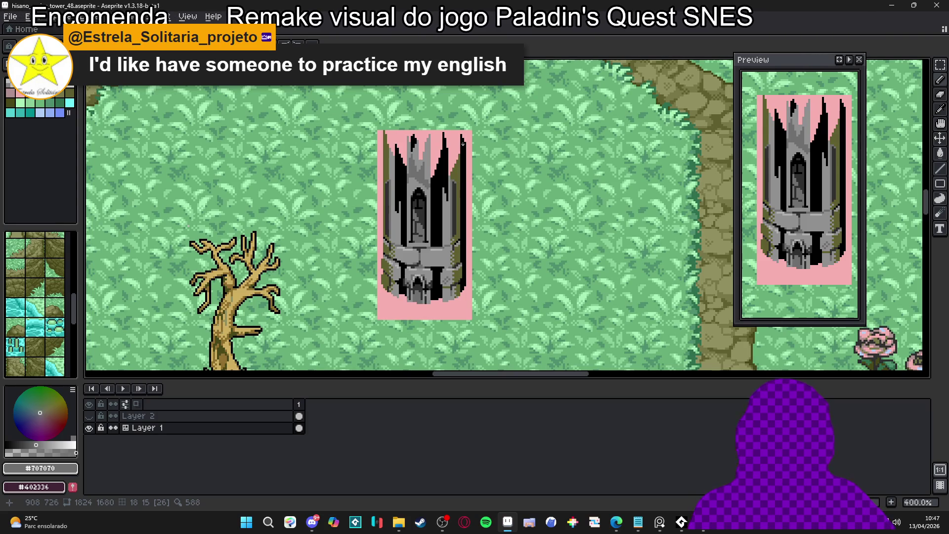
scroll(446, 232, down, 1)
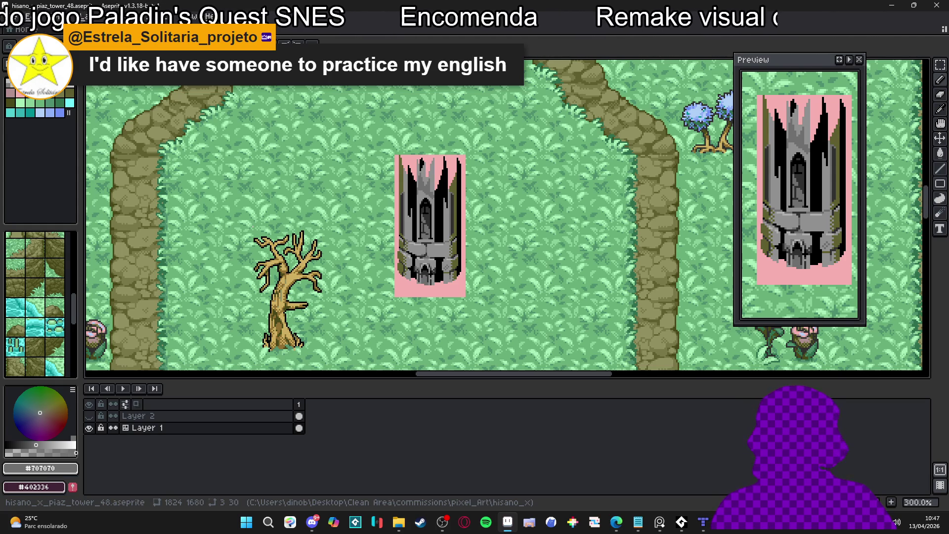
click(616, 522)
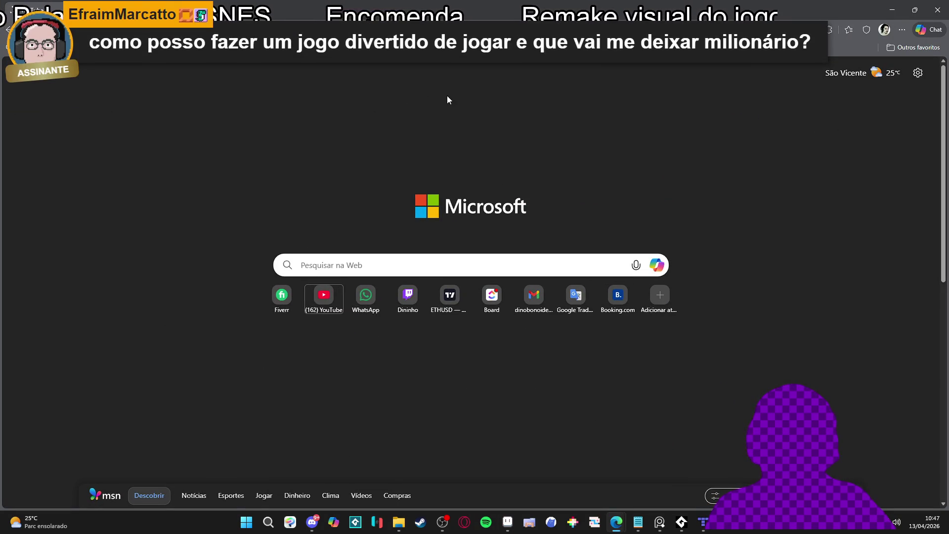
- Open YouTube and search for 'jess code'
key(Return)
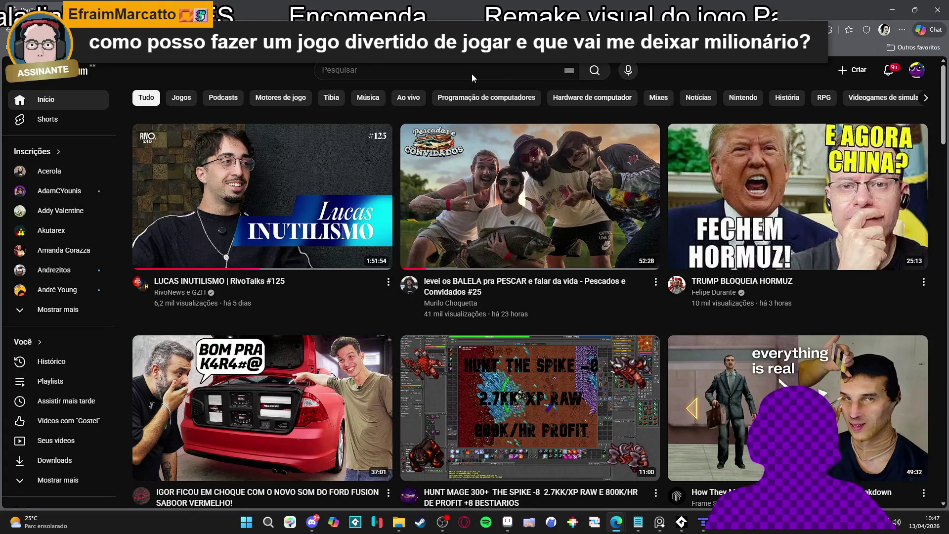
click(479, 74)
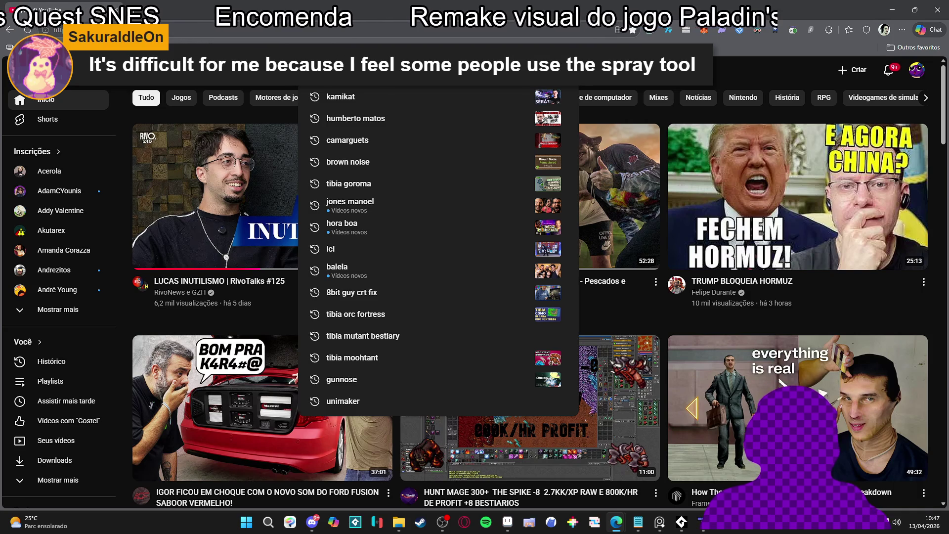
text(jess code)
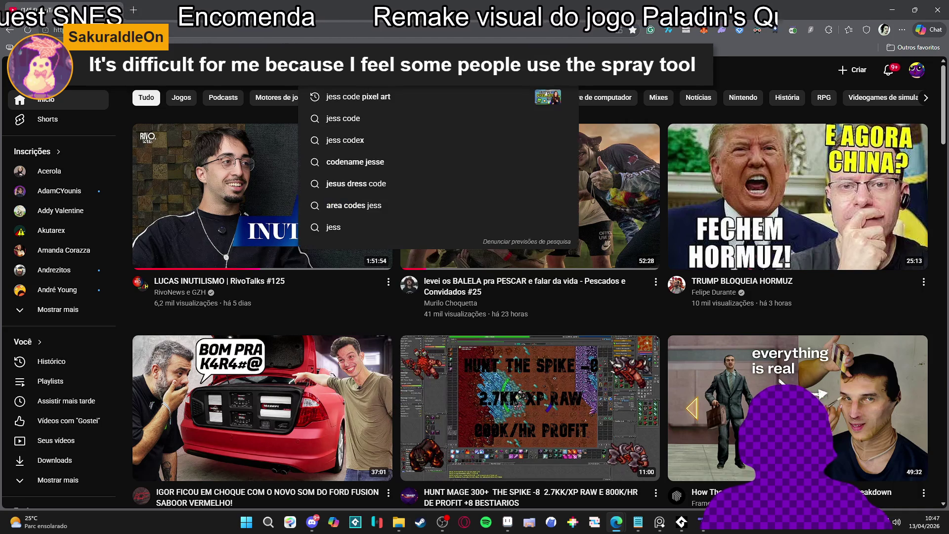
click(457, 97)
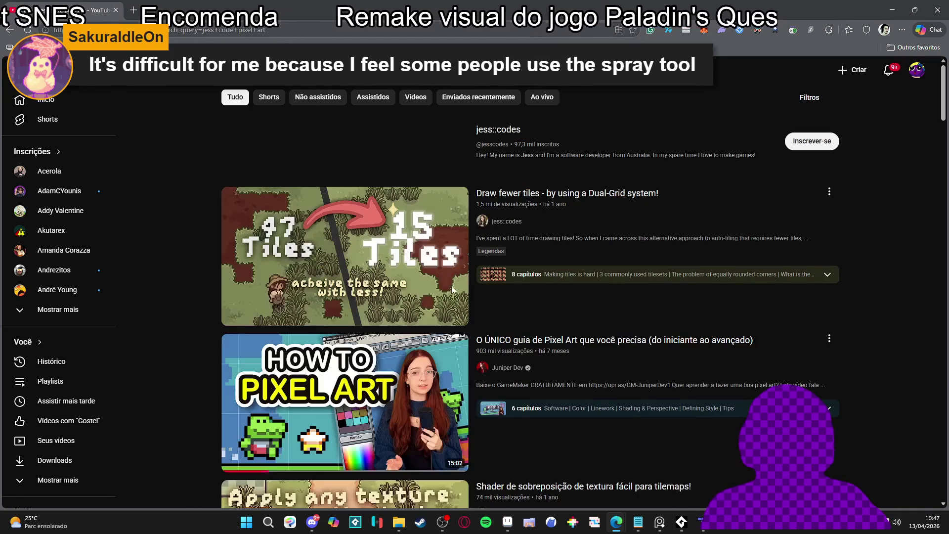
- Open the pixel art guide video, start it and copy its link
scroll(456, 289, down, 2)
click(358, 298)
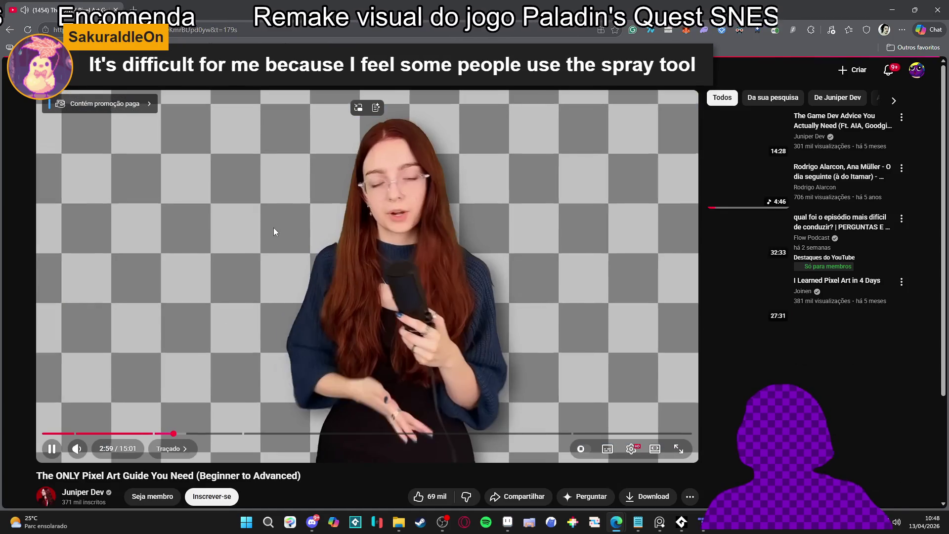
click(276, 229)
right_click(304, 221)
click(336, 273)
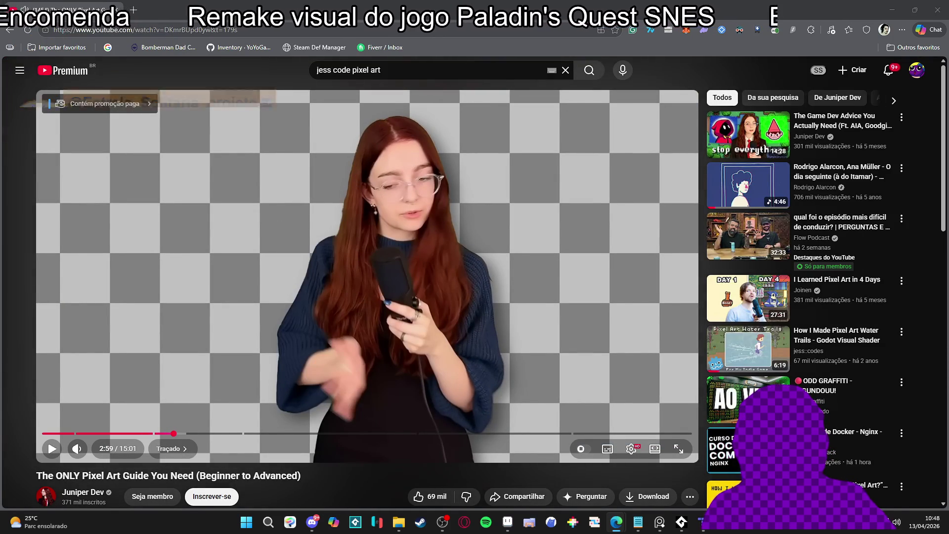
- Go to the account's own channel page and browse its videos
scroll(284, 303, down, 3)
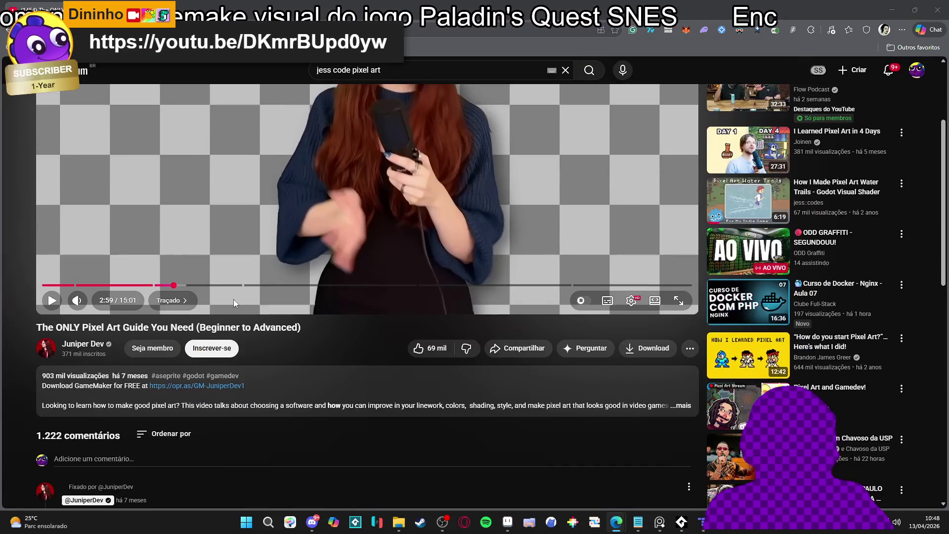
scroll(274, 286, up, 3)
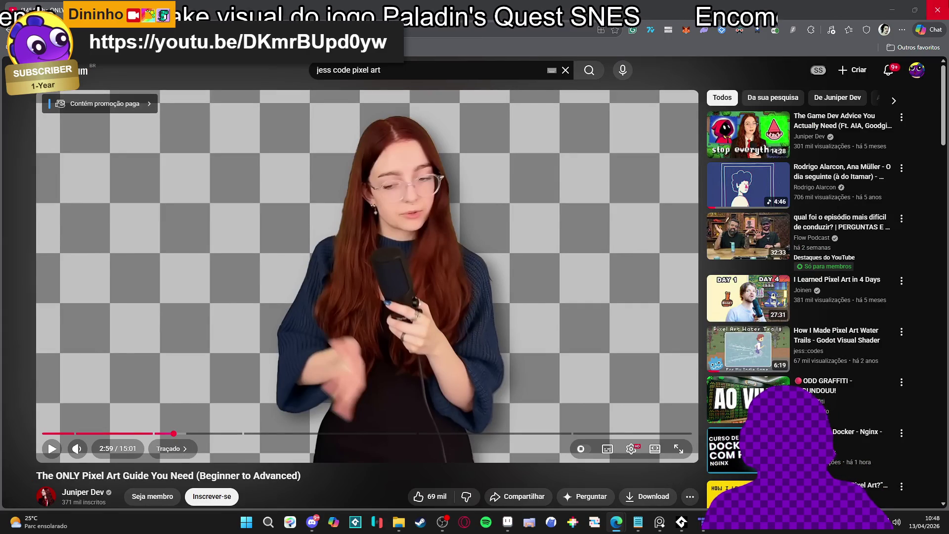
click(917, 70)
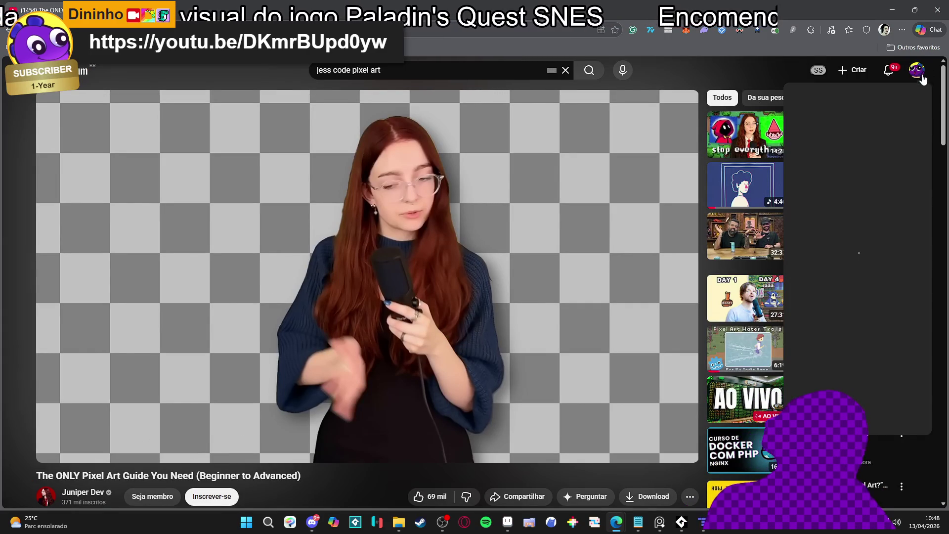
click(871, 126)
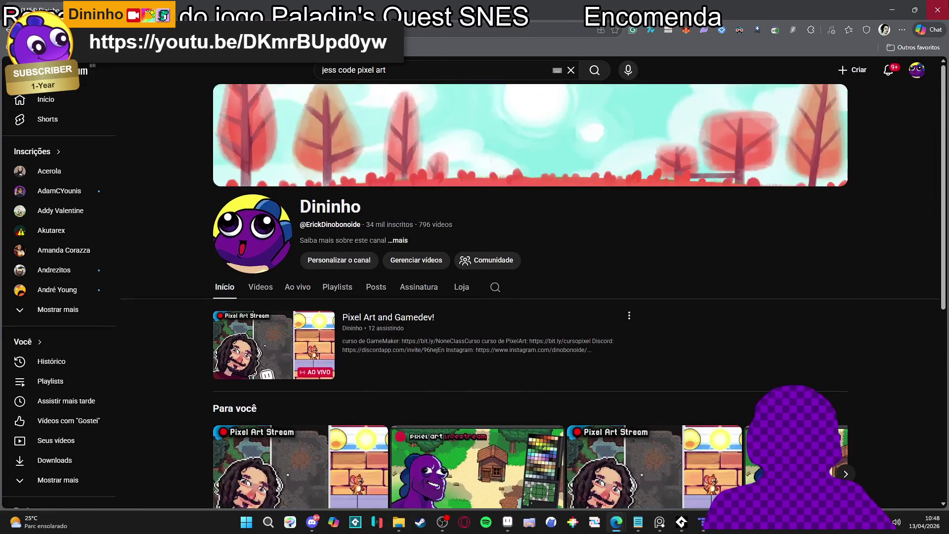
scroll(628, 166, down, 4)
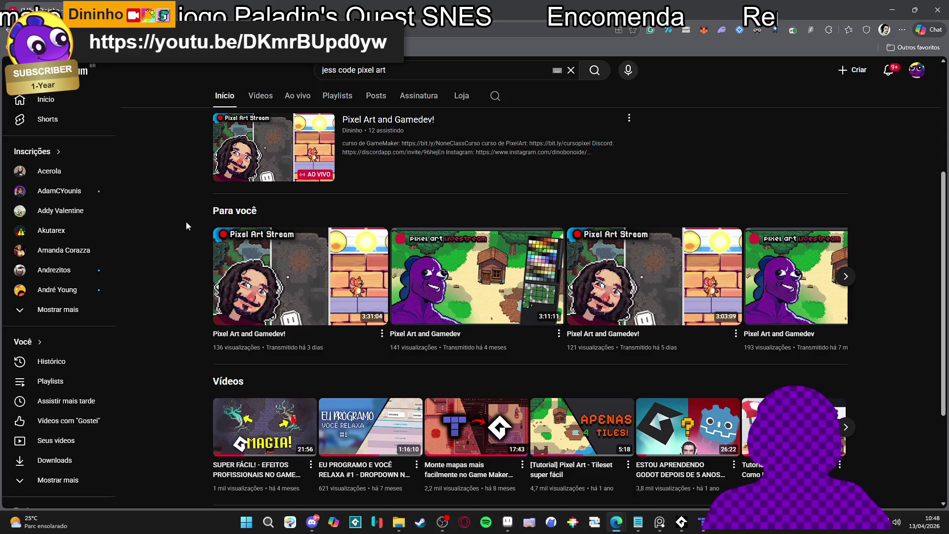
scroll(186, 221, up, 4)
scroll(182, 224, down, 2)
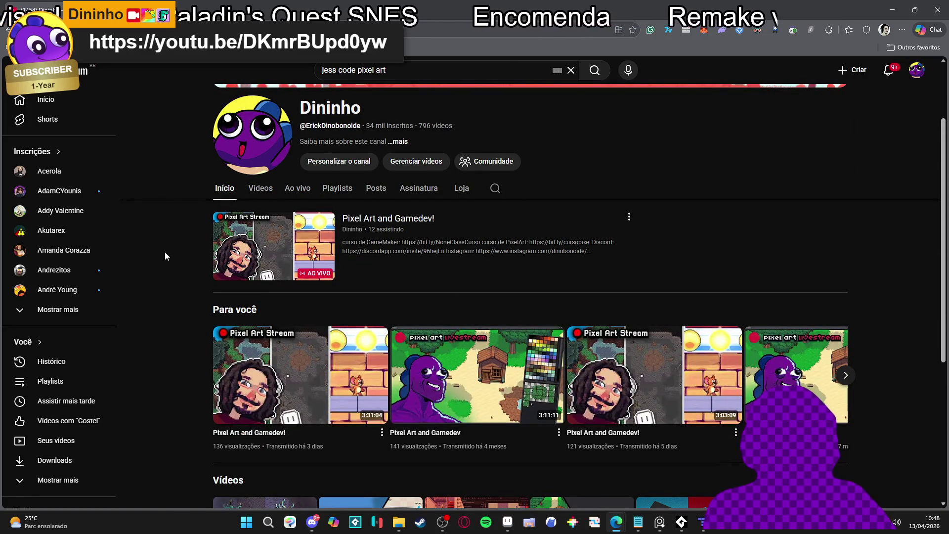
scroll(230, 286, up, 2)
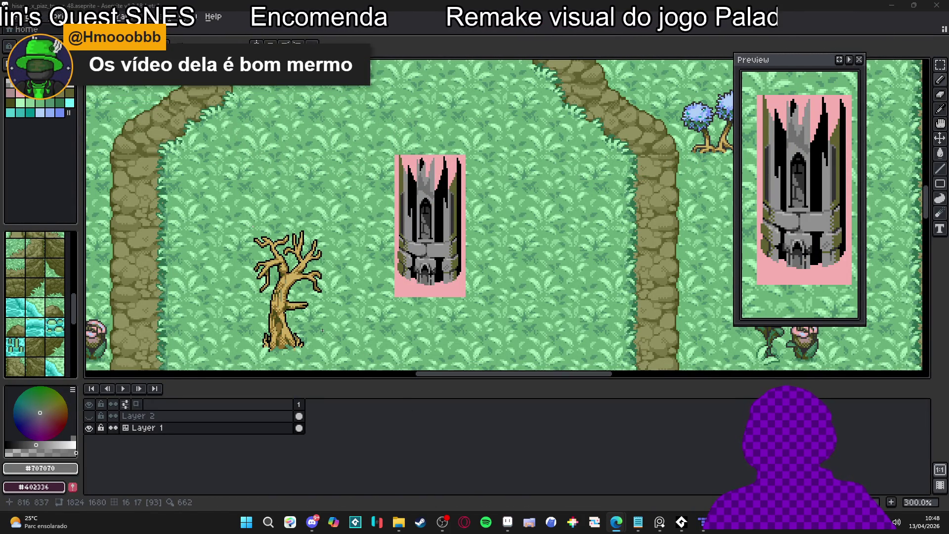
scroll(580, 236, up, 1)
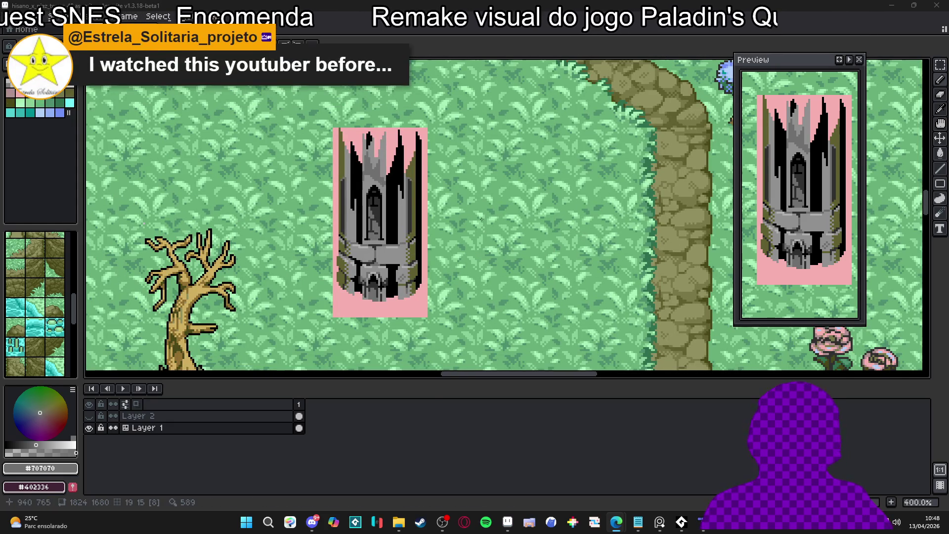
scroll(391, 203, down, 1)
drag(403, 223, 419, 227)
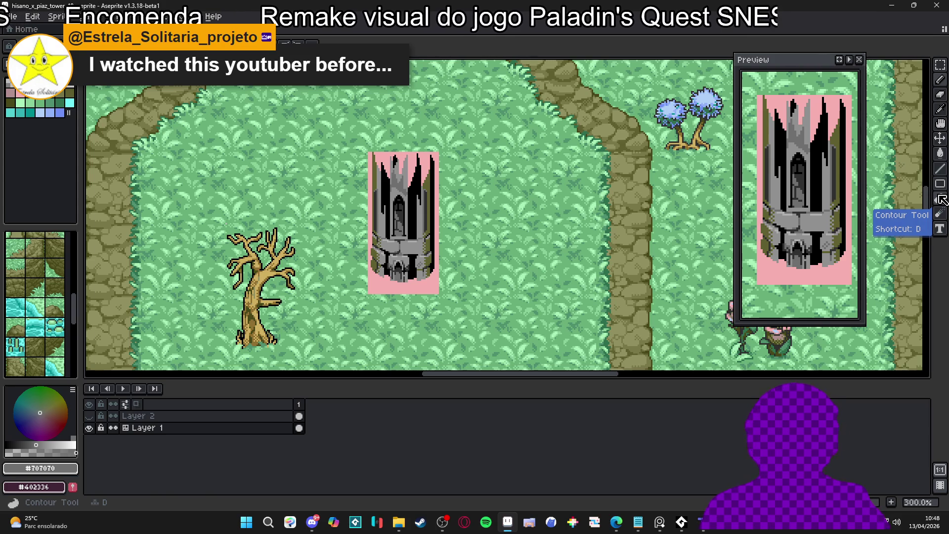
click(941, 199)
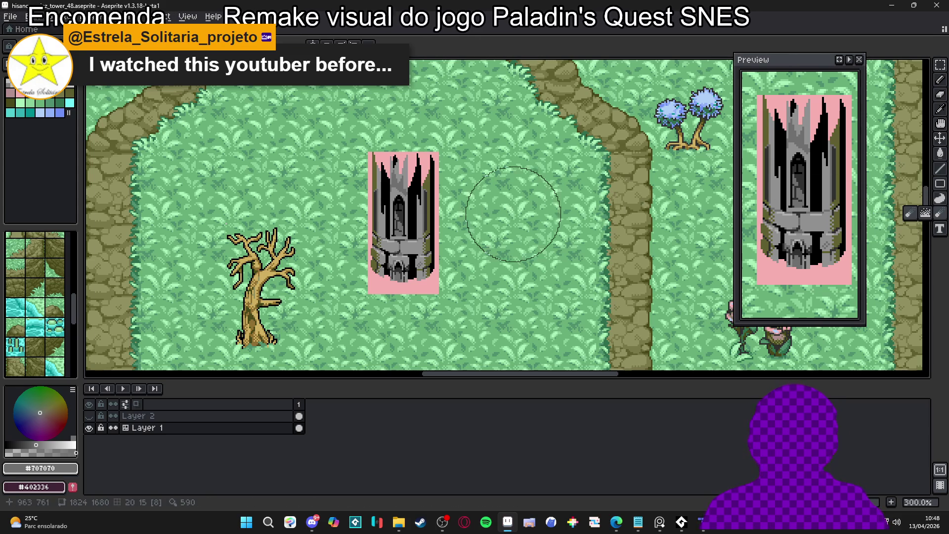
click(916, 217)
drag(433, 223, 407, 222)
scroll(404, 266, up, 3)
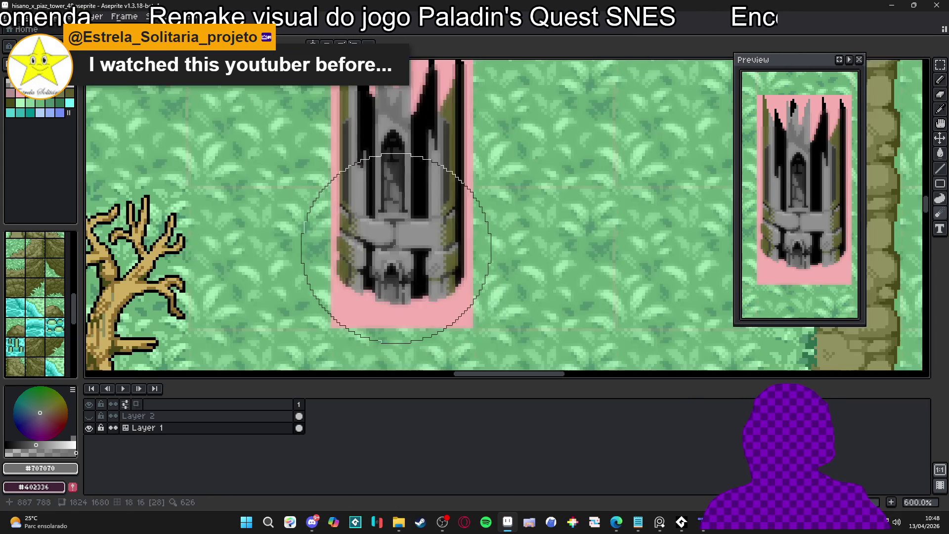
key(ctrl+z)
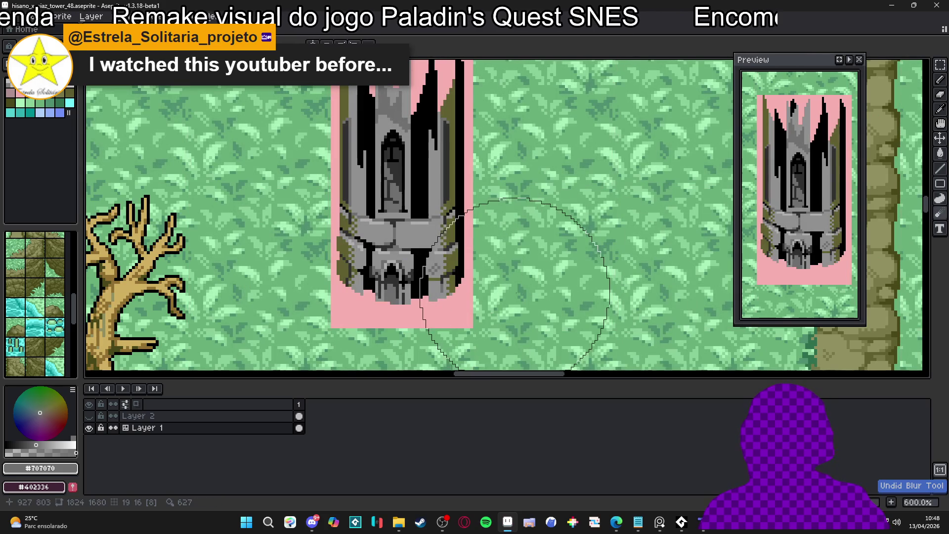
key(b)
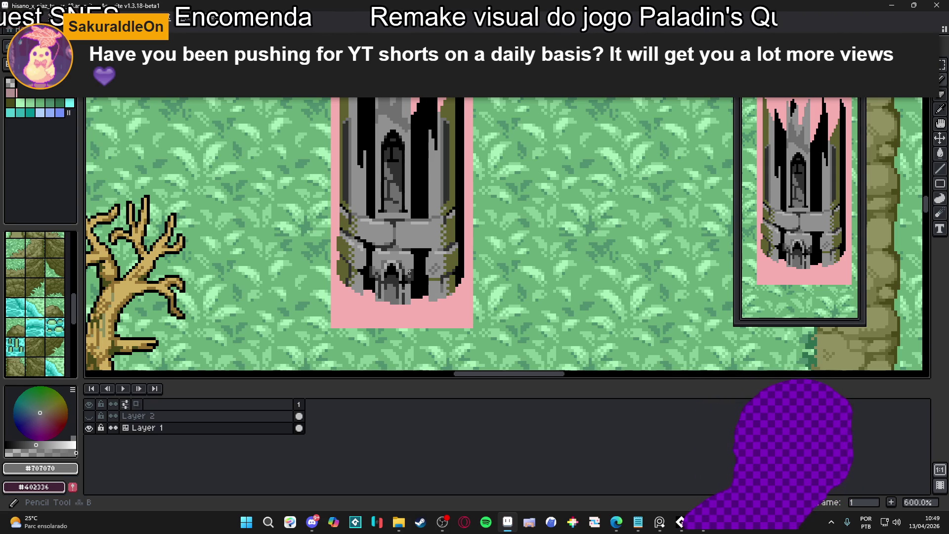
scroll(409, 271, down, 1)
drag(429, 226, 431, 246)
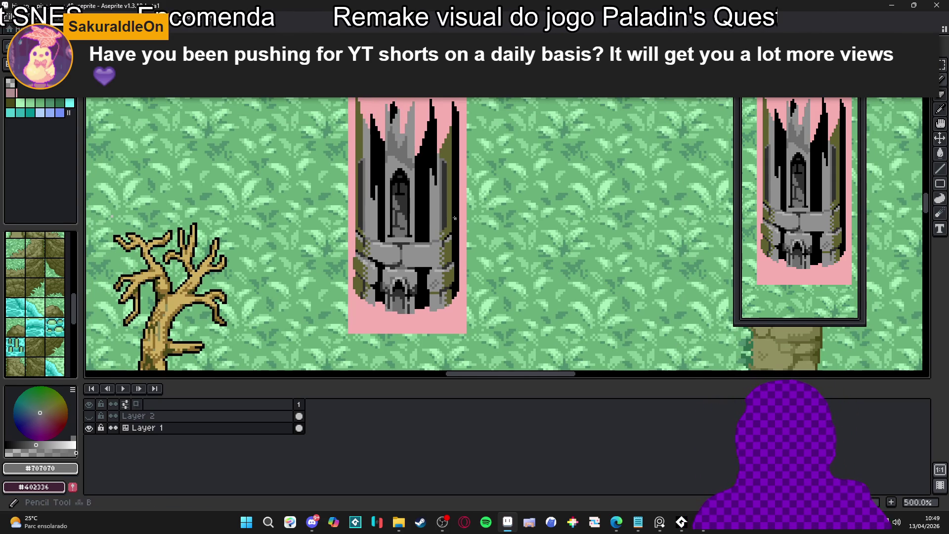
scroll(430, 167, up, 4)
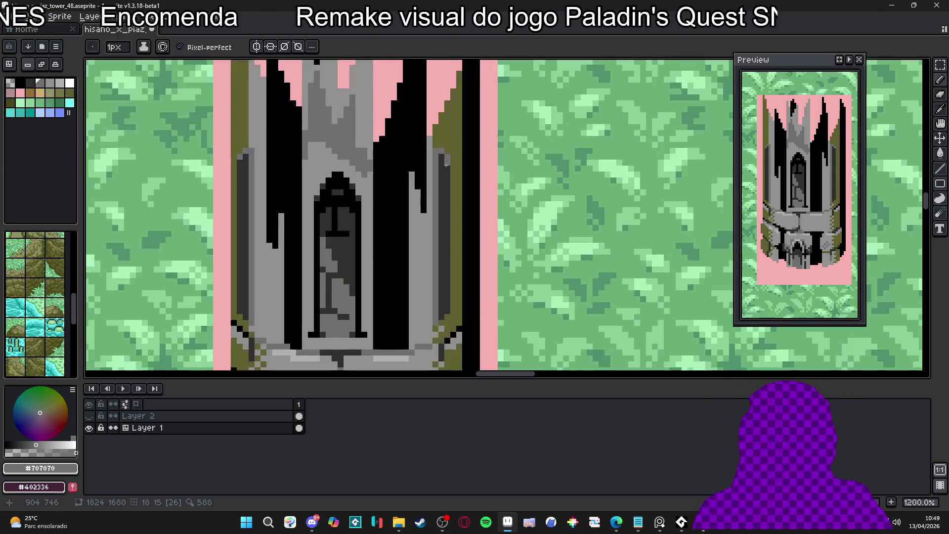
alt+click(444, 150)
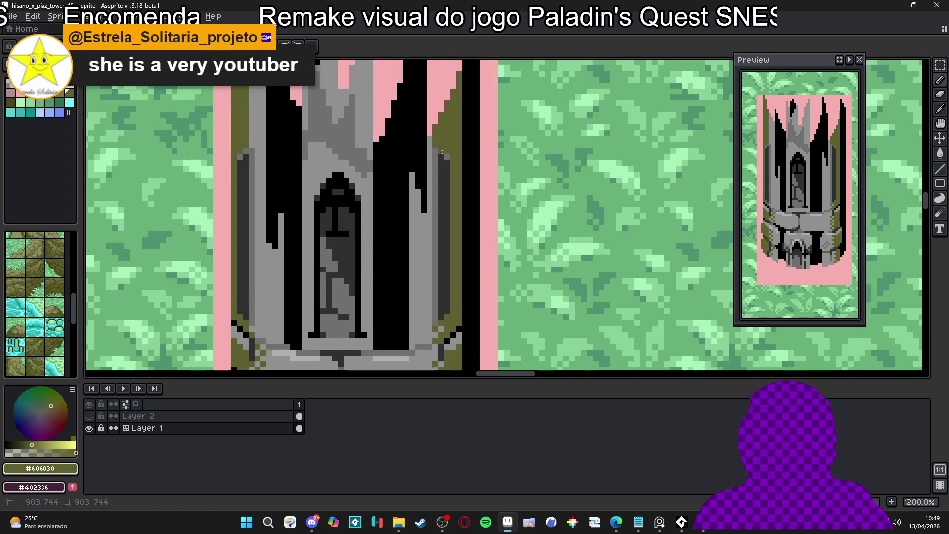
scroll(447, 176, down, 2)
key(ctrl+z)
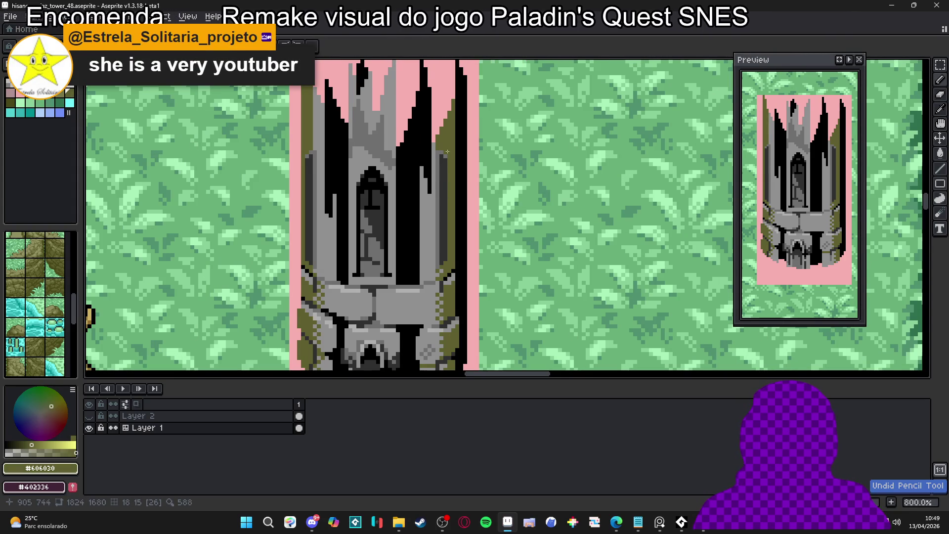
scroll(443, 156, up, 3)
alt+click(432, 148)
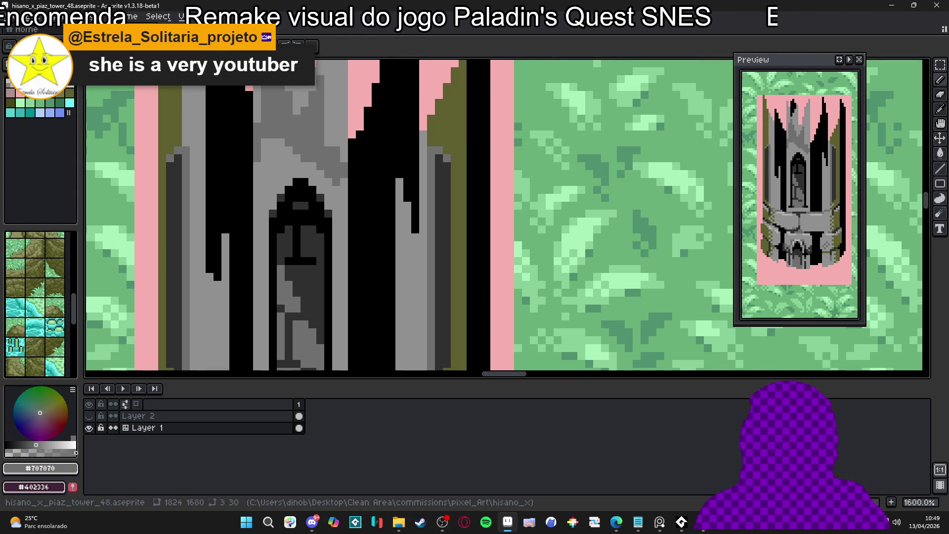
click(616, 521)
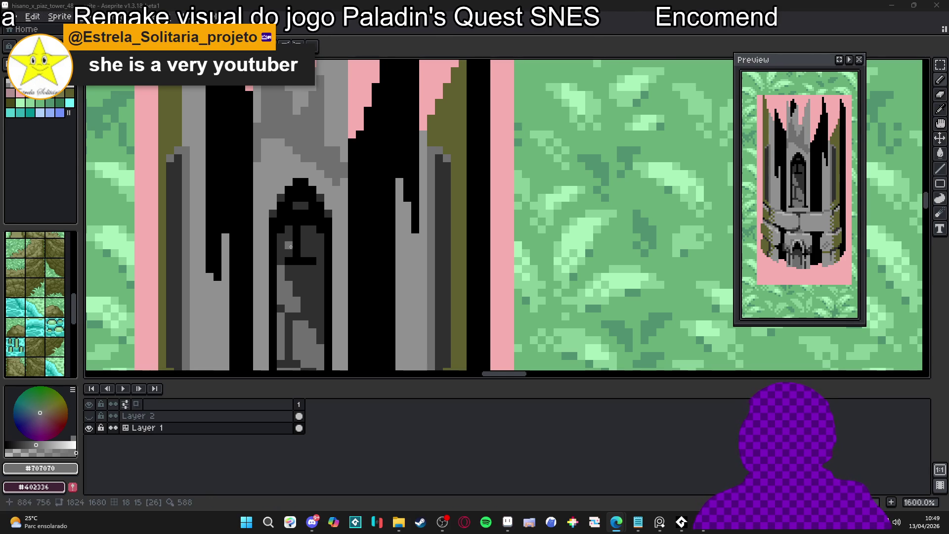
alt+click(297, 250)
drag(299, 271, 297, 293)
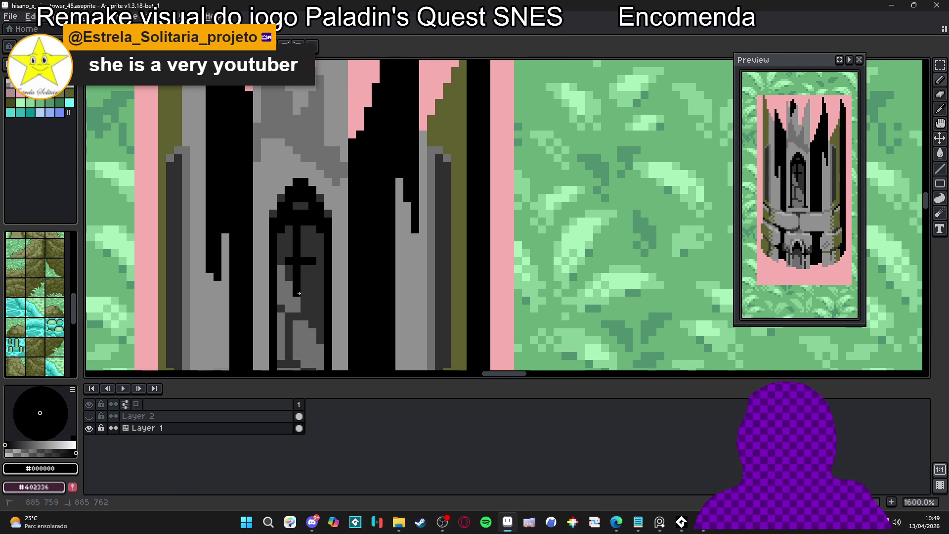
click(280, 261)
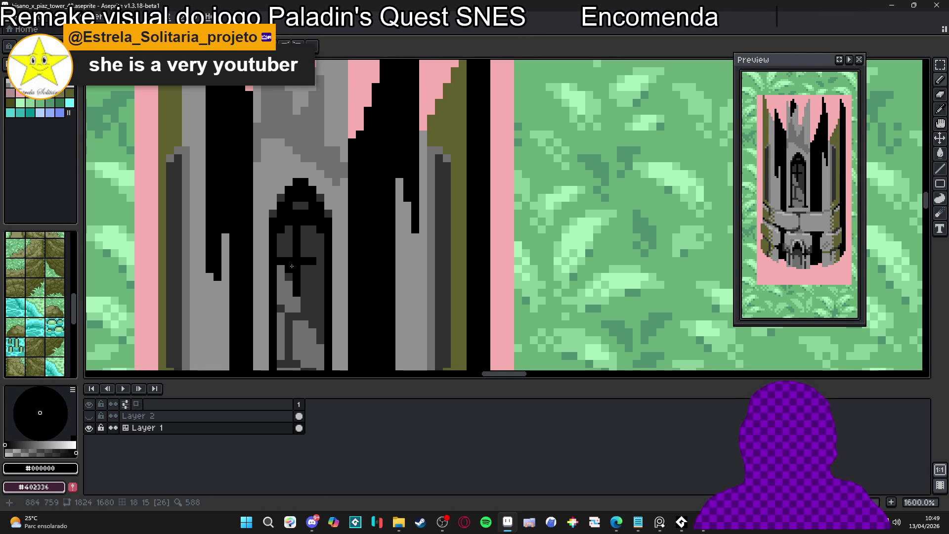
scroll(293, 266, down, 2)
drag(324, 274, 351, 243)
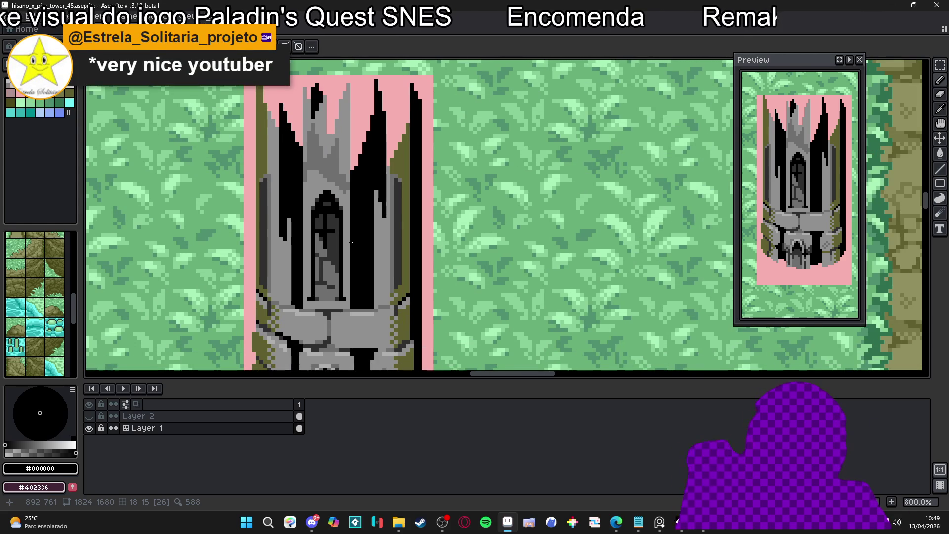
key(ctrl+z)
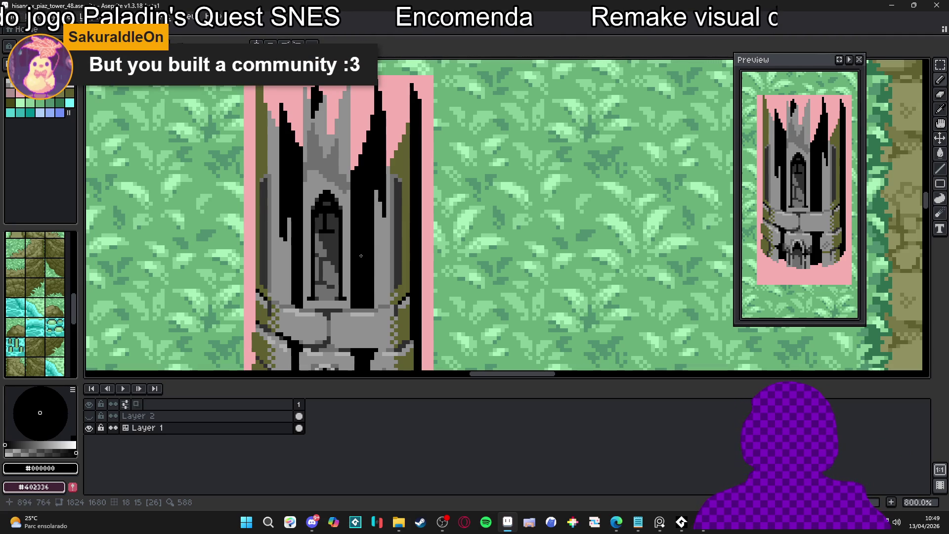
scroll(399, 187, up, 2)
scroll(400, 186, up, 1)
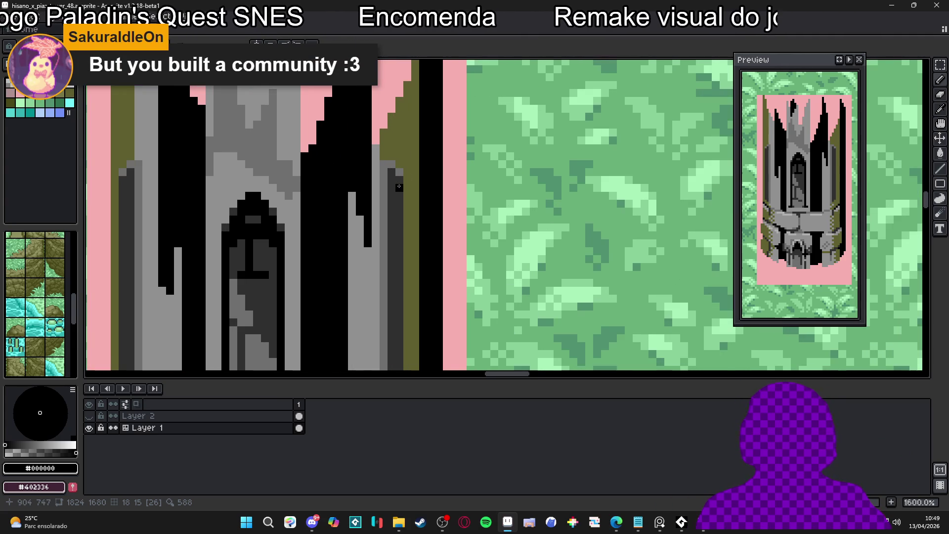
alt+click(399, 188)
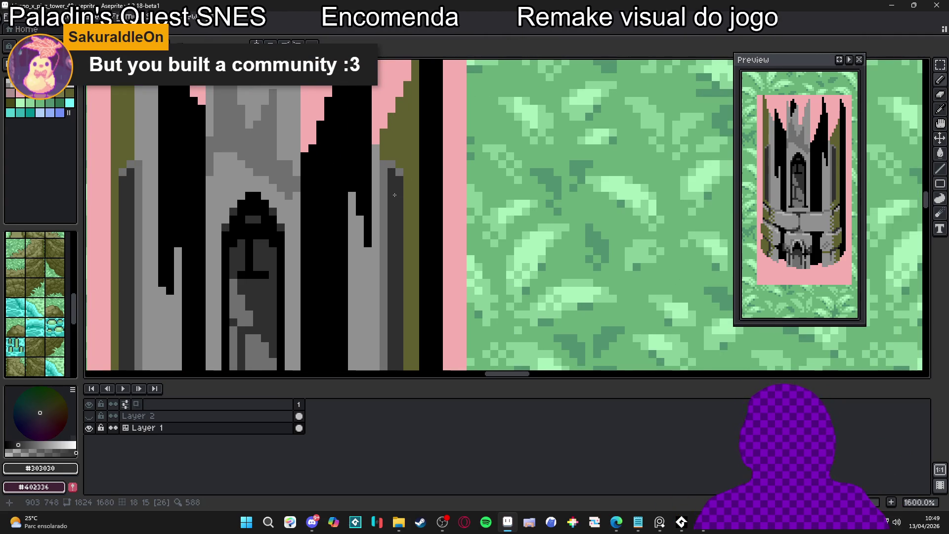
scroll(395, 195, down, 2)
drag(395, 194, 417, 171)
scroll(417, 171, up, 2)
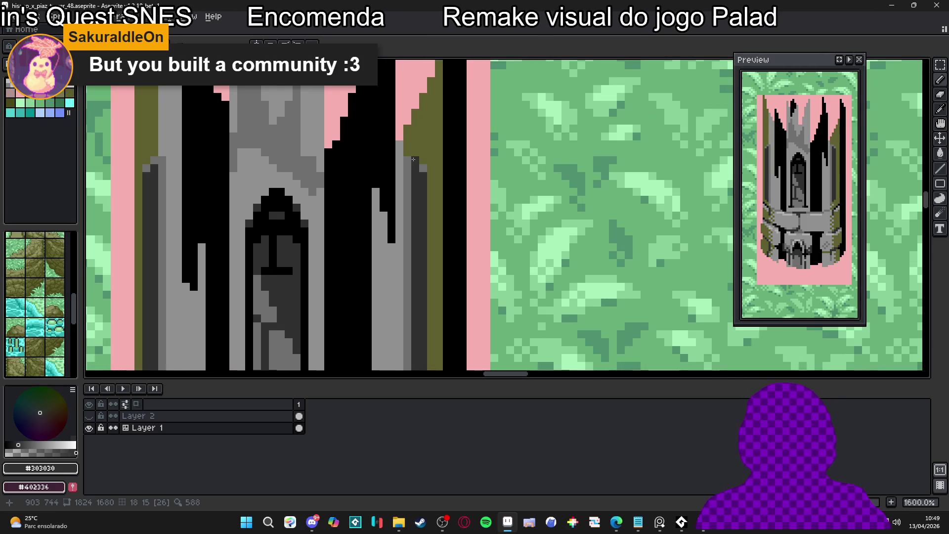
scroll(406, 162, down, 1)
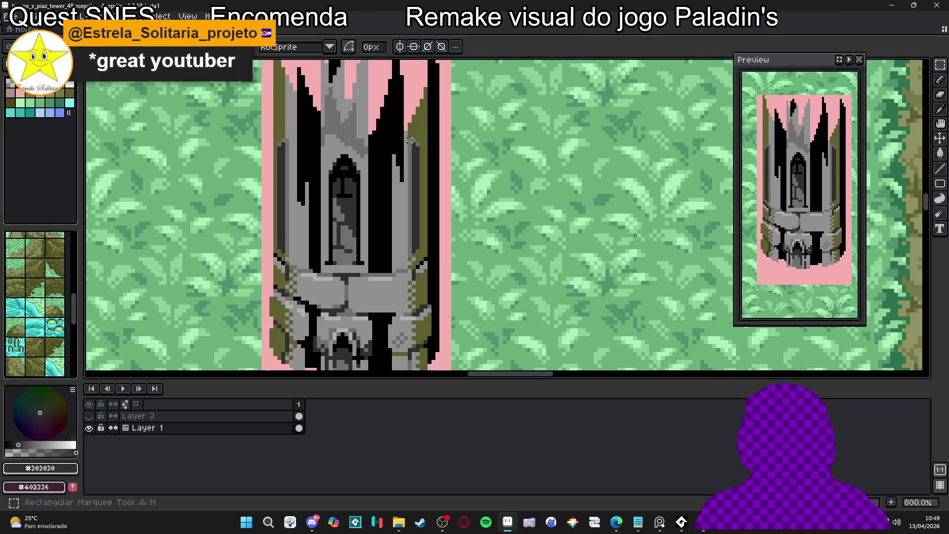
scroll(410, 157, up, 2)
scroll(410, 157, up, 1)
drag(405, 82, 423, 303)
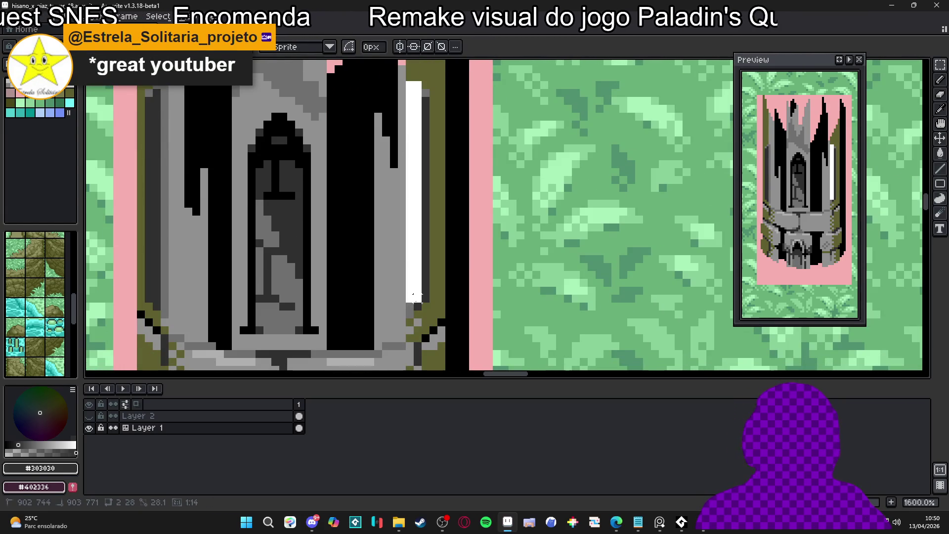
scroll(417, 313, up, 2)
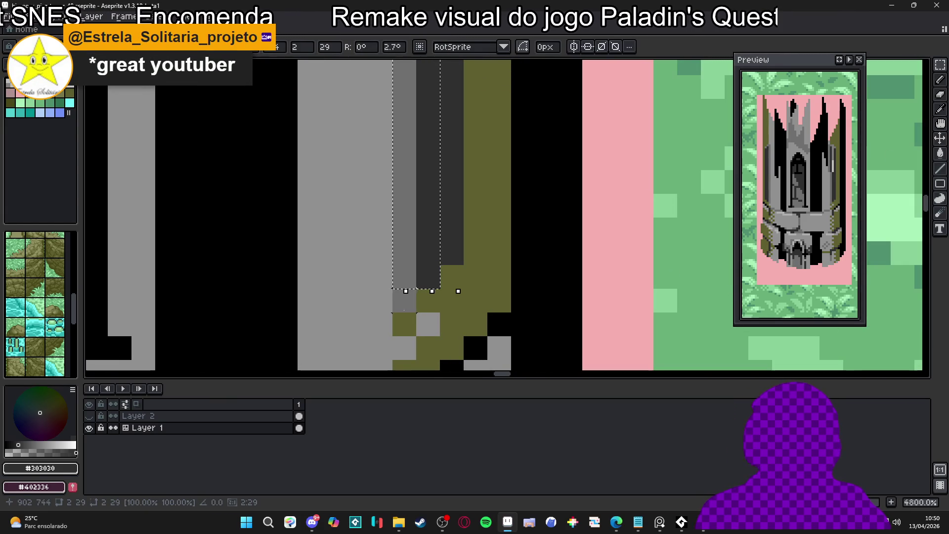
drag(409, 314, 445, 262)
scroll(452, 252, down, 5)
scroll(440, 271, up, 1)
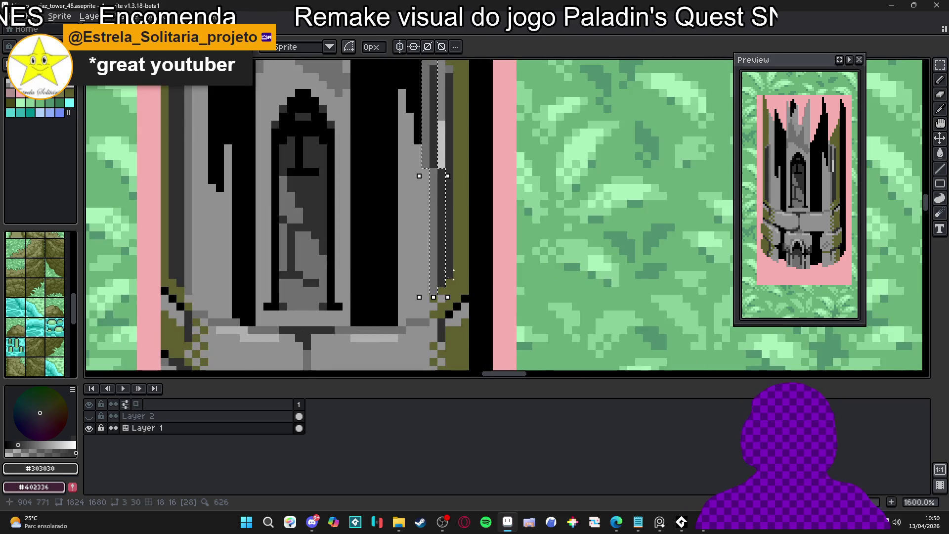
key(ctrl+z)
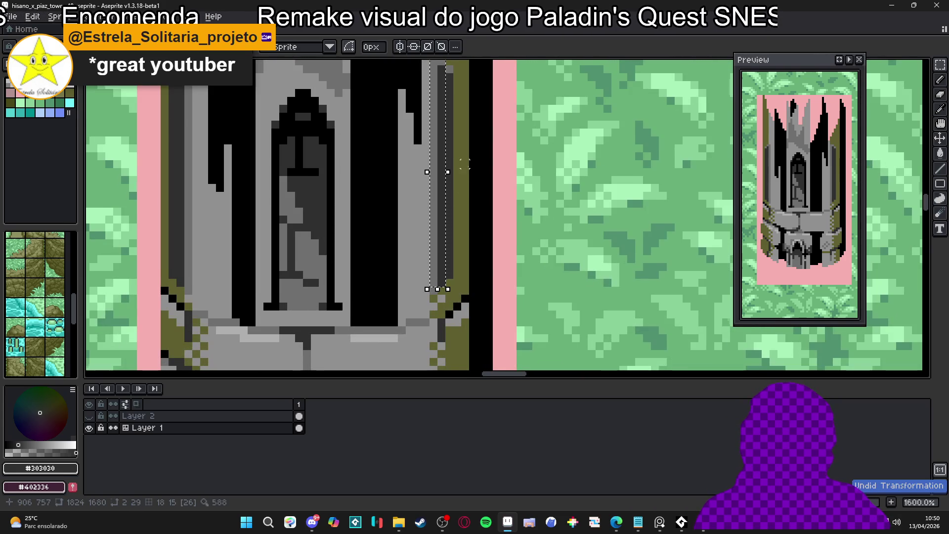
key(ctrl+z)
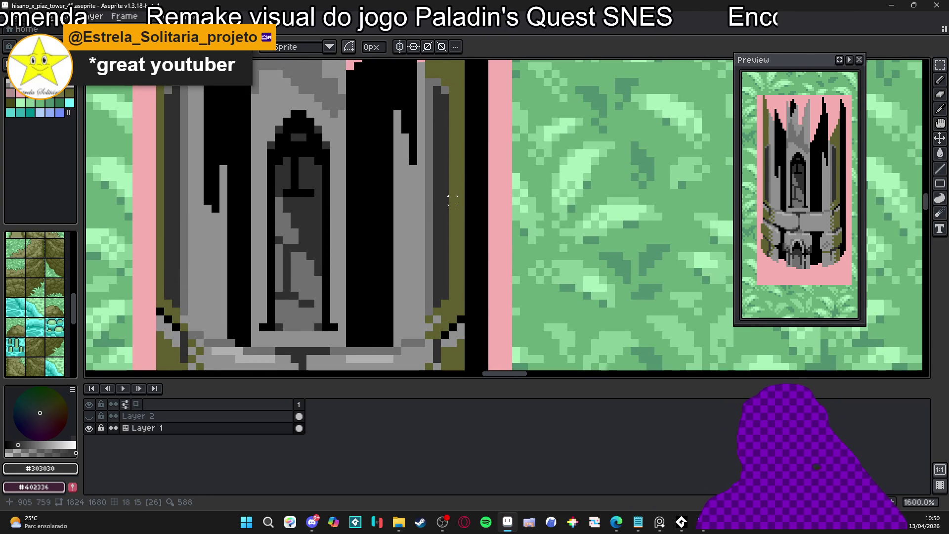
scroll(528, 201, down, 3)
- Draw a dark vertical line up the tower
scroll(528, 201, down, 3)
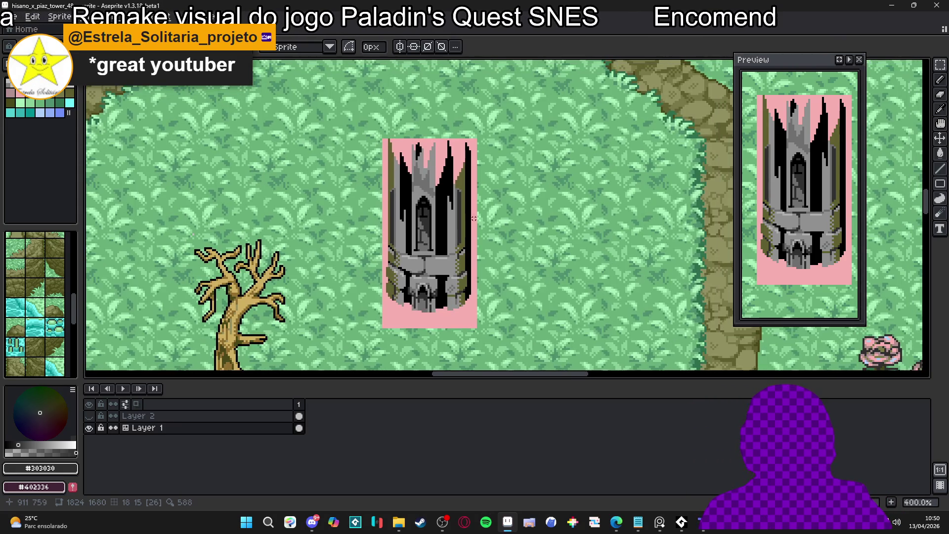
scroll(444, 198, up, 2)
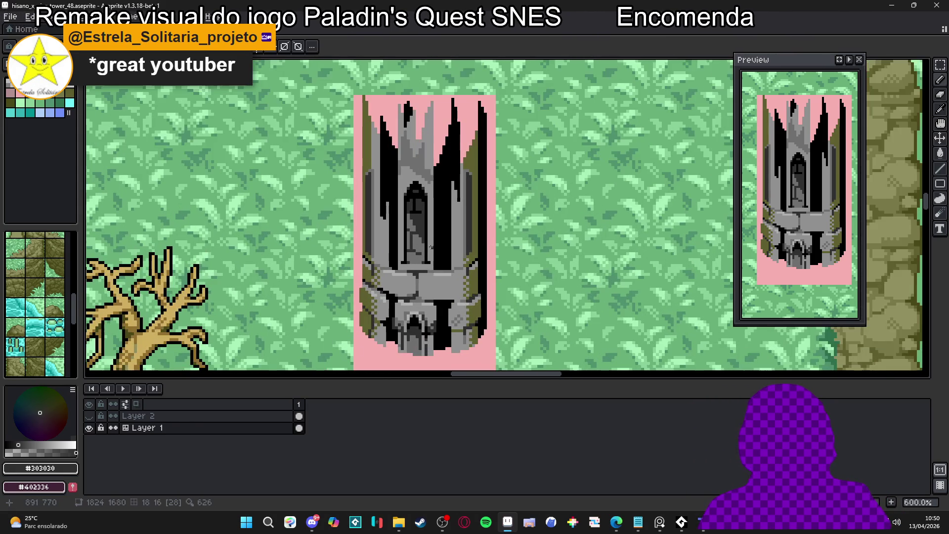
scroll(431, 247, up, 1)
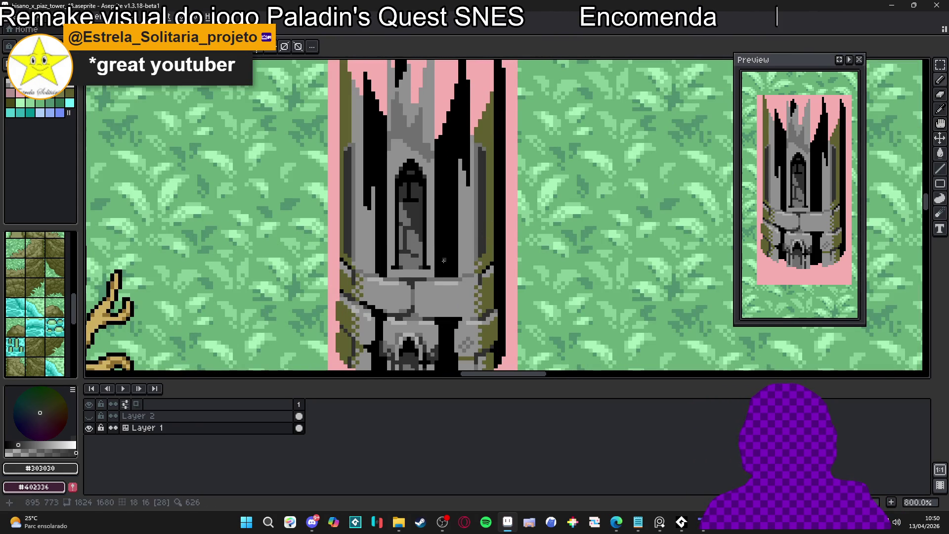
drag(440, 275, 443, 203)
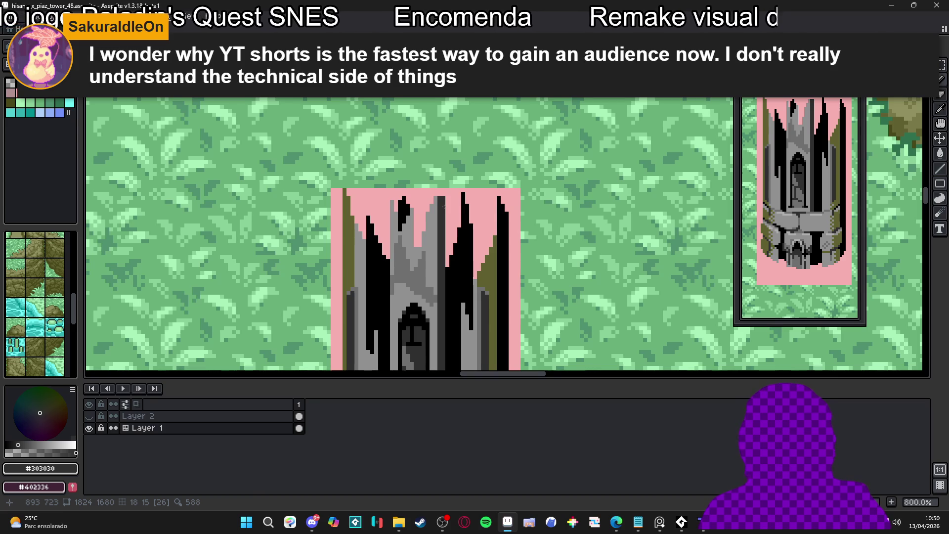
- Sample the tower's light and dark greys, ending on pink #f8b0b0
scroll(443, 207, up, 3)
alt+click(450, 193)
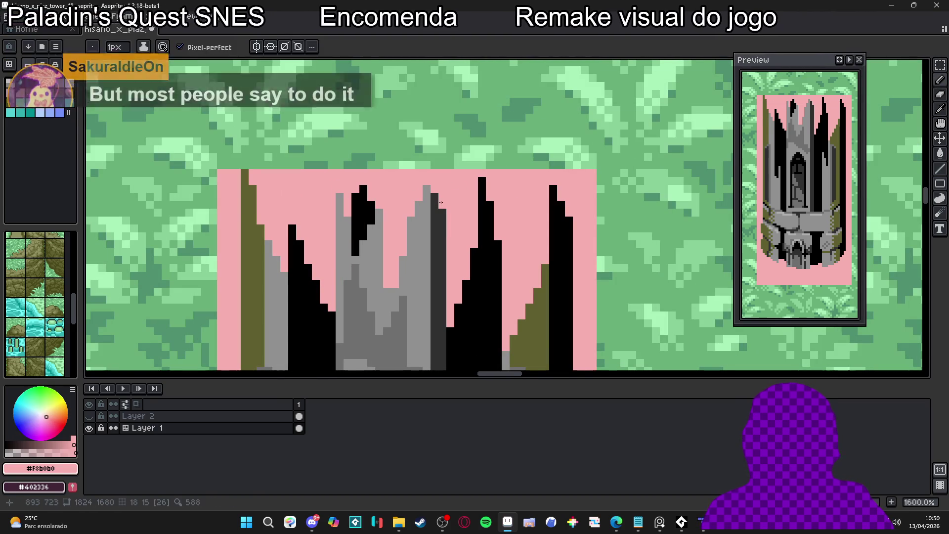
alt+click(429, 195)
alt+click(433, 198)
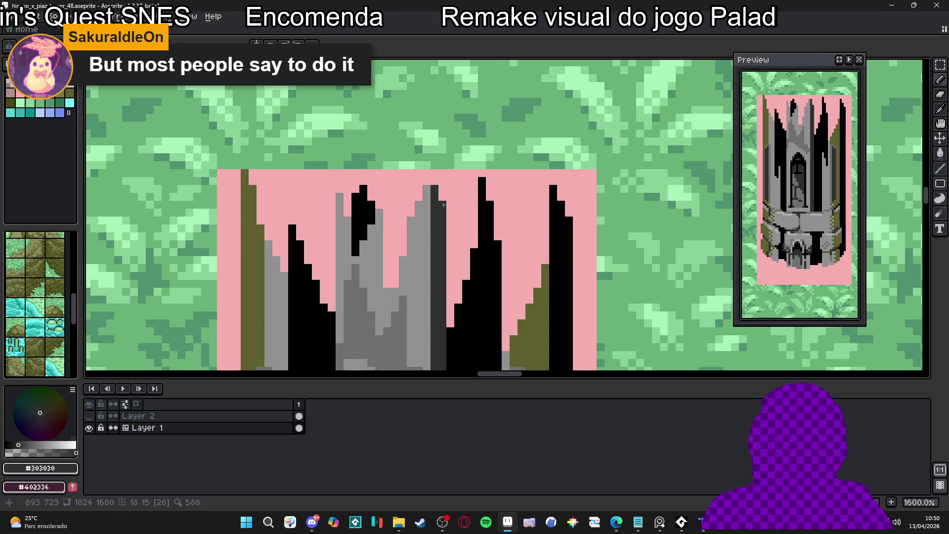
alt+click(422, 187)
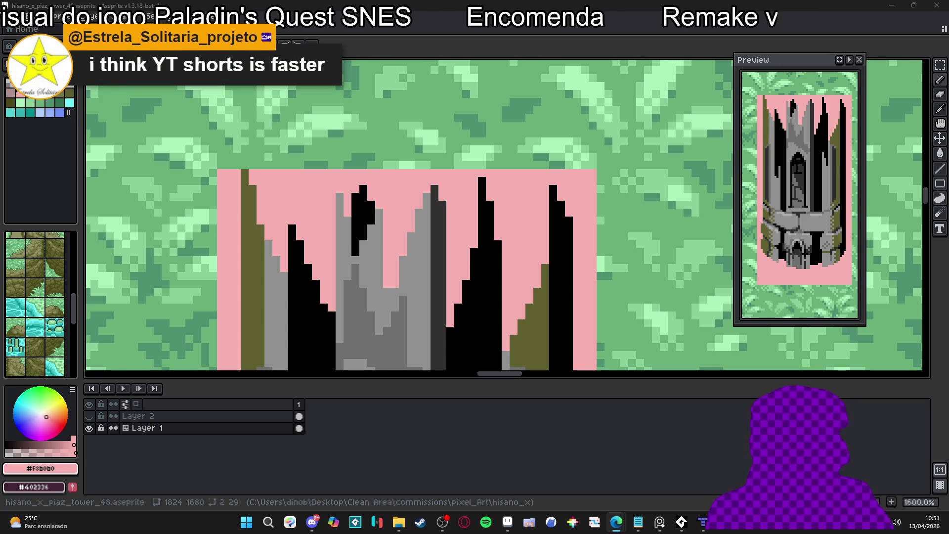
- Pick #707070 grey and paint a diagonal of darker pixels above the window arch
scroll(416, 211, down, 3)
scroll(403, 189, up, 4)
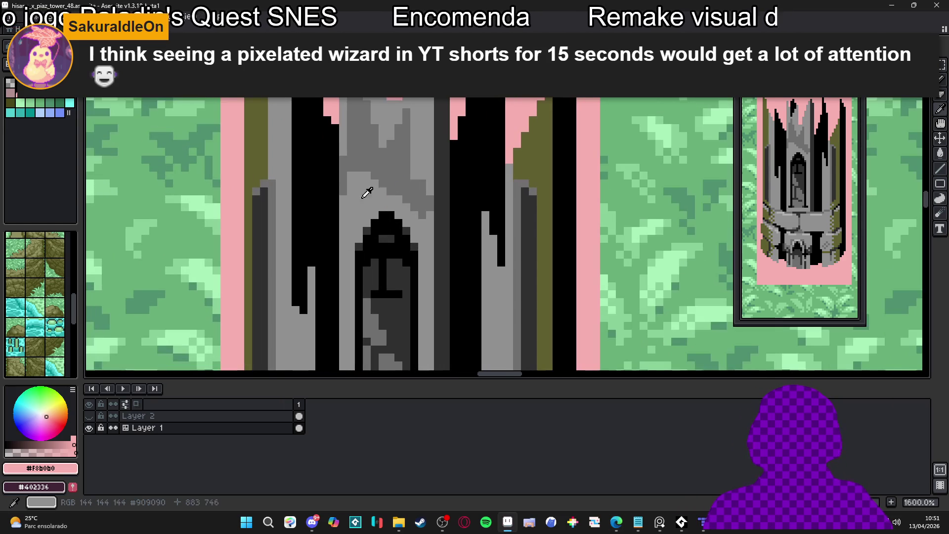
alt+click(387, 190)
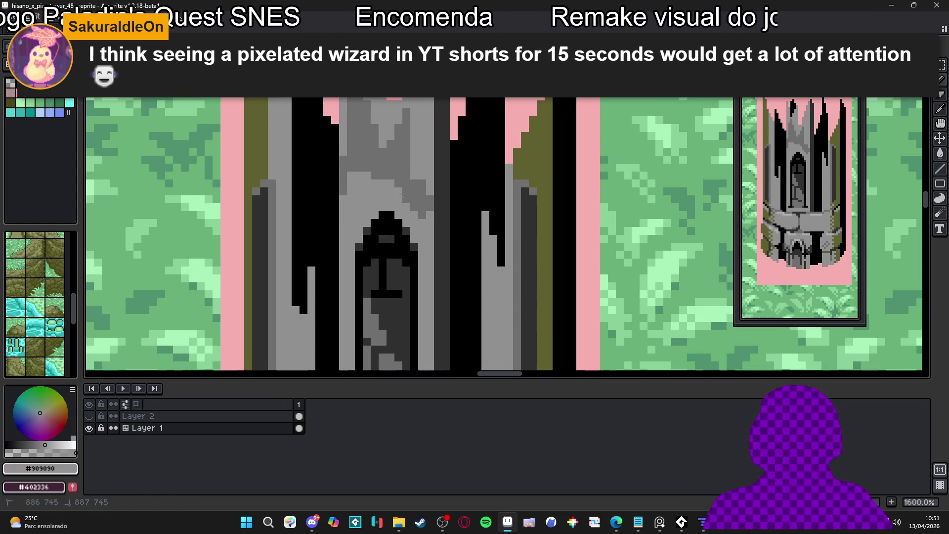
alt+click(393, 184)
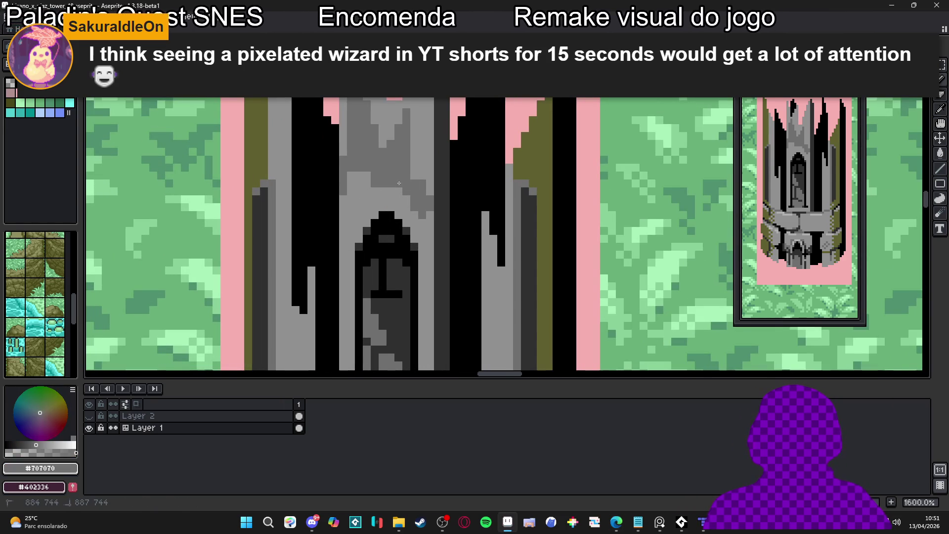
click(359, 199)
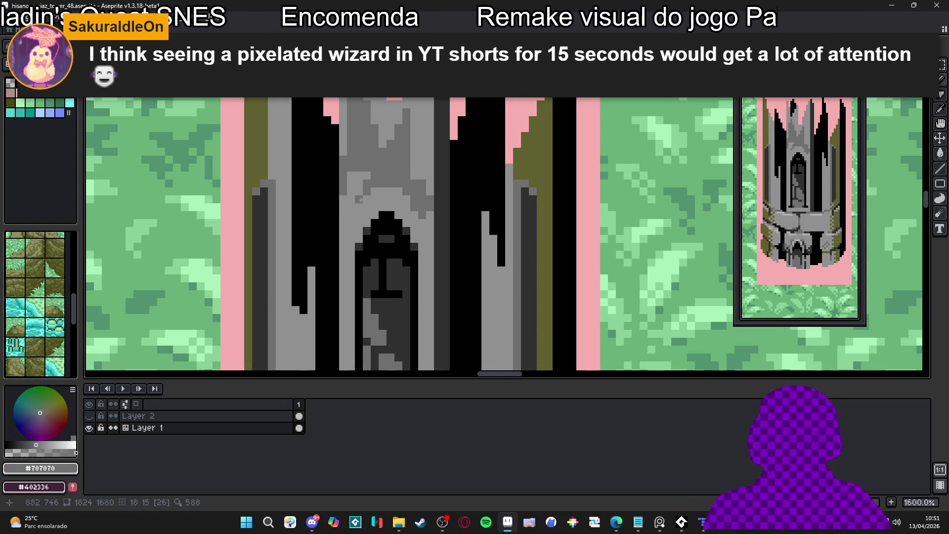
click(352, 207)
click(344, 216)
- Extend the darker grey along the arch's upper-left edge
click(358, 184)
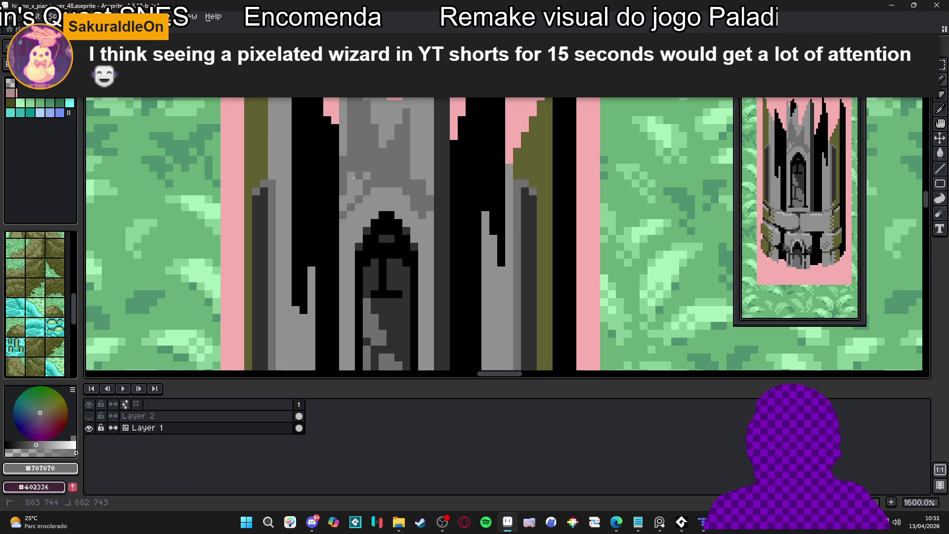
click(351, 198)
click(344, 199)
click(343, 207)
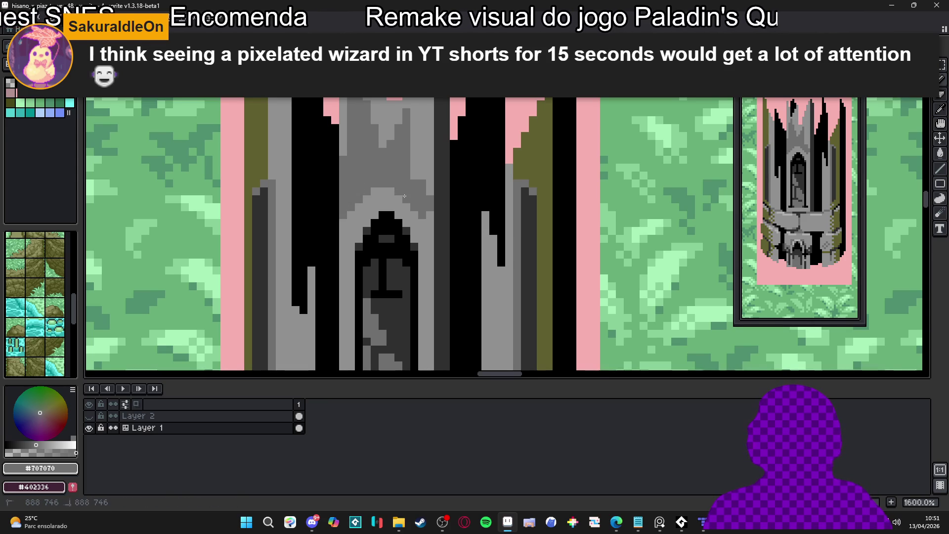
key(alt+Tab)
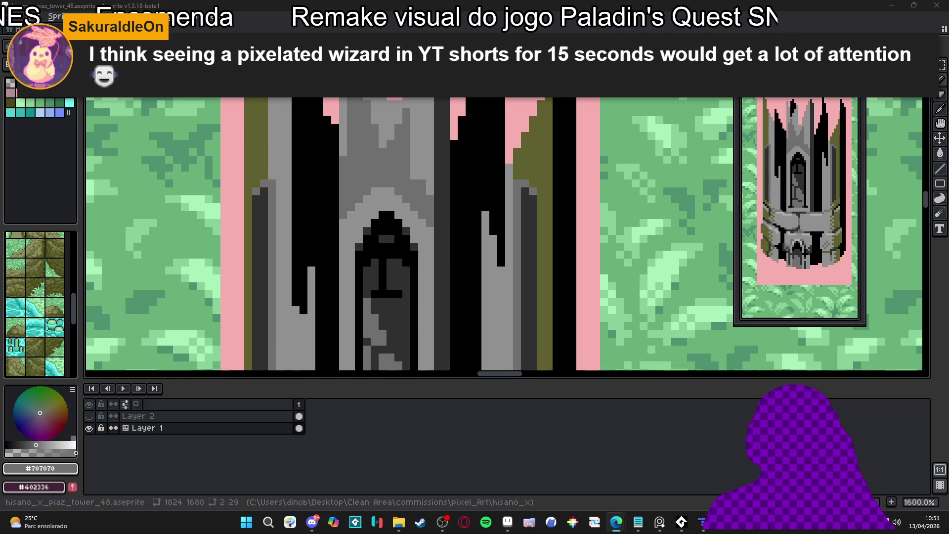
scroll(336, 175, up, 2)
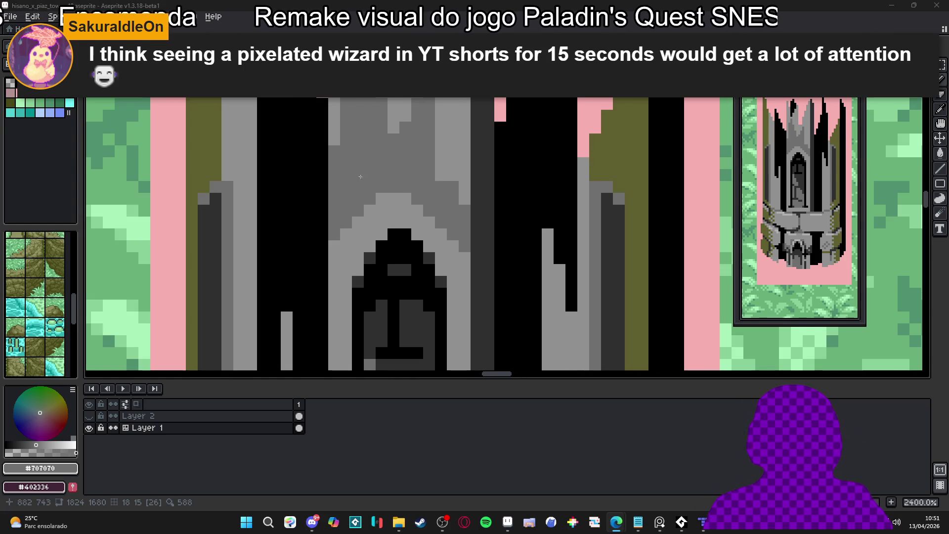
scroll(359, 225, down, 2)
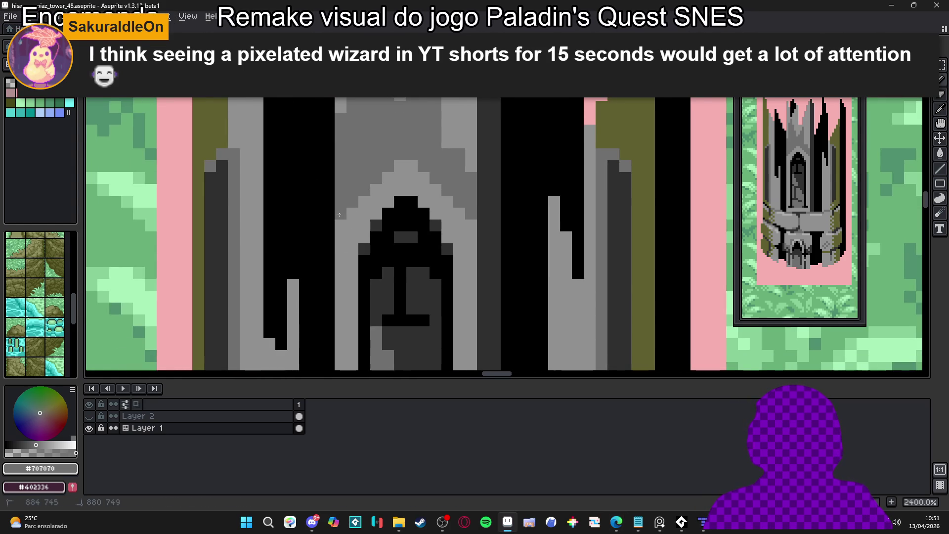
scroll(371, 183, down, 2)
scroll(471, 144, down, 4)
scroll(464, 176, up, 2)
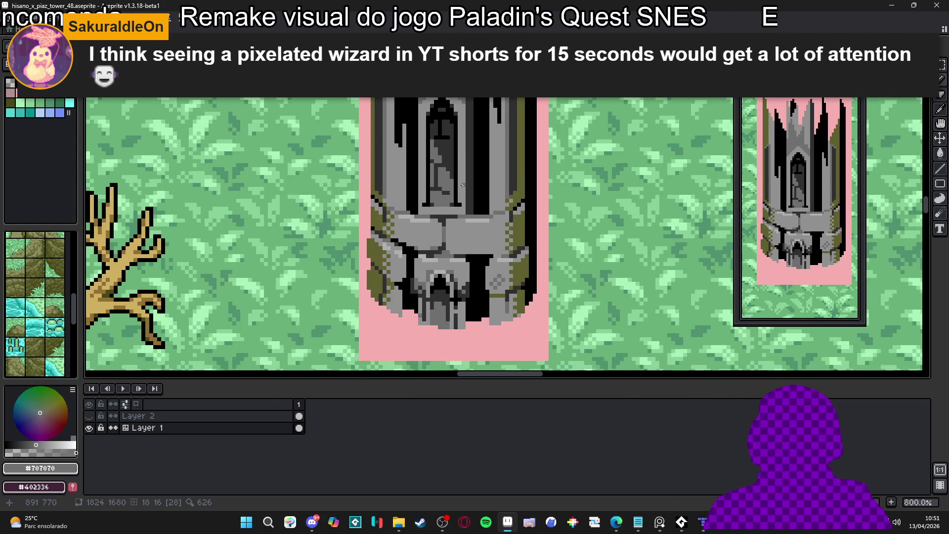
scroll(465, 176, up, 2)
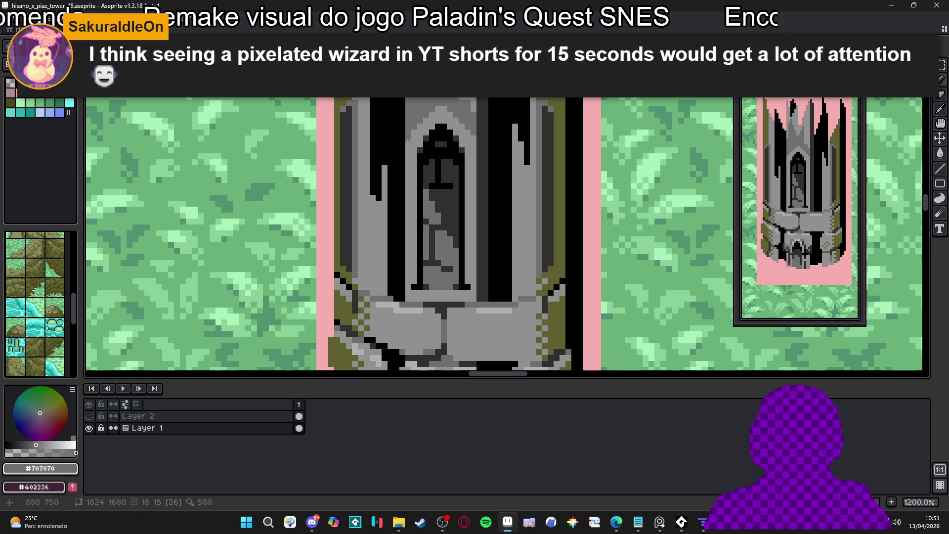
scroll(387, 211, down, 1)
scroll(460, 149, up, 1)
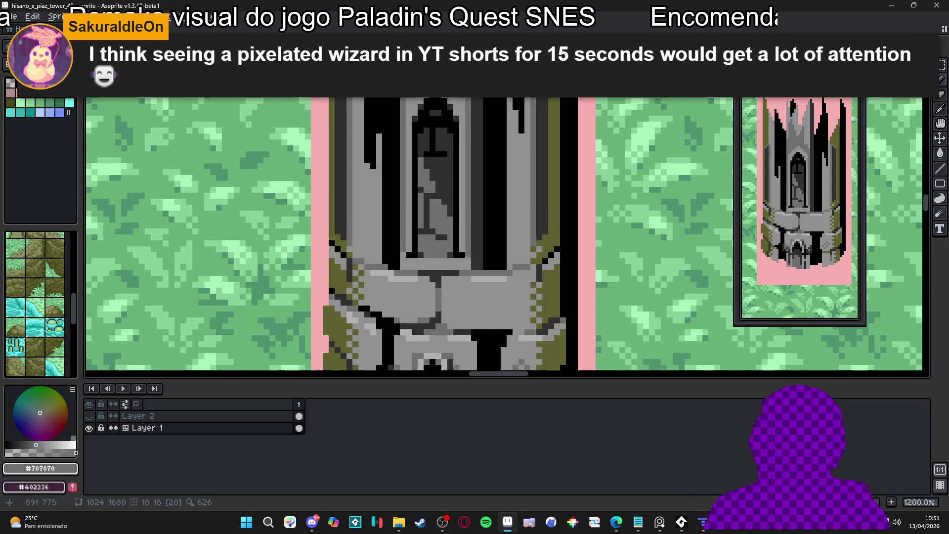
scroll(465, 258, down, 1)
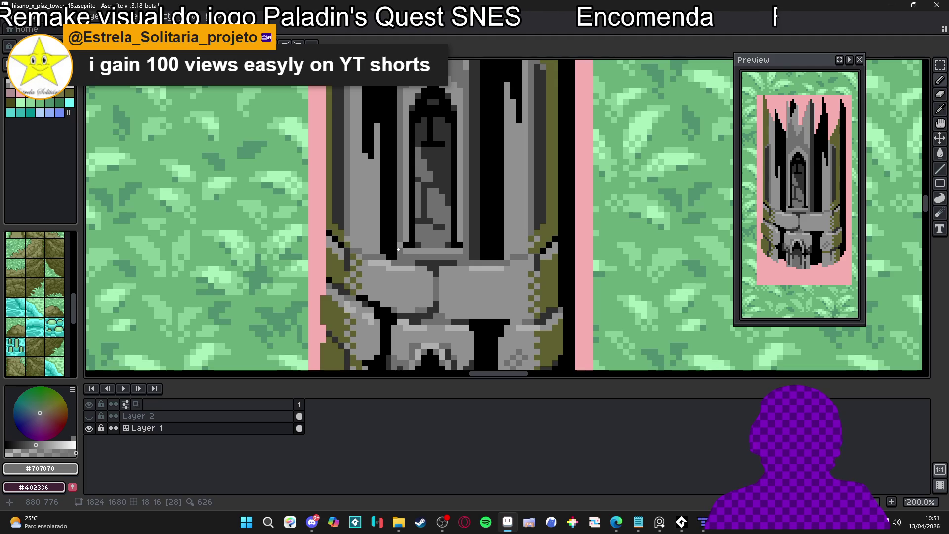
scroll(398, 246, down, 2)
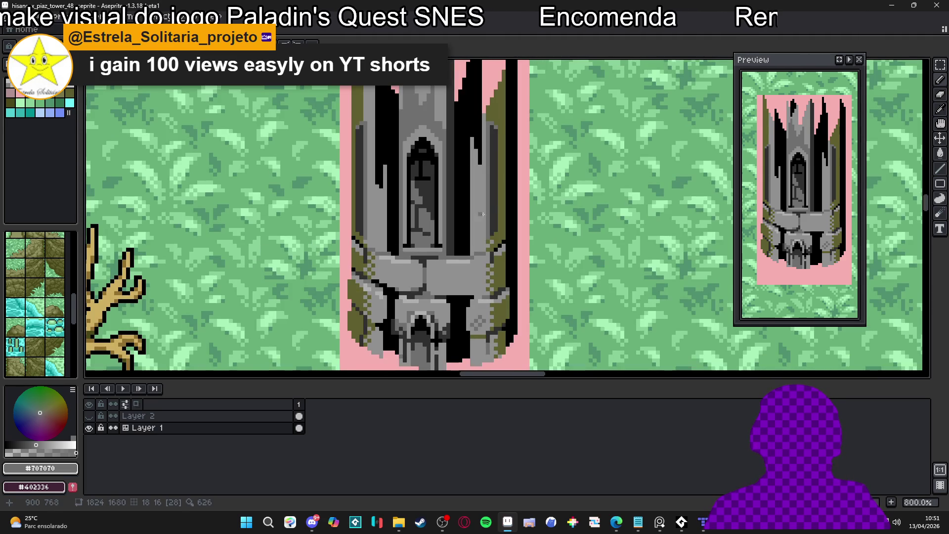
- Sample dark grey #303030 and zoom out to review the tower on the map
scroll(475, 221, up, 3)
alt+click(433, 278)
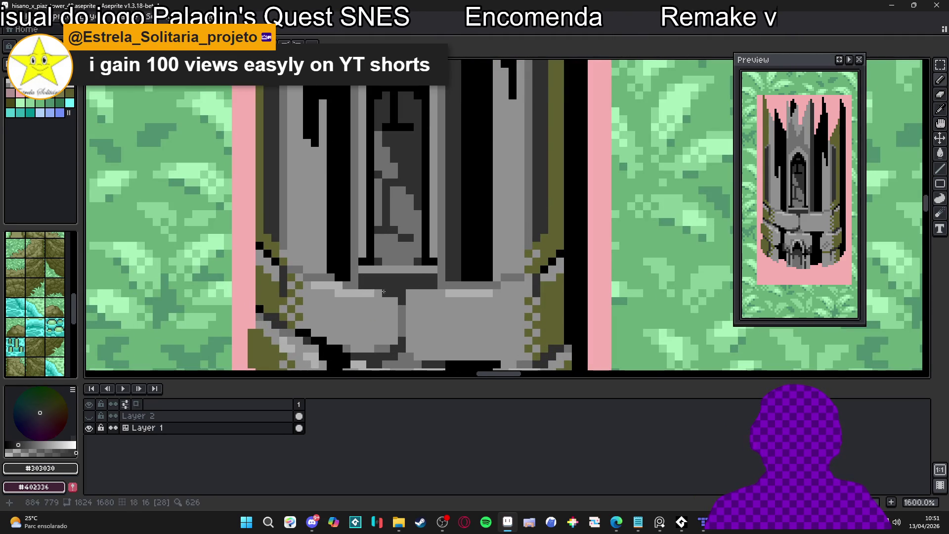
scroll(399, 292, down, 4)
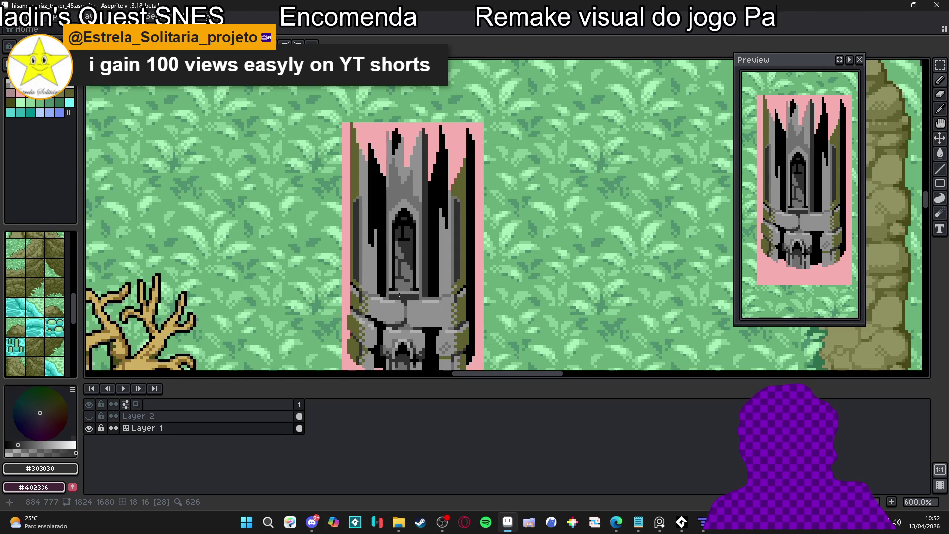
scroll(400, 293, down, 3)
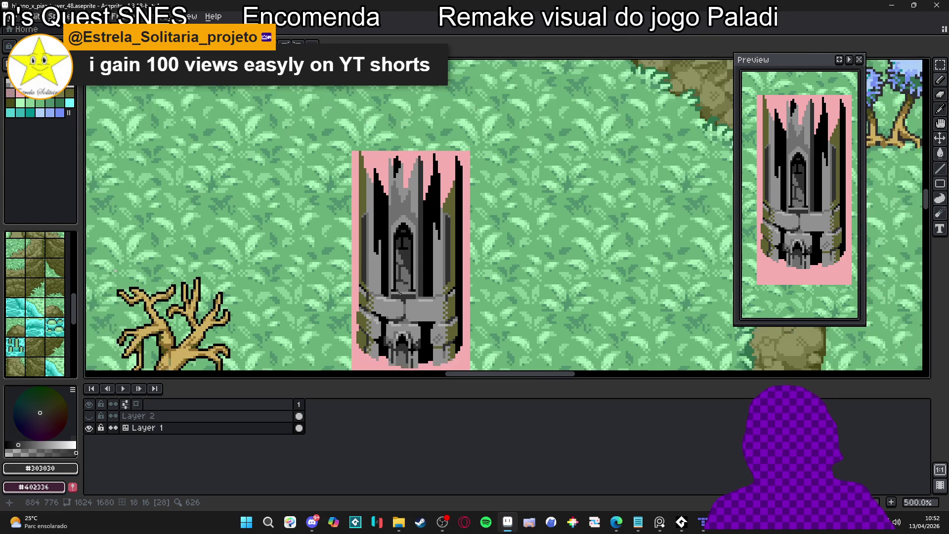
scroll(406, 189, up, 6)
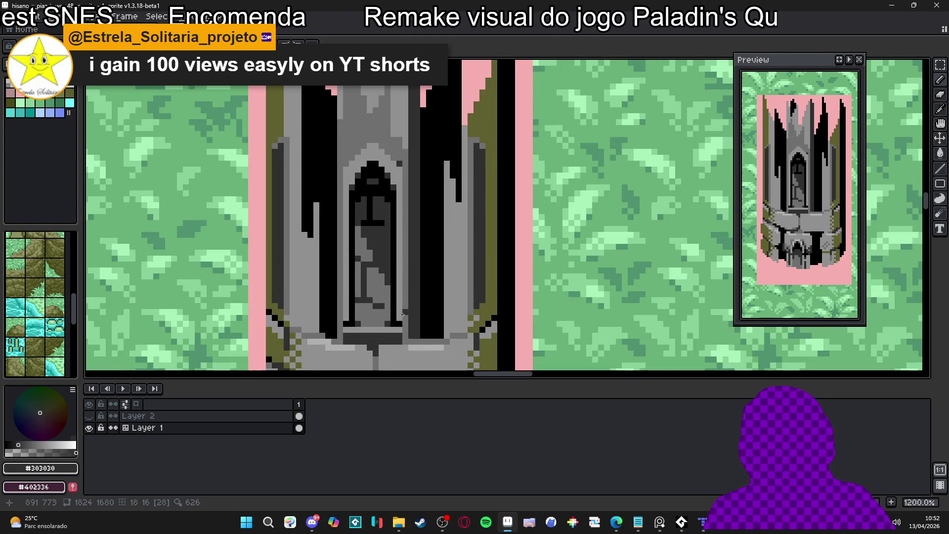
scroll(391, 248, down, 3)
scroll(390, 248, down, 3)
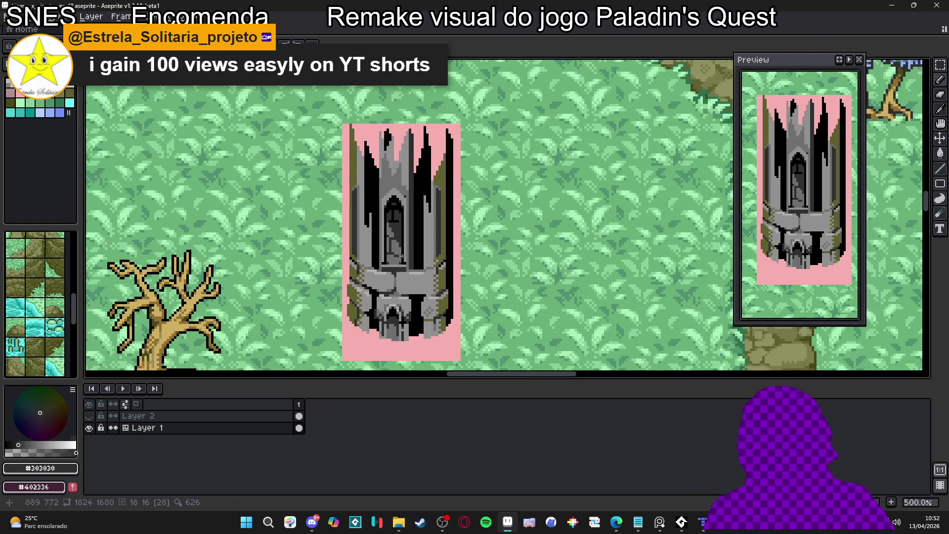
scroll(361, 204, up, 4)
scroll(361, 204, down, 4)
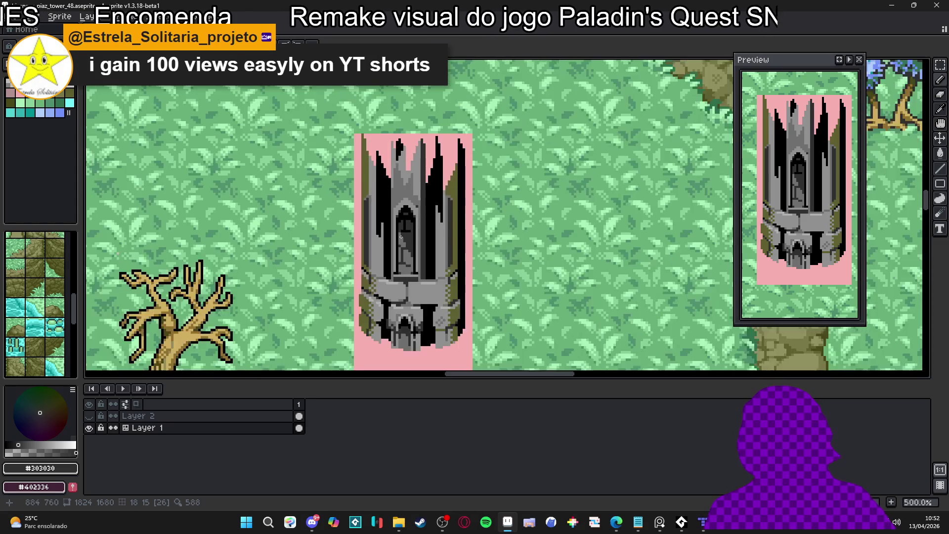
- Save the sprite as hisano_x_piaz_tower_48.aseprite
key(ctrl+s)
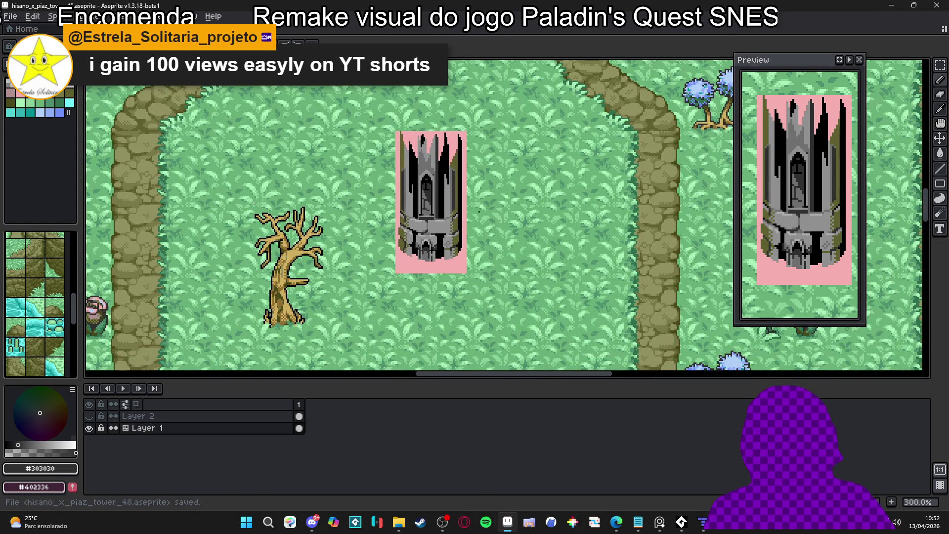
scroll(425, 188, up, 2)
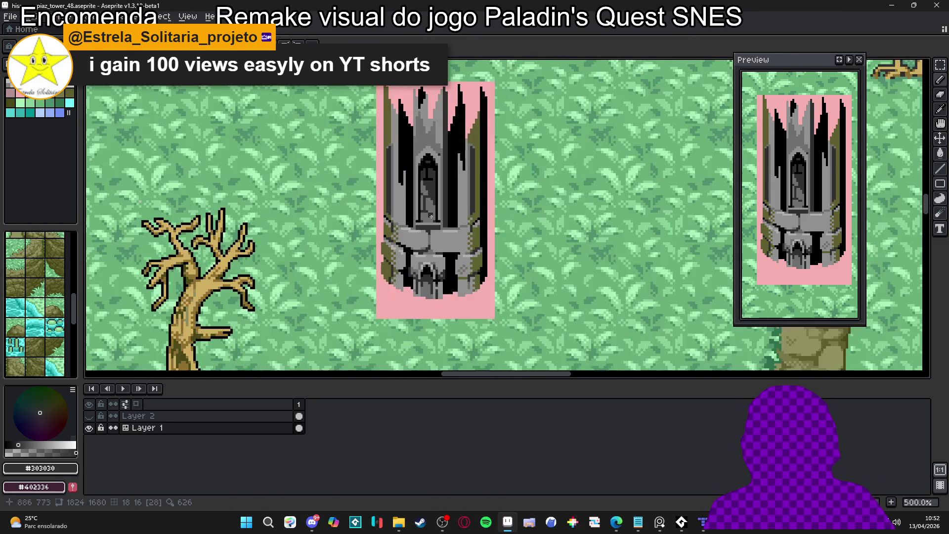
scroll(450, 208, down, 3)
scroll(452, 206, up, 8)
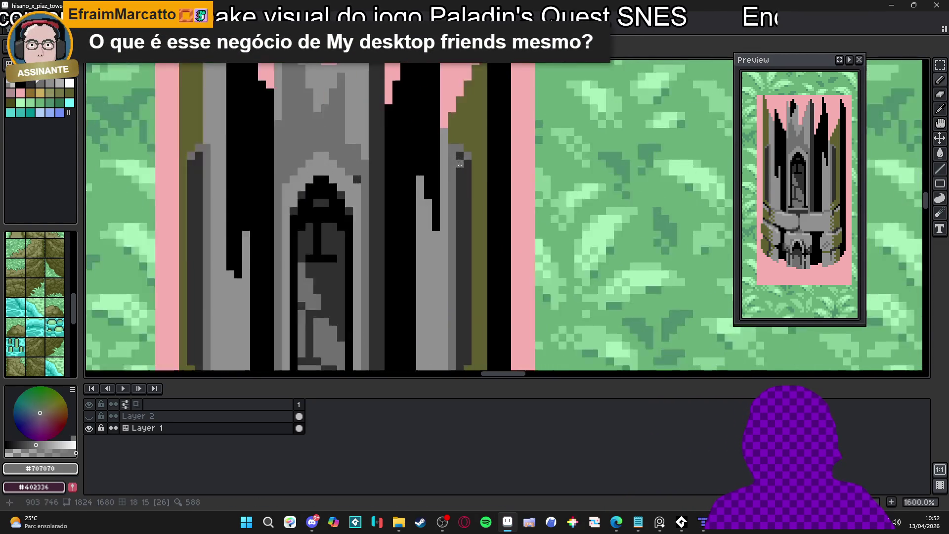
- Sample dark grey #303030 and pan the view to centre the whole tower
scroll(459, 165, up, 1)
alt+click(460, 165)
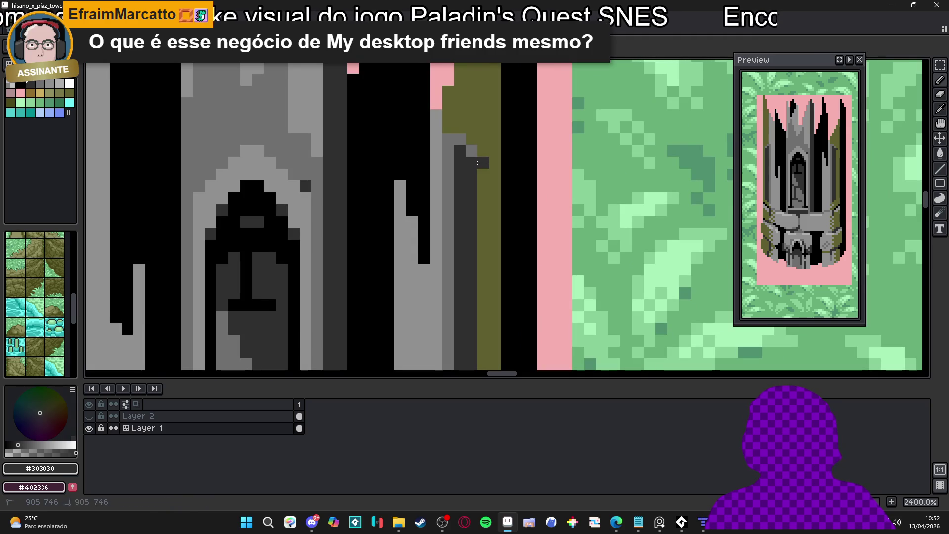
scroll(470, 223, down, 3)
scroll(471, 241, up, 1)
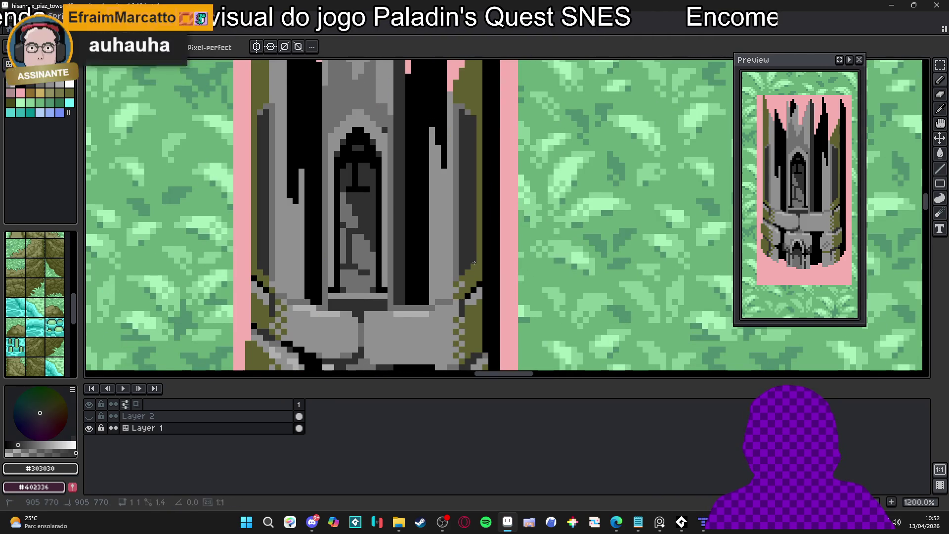
drag(458, 202, 463, 213)
scroll(462, 213, down, 3)
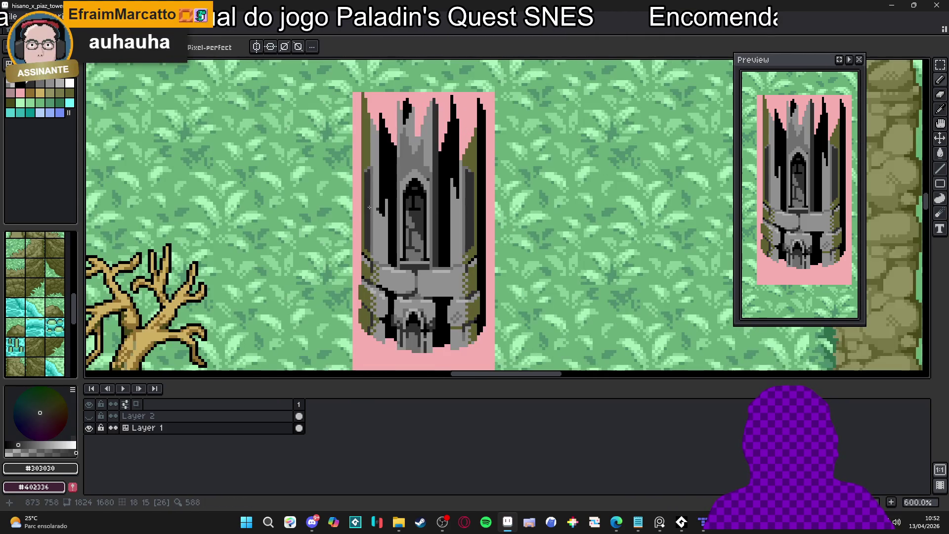
drag(363, 196, 426, 207)
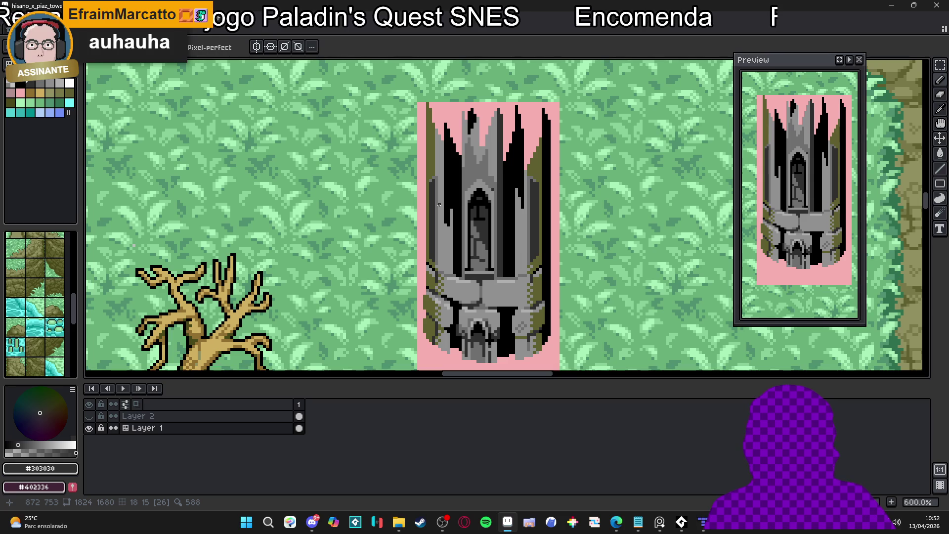
- Zoom around the tower and pick the light grey #909090 from its stonework
scroll(440, 203, down, 1)
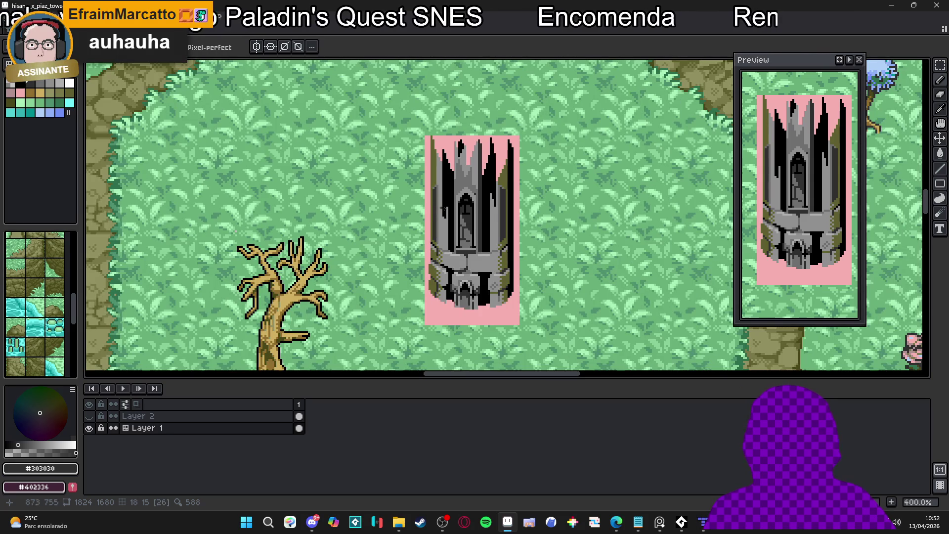
scroll(443, 202, down, 1)
scroll(445, 200, up, 2)
scroll(443, 193, up, 3)
scroll(440, 186, down, 1)
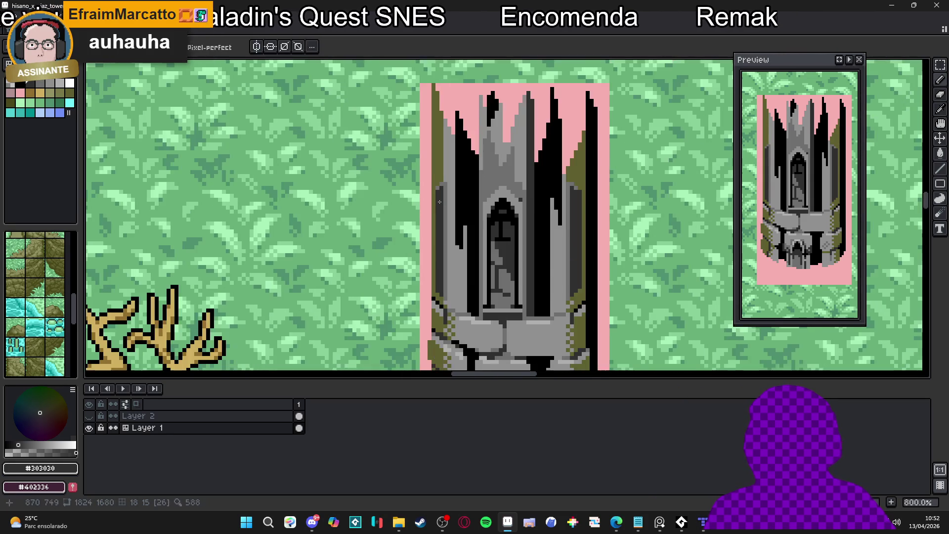
scroll(444, 178, up, 2)
scroll(450, 198, down, 1)
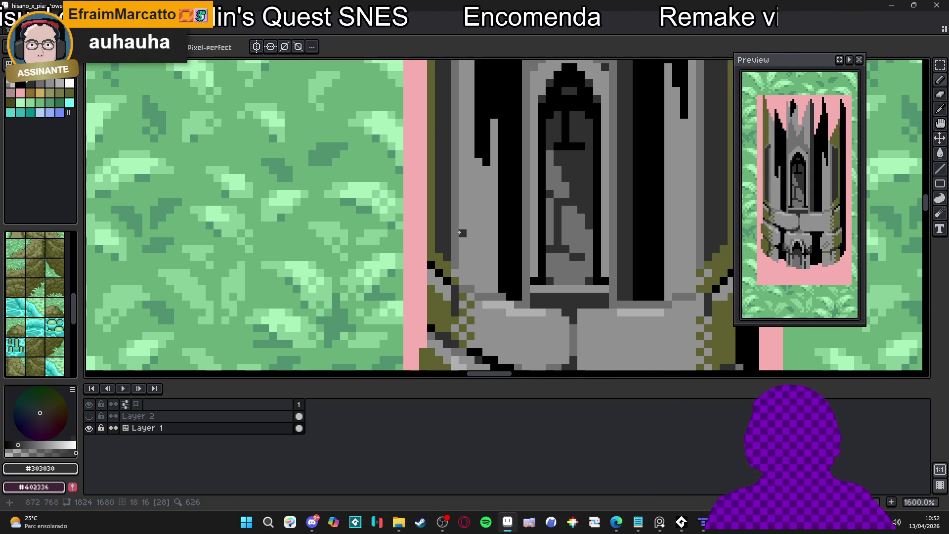
scroll(448, 227, down, 1)
scroll(448, 225, down, 1)
scroll(446, 203, up, 3)
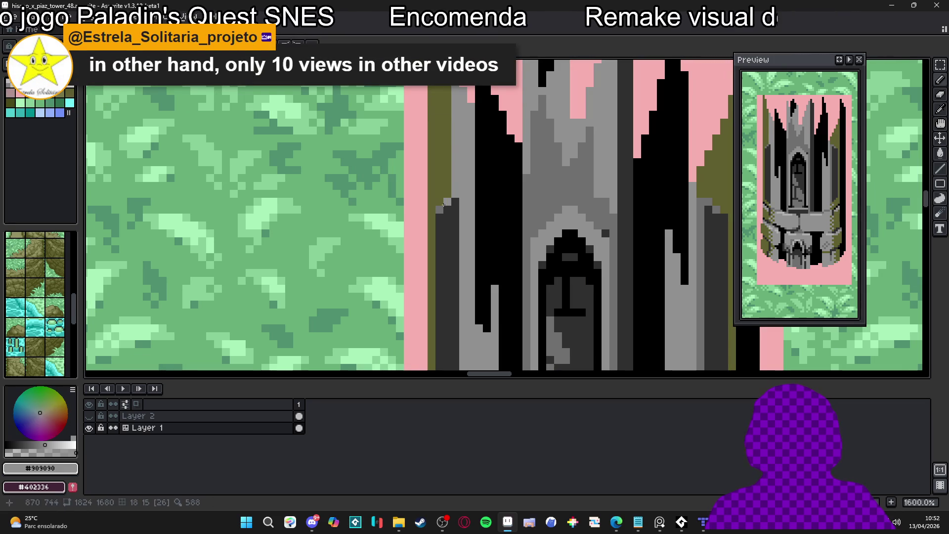
scroll(456, 200, down, 3)
scroll(469, 194, down, 1)
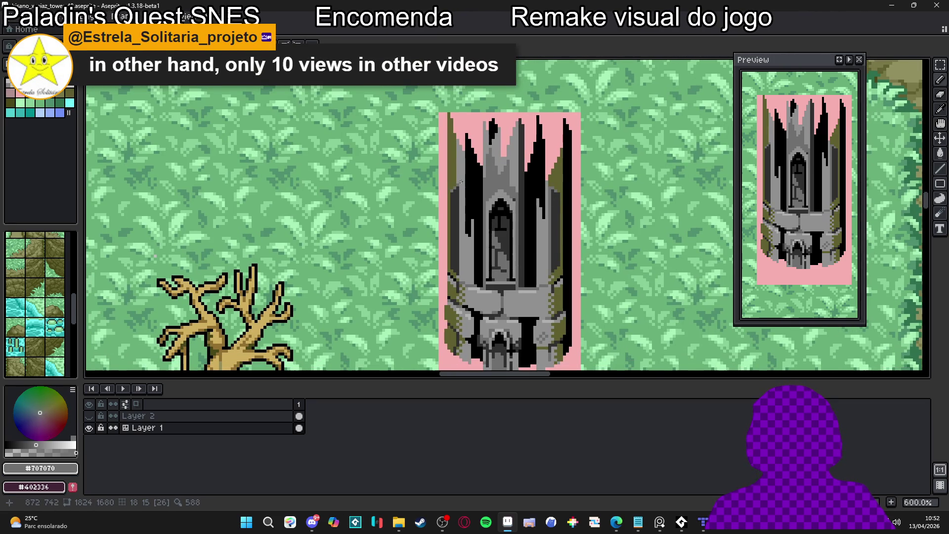
scroll(458, 182, down, 1)
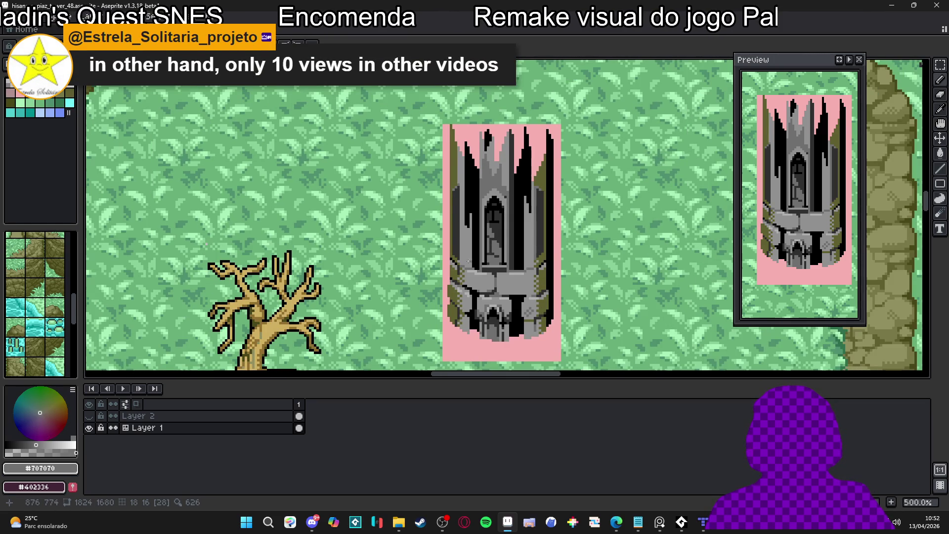
scroll(472, 258, up, 5)
alt+click(498, 277)
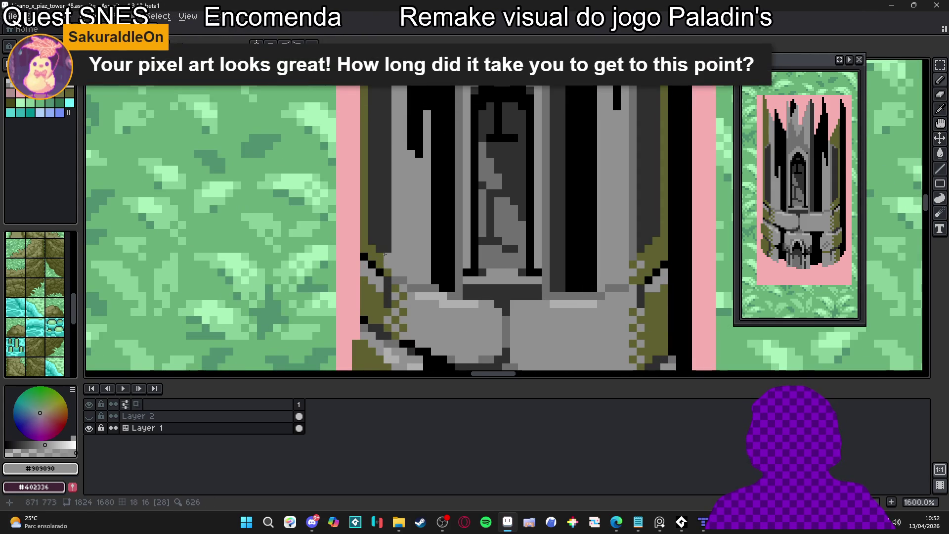
- Pick mid grey #707070 and paint grey pixels along the dark edges near the window base
alt+click(421, 284)
drag(386, 243, 399, 250)
click(393, 245)
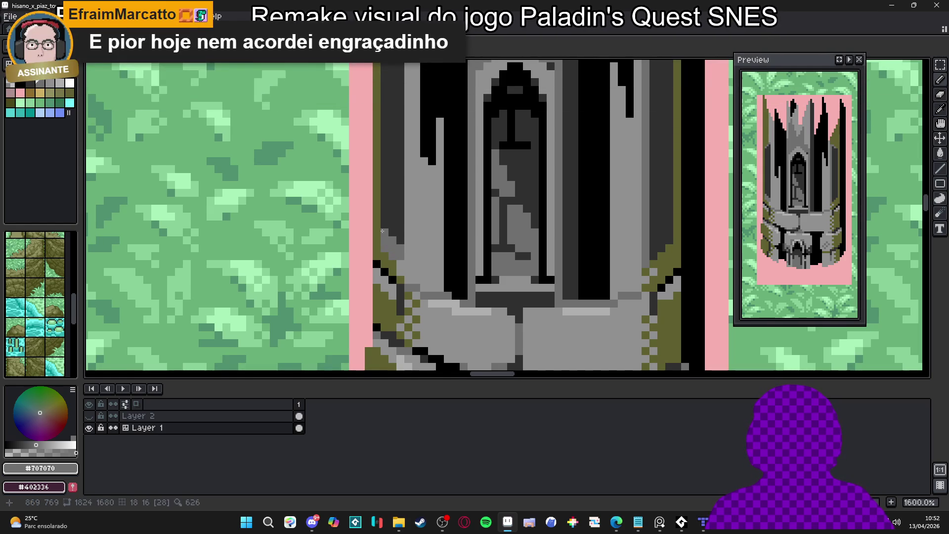
scroll(424, 264, down, 3)
scroll(528, 276, up, 3)
mouse_move(532, 254)
mouse_down()
mouse_move(534, 241)
mouse_move(526, 252)
mouse_up()
- Sample the dark grey #303030, then the olive moss colour from the wall
scroll(526, 253, down, 6)
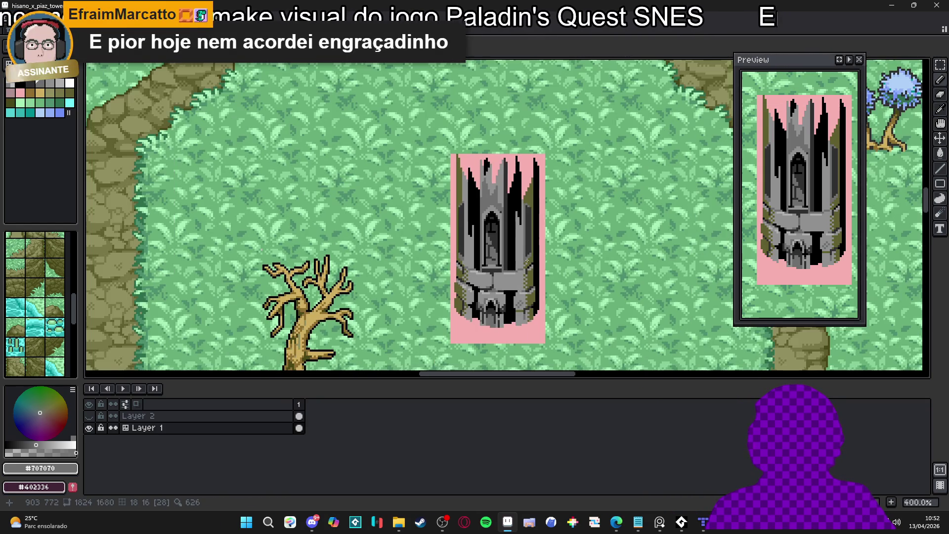
scroll(529, 250, up, 5)
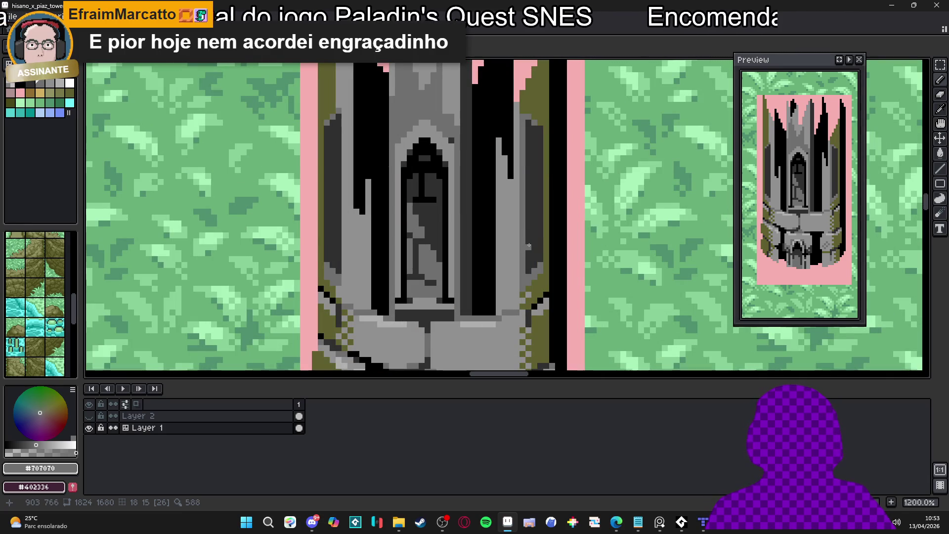
scroll(529, 246, down, 5)
scroll(520, 261, up, 6)
scroll(521, 261, up, 1)
alt+click(515, 248)
scroll(515, 248, down, 2)
scroll(339, 267, up, 3)
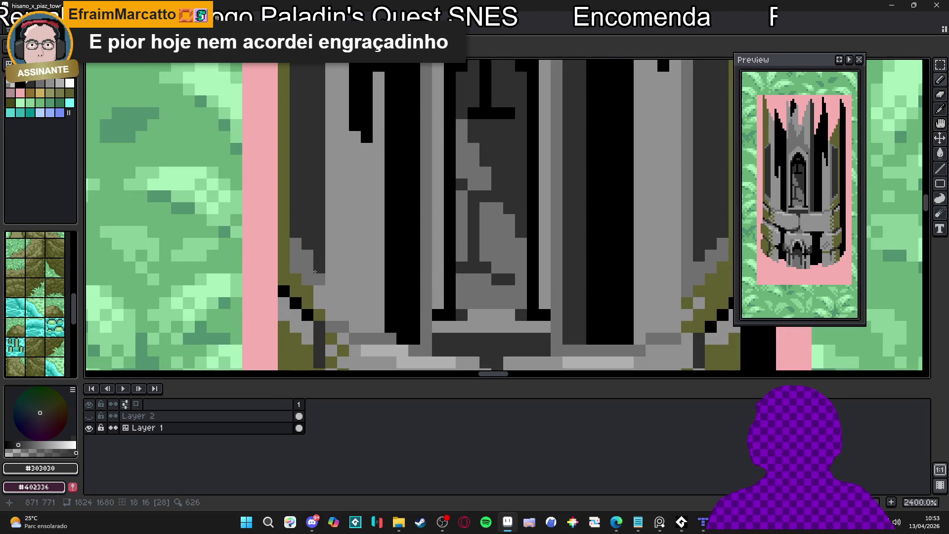
alt+click(305, 281)
scroll(293, 268, down, 3)
scroll(387, 238, up, 1)
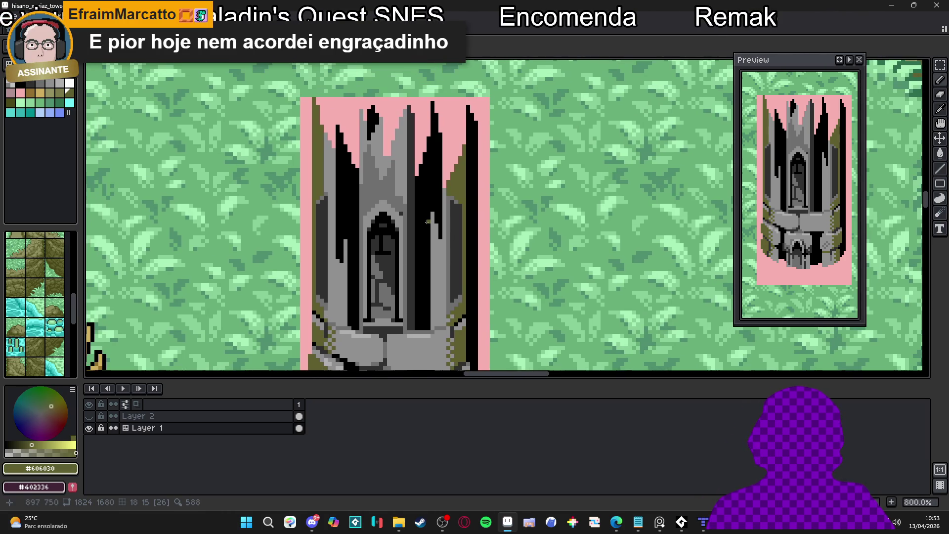
- Turn grey edge pixels on both sides of the upper walls into olive moss
scroll(459, 210, up, 2)
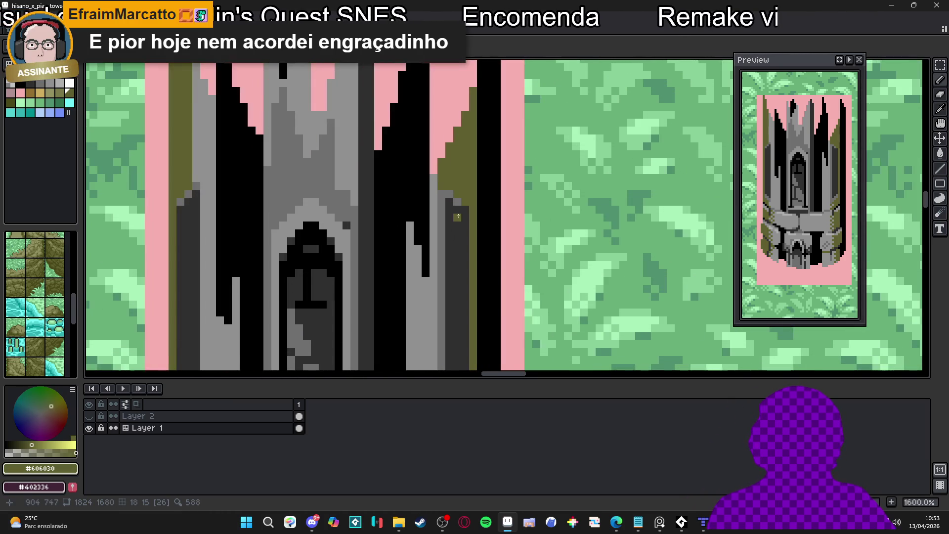
click(457, 195)
click(433, 183)
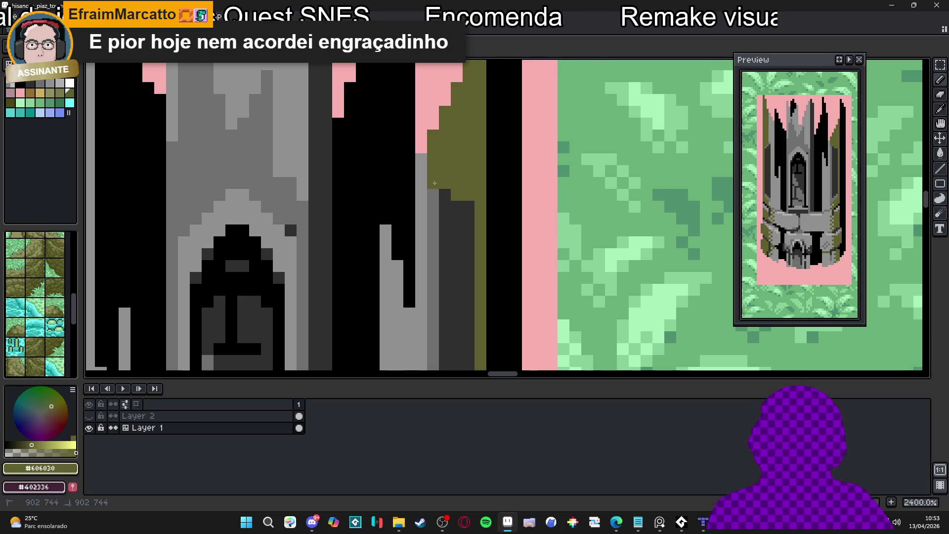
scroll(457, 195, down, 2)
scroll(347, 193, up, 2)
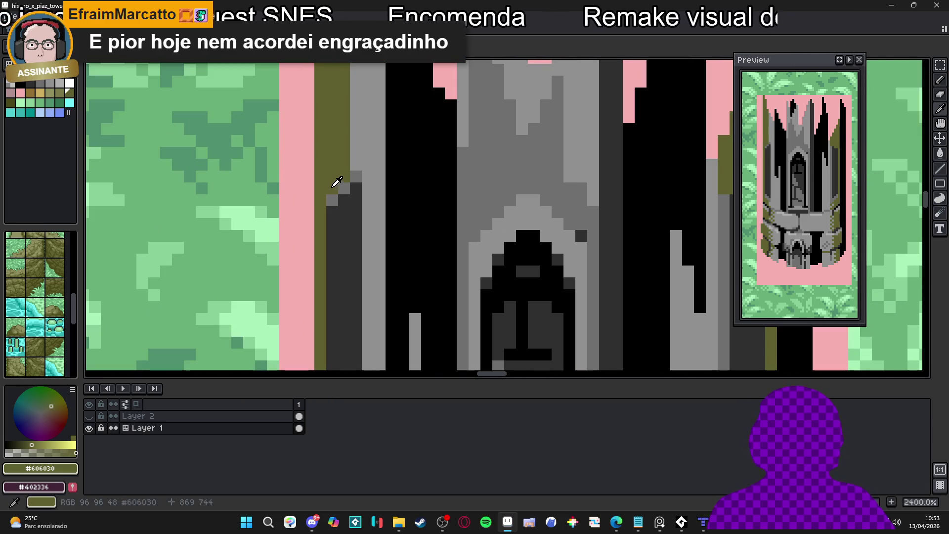
click(341, 193)
scroll(445, 198, down, 3)
scroll(566, 206, up, 2)
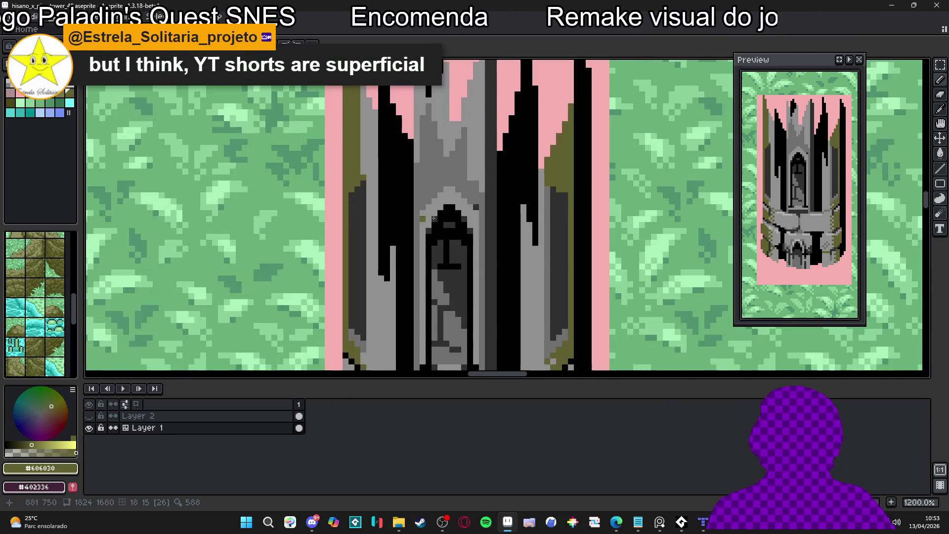
- Sample dark grey #303030 and touch up the tower's right edge with it
alt+click(556, 188)
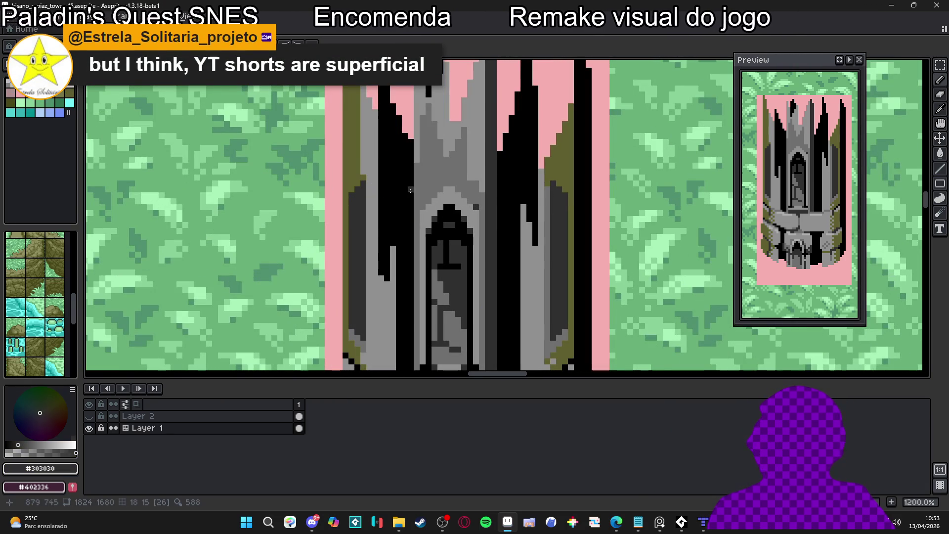
scroll(355, 184, up, 1)
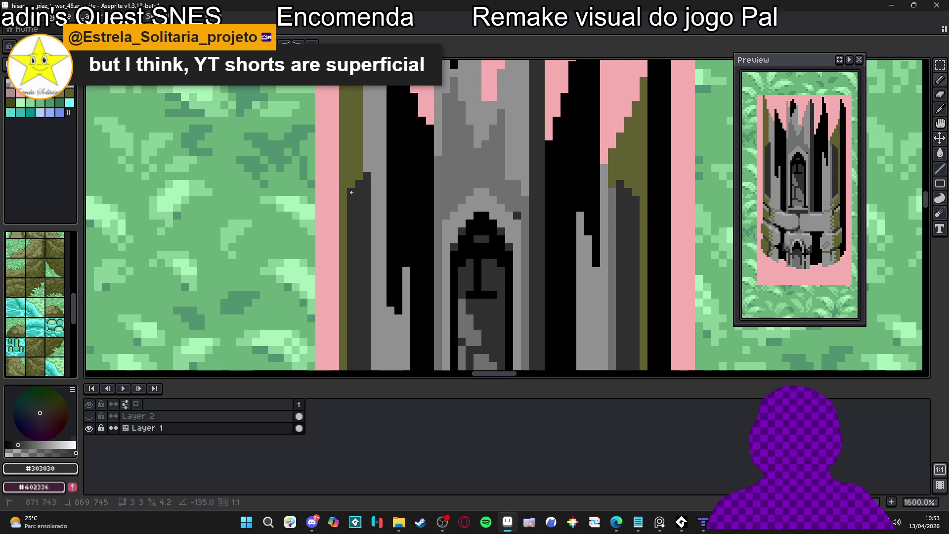
drag(628, 184, 636, 192)
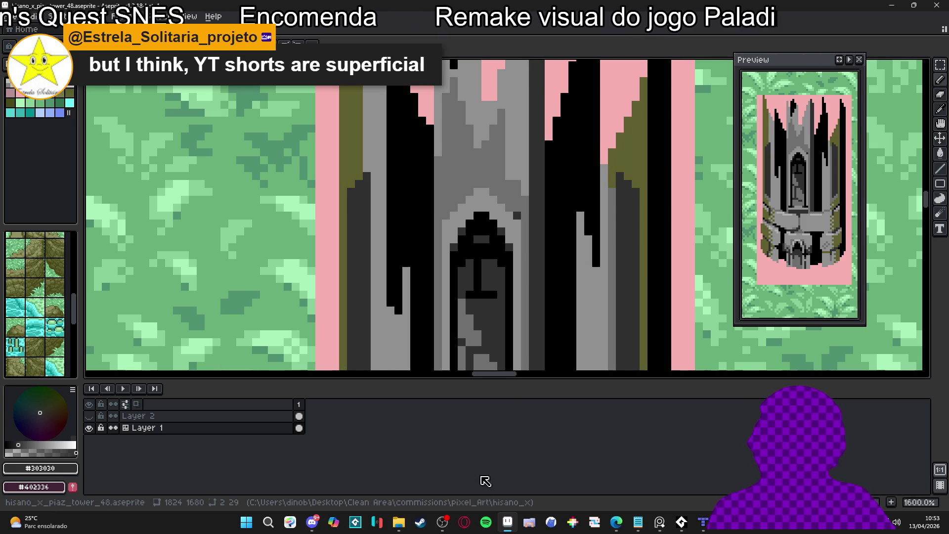
click(426, 525)
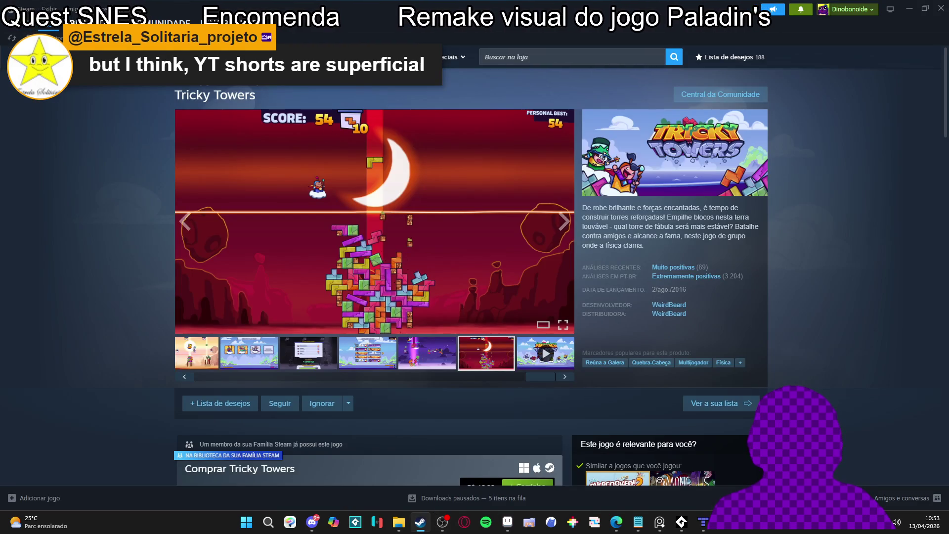
click(106, 22)
click(64, 123)
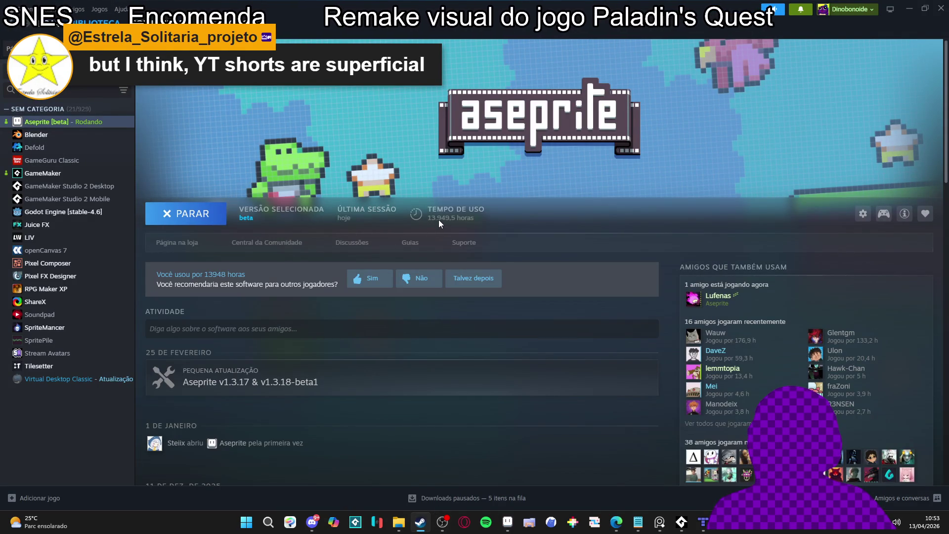
click(910, 9)
scroll(415, 232, down, 2)
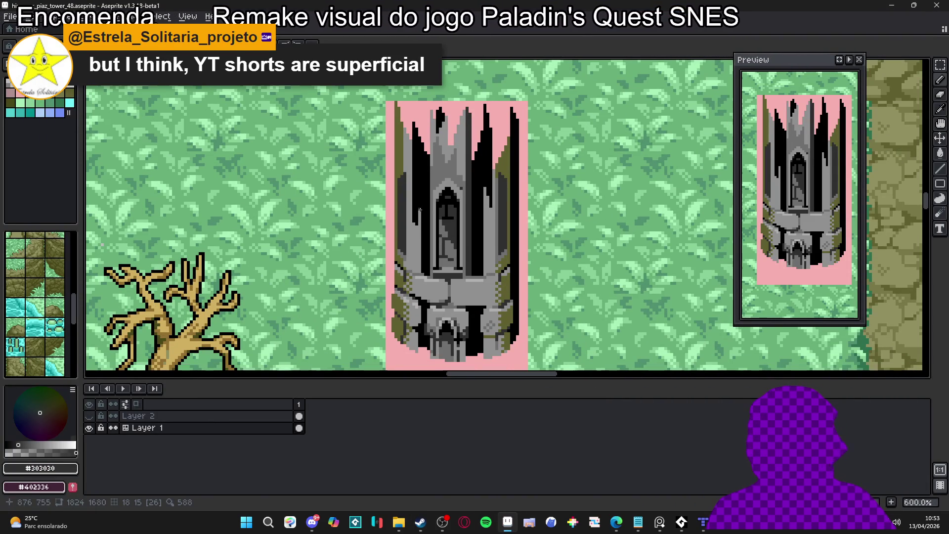
- Sample mid grey #707070 and draw vertical grey lines up the stone base
scroll(413, 200, down, 1)
scroll(426, 284, up, 4)
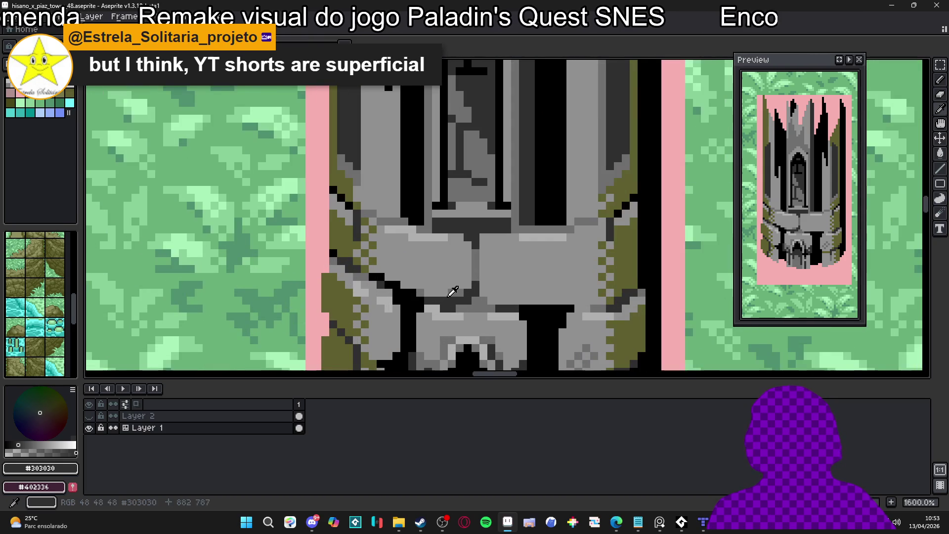
alt+click(426, 285)
scroll(444, 284, down, 3)
scroll(444, 285, up, 2)
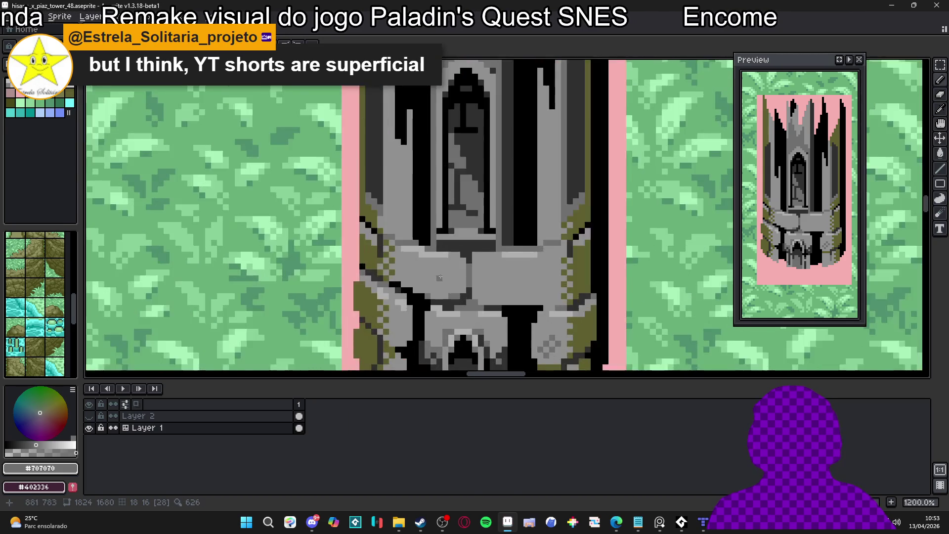
scroll(443, 285, down, 4)
scroll(472, 283, up, 5)
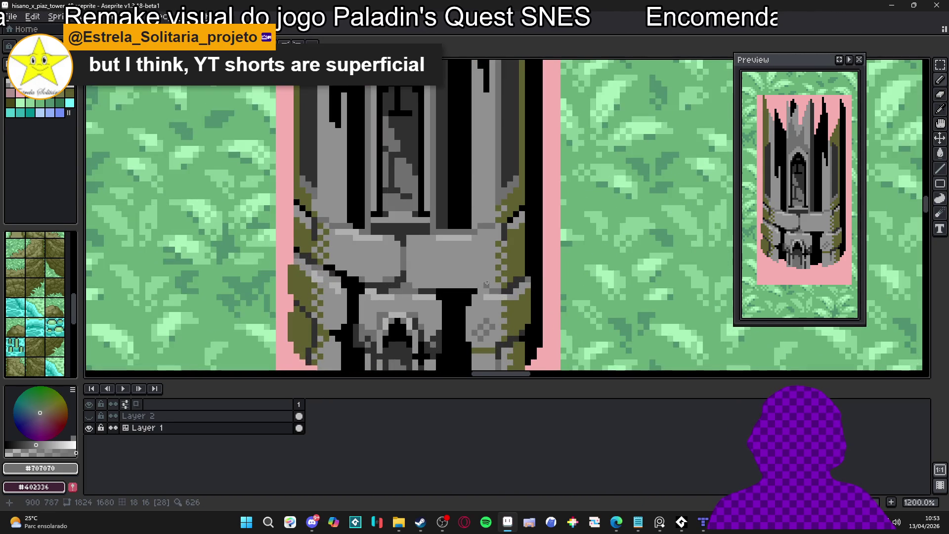
scroll(486, 283, up, 1)
mouse_move(486, 286)
mouse_down()
mouse_move(494, 217)
mouse_move(496, 286)
mouse_up()
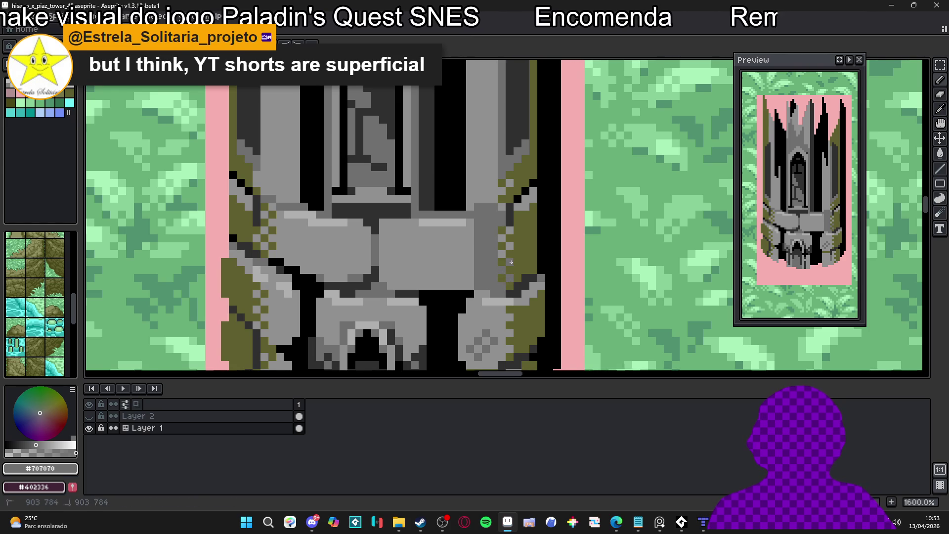
drag(470, 290, 467, 229)
- Shift-draw straight medium-grey columns on the base's right side and darken a few bottom pixels
scroll(466, 230, down, 3)
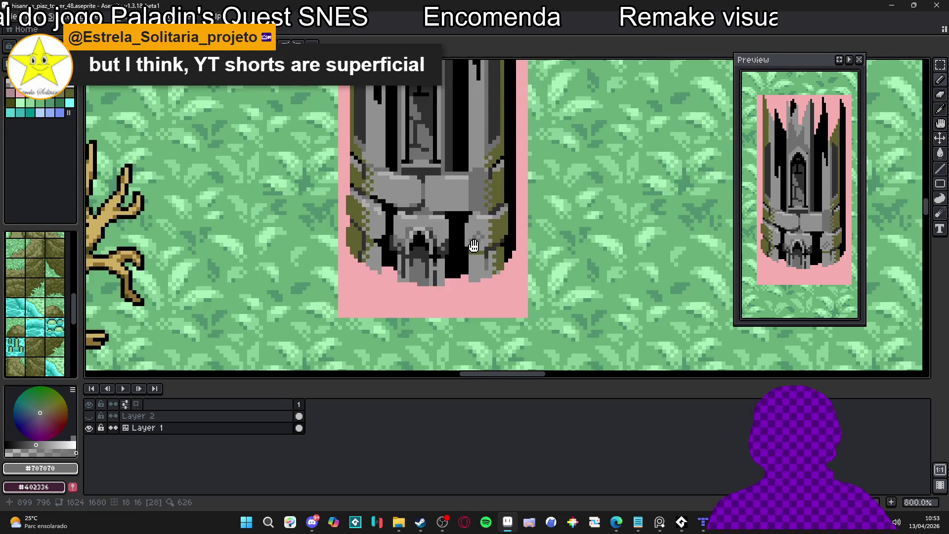
scroll(477, 251, up, 5)
key(shift)
mouse_move(471, 191)
mouse_down()
mouse_move(499, 198)
mouse_move(499, 259)
mouse_move(498, 238)
mouse_up()
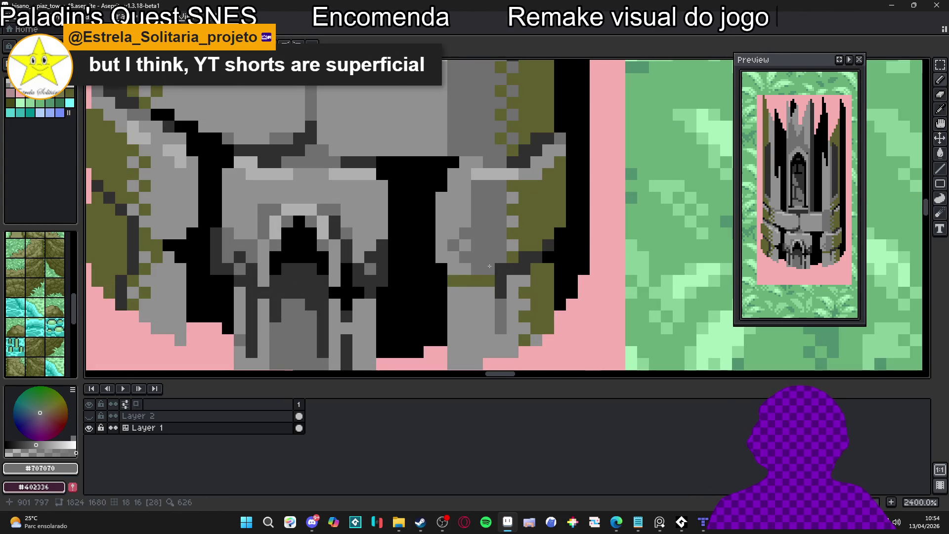
scroll(484, 255, down, 6)
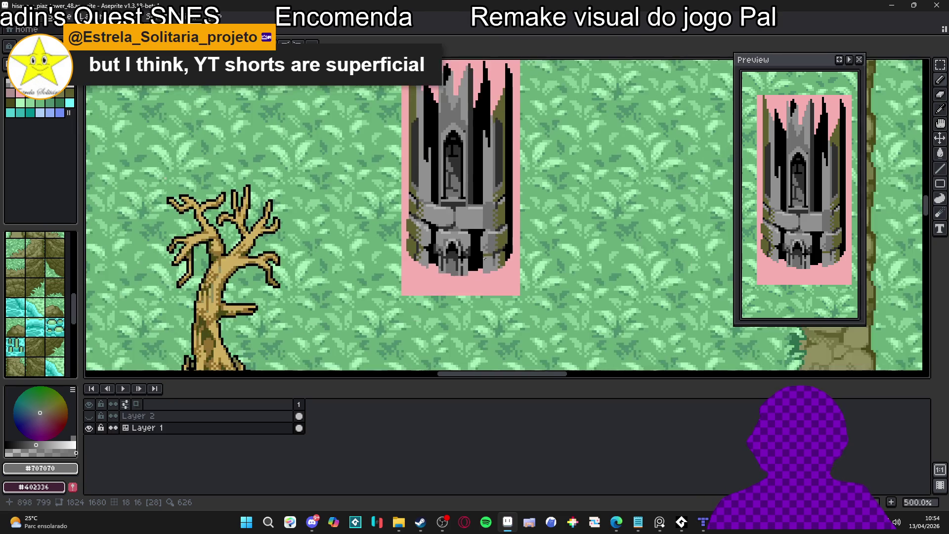
scroll(486, 254, up, 6)
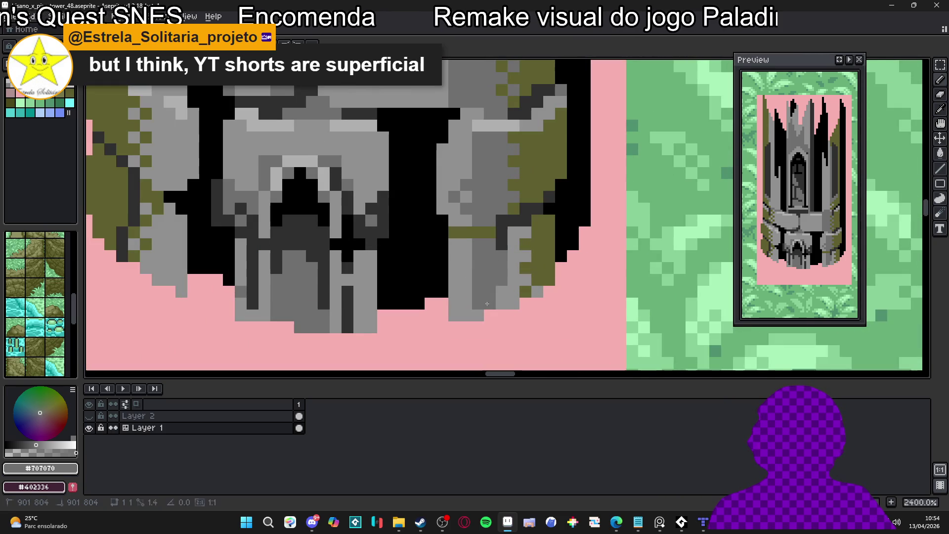
drag(478, 303, 466, 315)
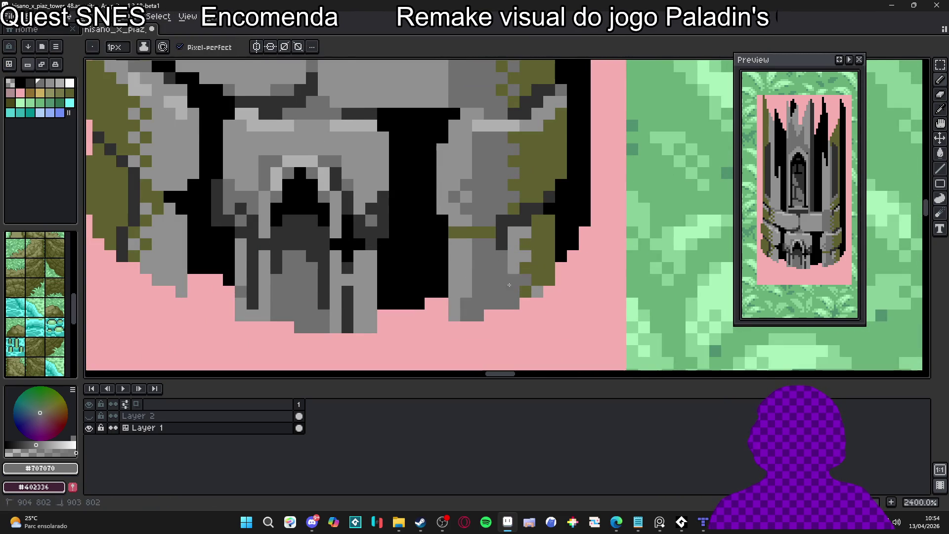
- Sample the lighter stone grey and lighten a few dark pixels on the base
scroll(479, 226, up, 1)
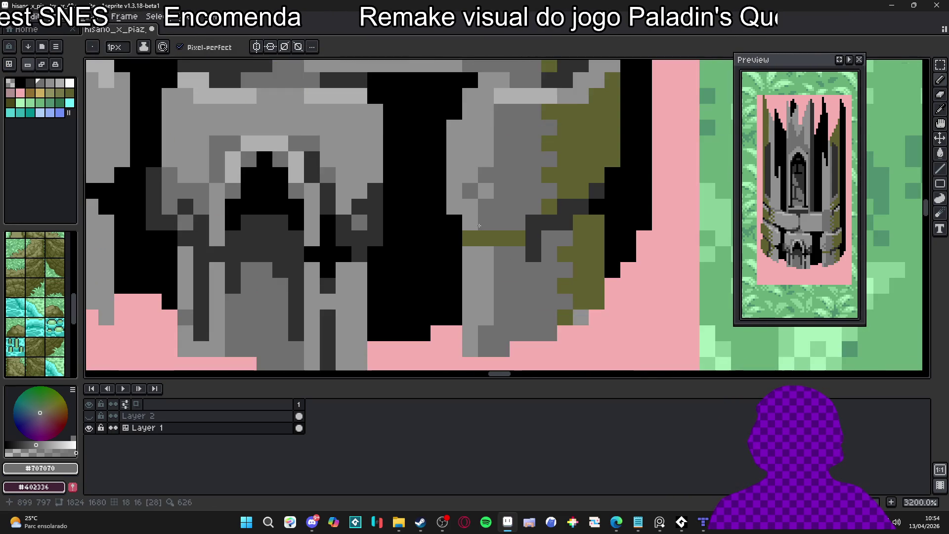
alt+click(479, 226)
drag(486, 210, 486, 176)
click(470, 190)
scroll(487, 247, down, 4)
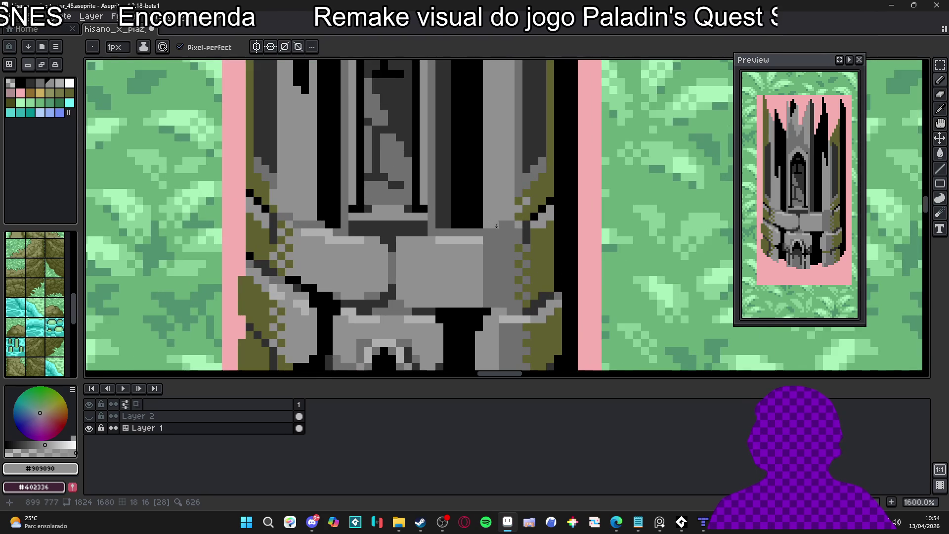
- Pick dark grey from the tower and paint a dark line along its base
alt+click(512, 207)
scroll(513, 207, down, 2)
scroll(512, 207, up, 2)
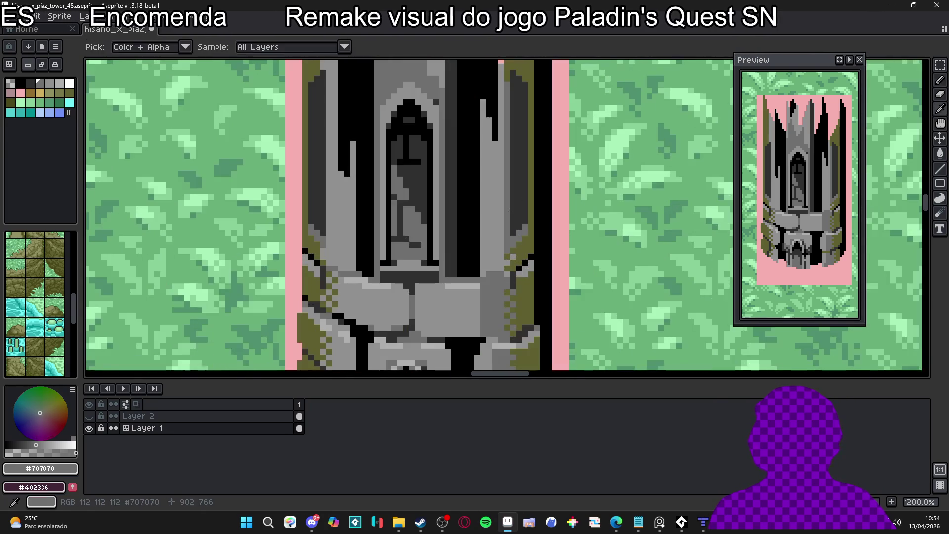
scroll(480, 291, up, 3)
alt+click(538, 178)
mouse_move(489, 271)
mouse_down()
mouse_move(514, 258)
mouse_move(526, 271)
mouse_up()
- Re-sample medium grey from the stones and save the tower file
alt+click(526, 271)
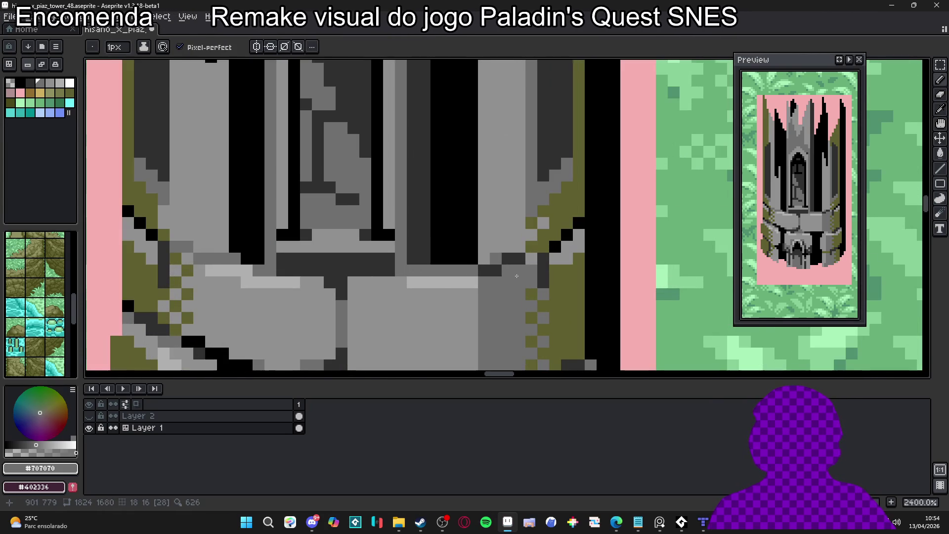
alt+click(524, 270)
scroll(523, 269, down, 3)
alt+click(522, 269)
key(ctrl+s)
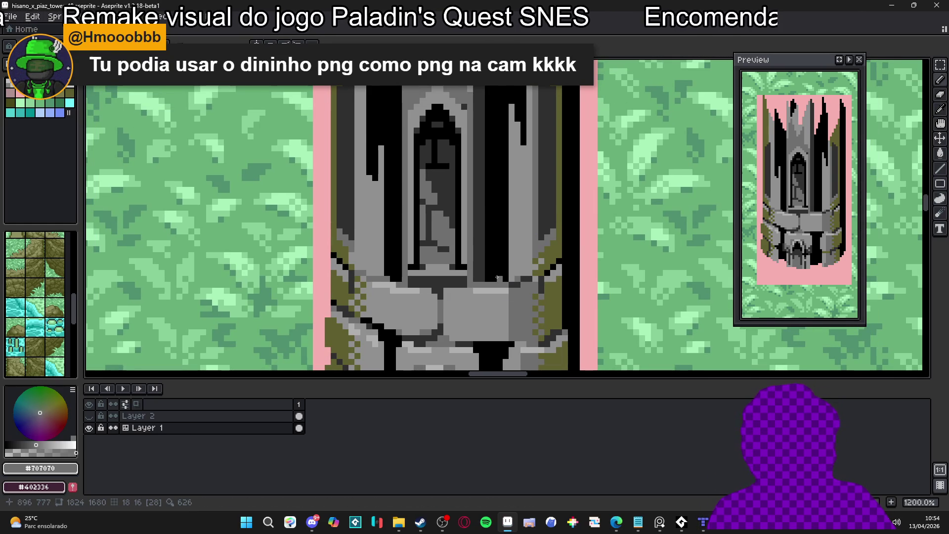
- Paint a medium-grey vertical stroke up the tower's right column
scroll(512, 273, up, 1)
scroll(519, 276, down, 2)
scroll(524, 278, up, 1)
drag(524, 279, 519, 105)
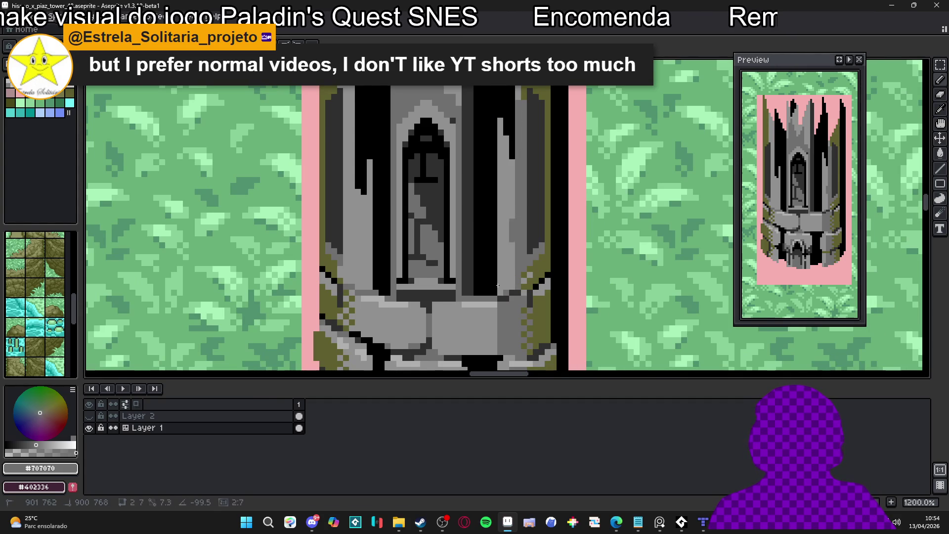
key(alt+Tab)
key(alt+Tab)
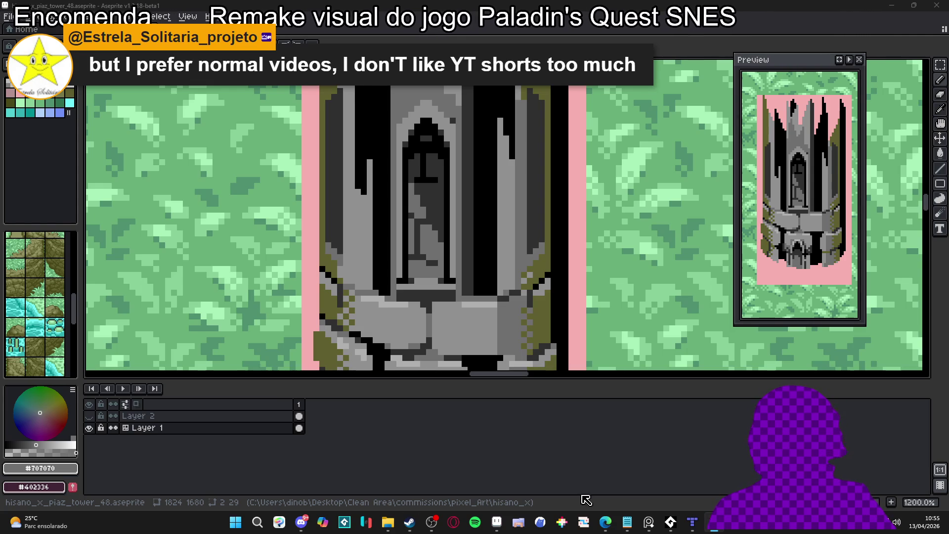
click(432, 523)
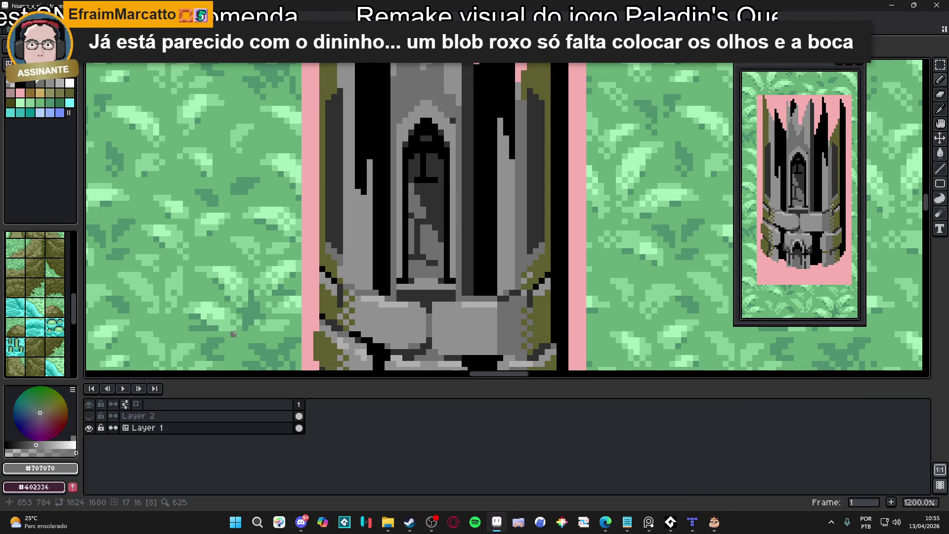
- Sample the medium grey and then the dark grey from the tower
click(419, 447)
scroll(481, 224, down, 4)
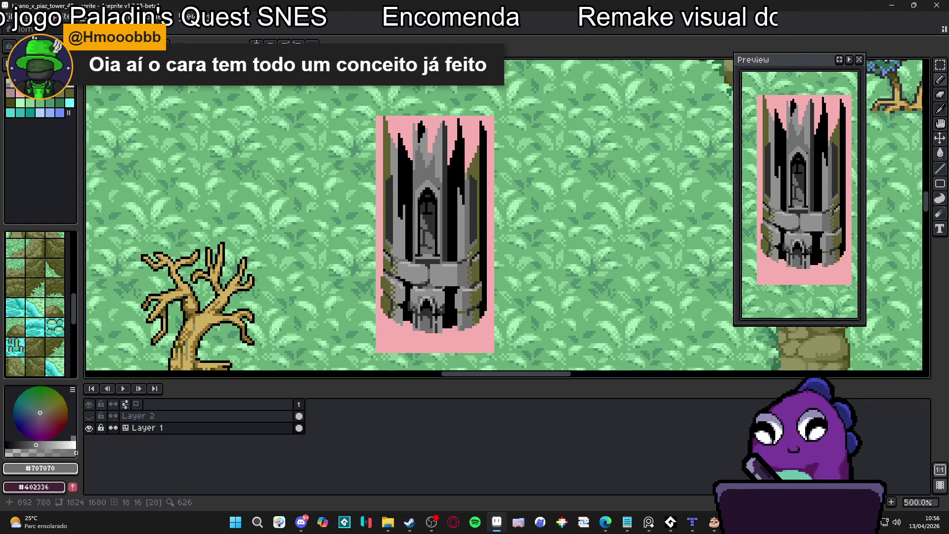
scroll(468, 250, up, 5)
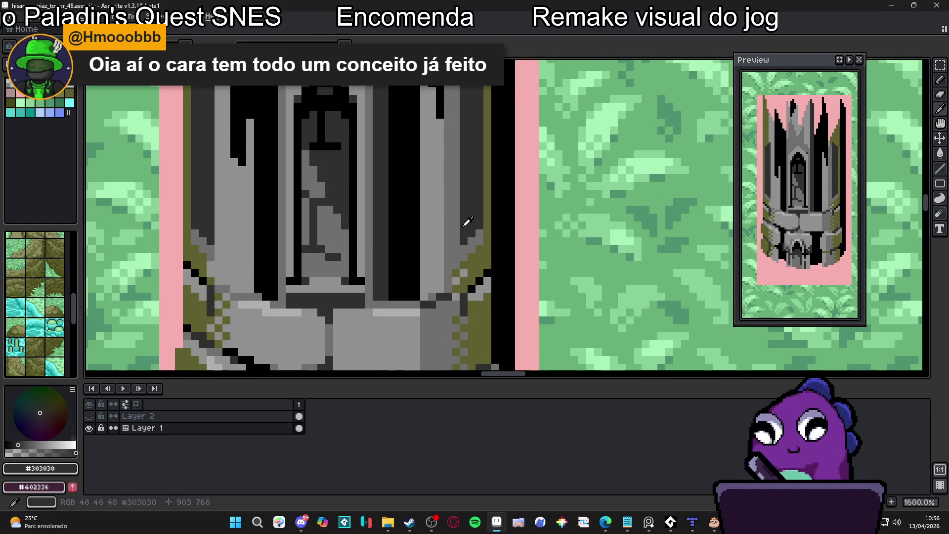
scroll(452, 256, down, 4)
scroll(453, 255, up, 3)
alt+click(441, 224)
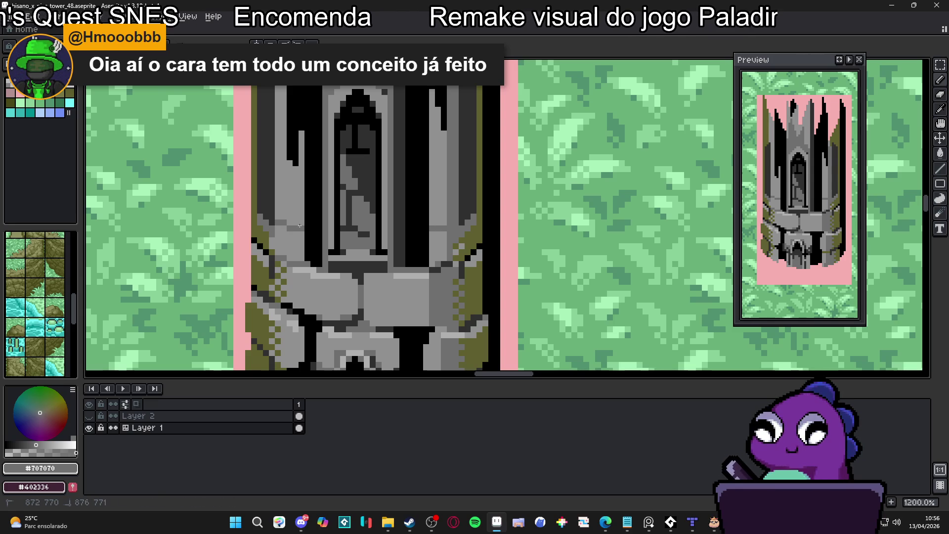
alt+click(271, 218)
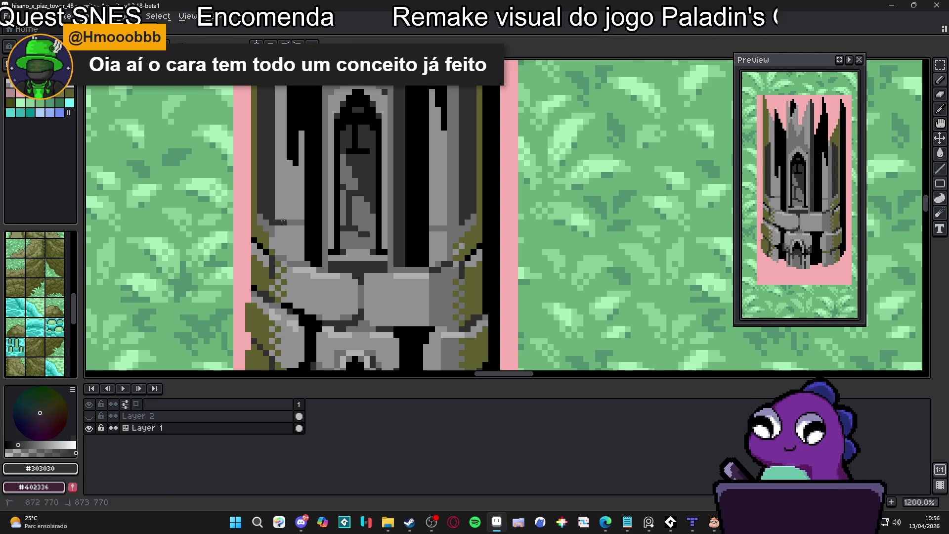
- Sample olive moss #606020 from the tower wall as the drawing colour
scroll(453, 226, down, 2)
scroll(460, 227, up, 3)
alt+click(467, 228)
scroll(467, 229, left, 1)
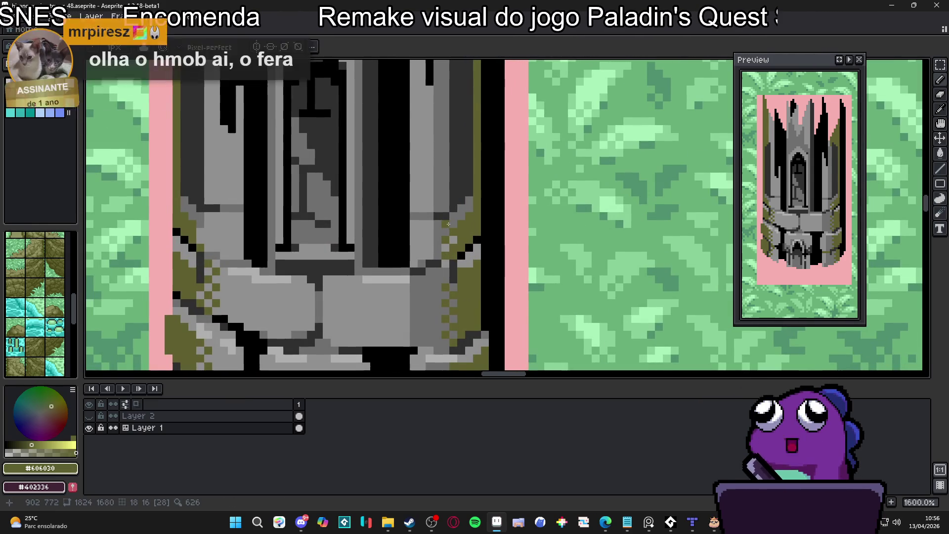
scroll(450, 225, down, 3)
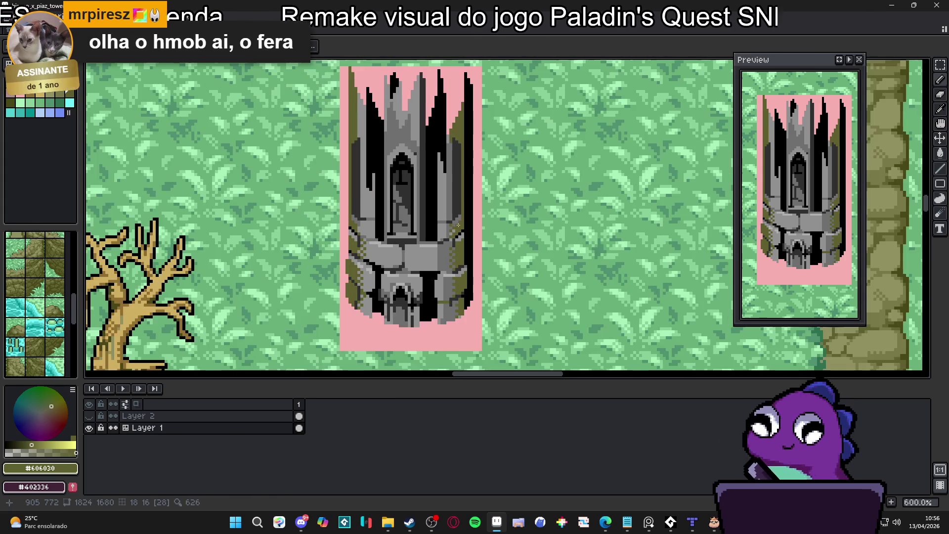
scroll(458, 225, up, 1)
scroll(425, 197, down, 1)
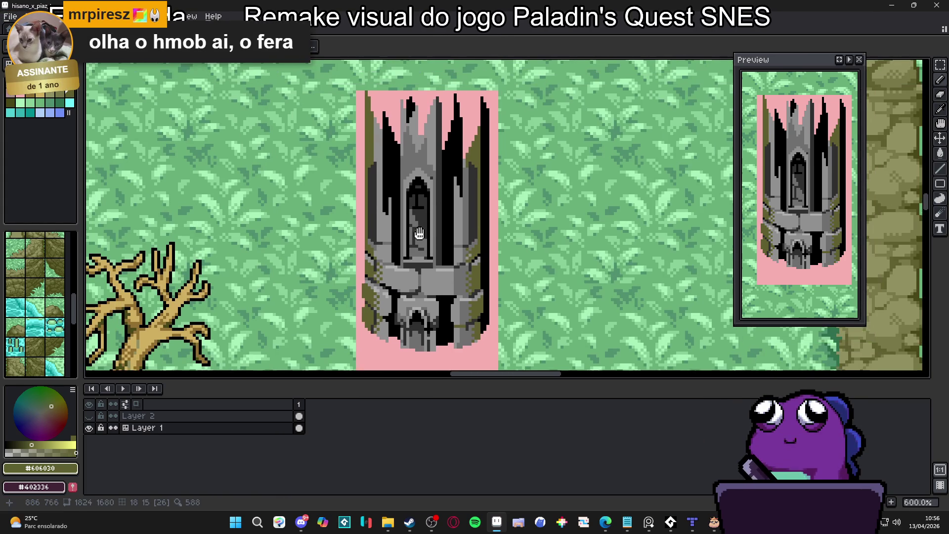
scroll(387, 171, up, 3)
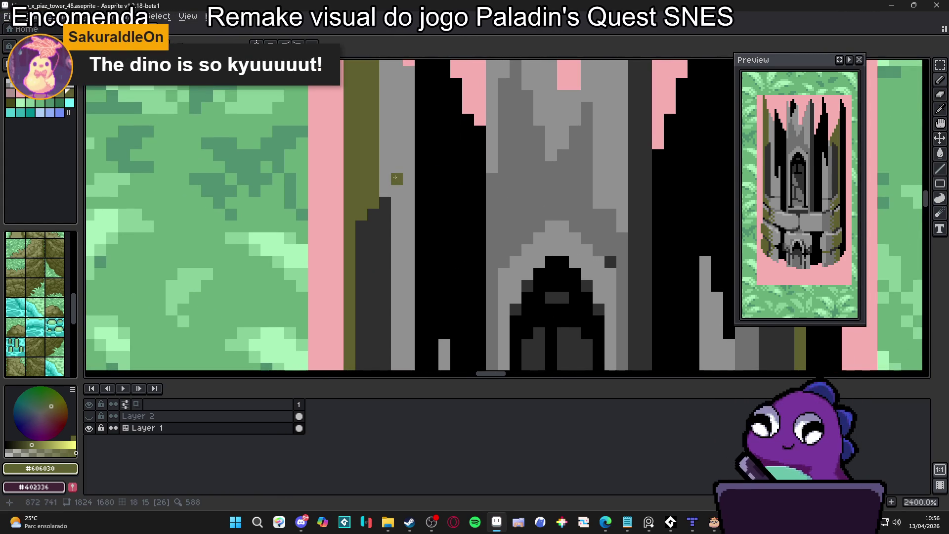
scroll(406, 177, down, 1)
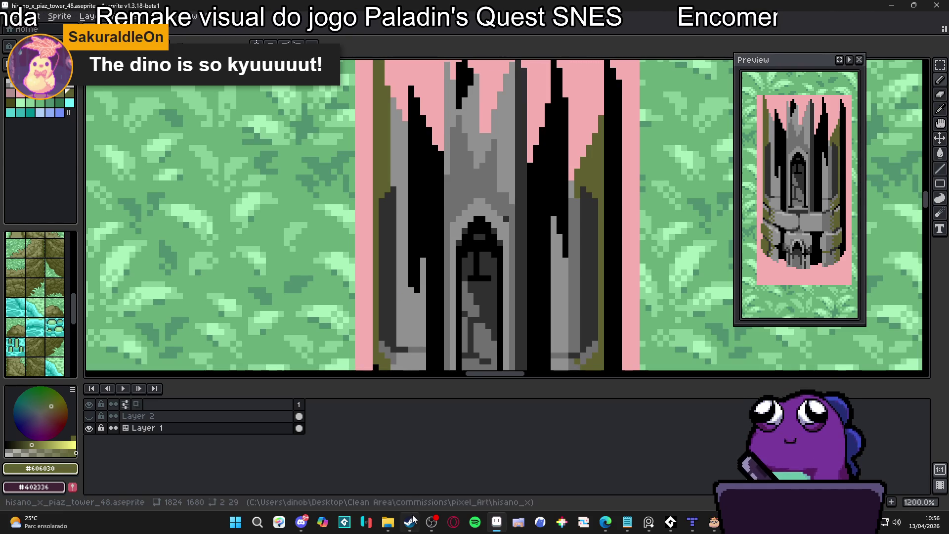
key(alt+Tab)
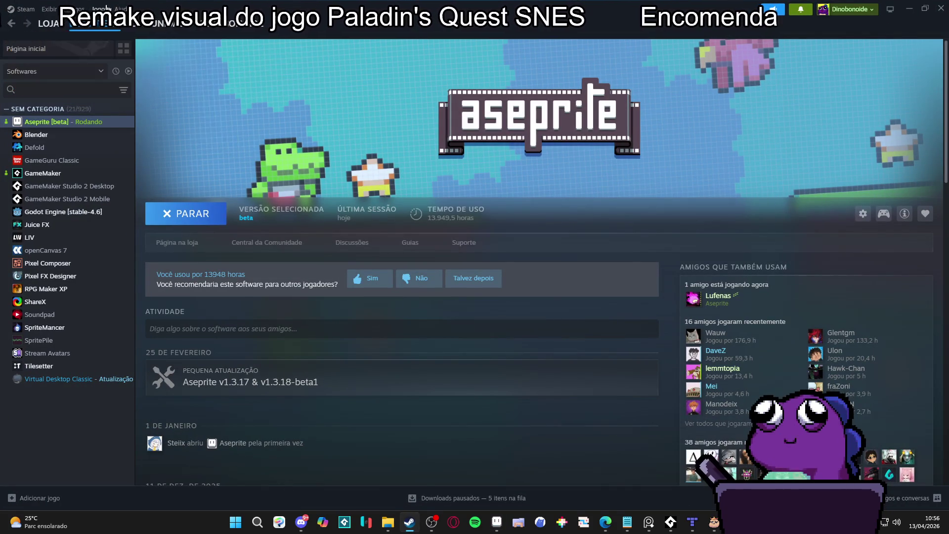
- Search the Steam store for 'dininho' and open the Dininho Adventures: Definitive Edition page
click(97, 25)
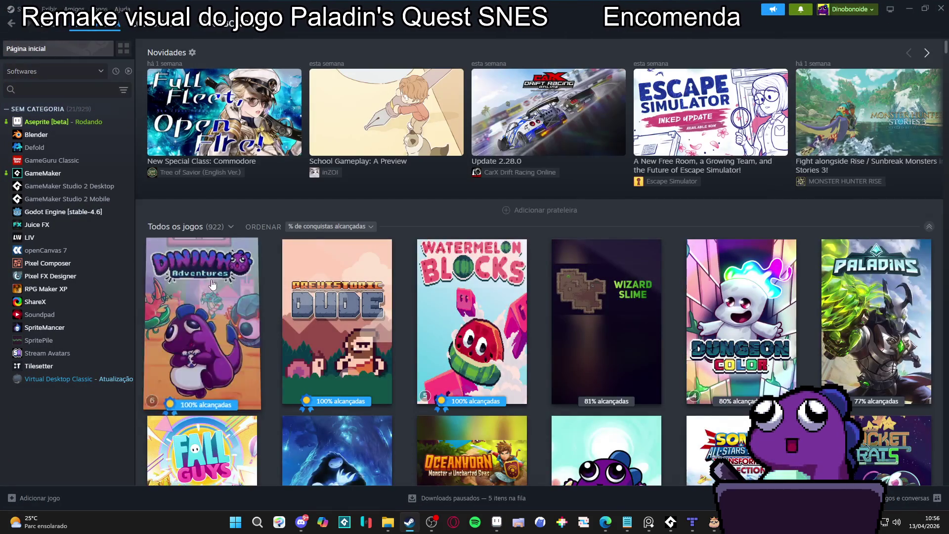
click(193, 321)
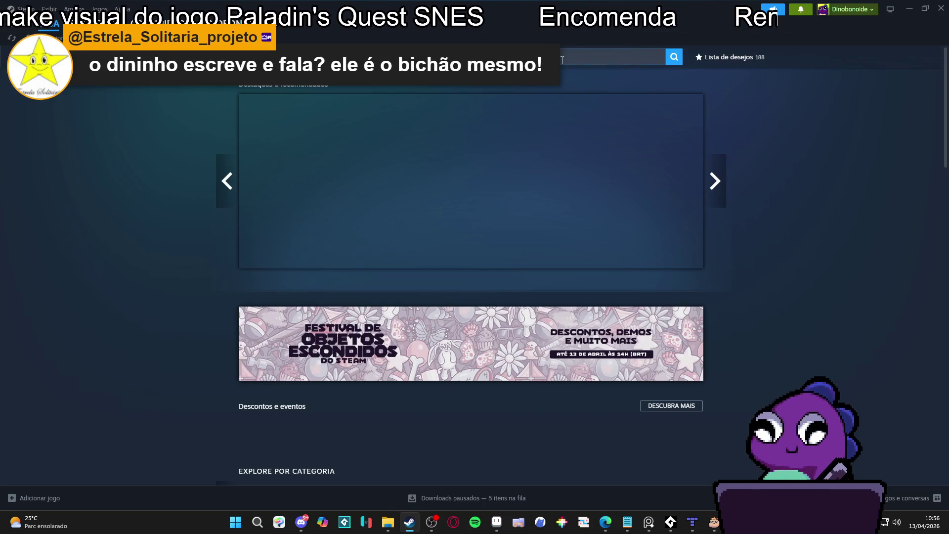
click(562, 60)
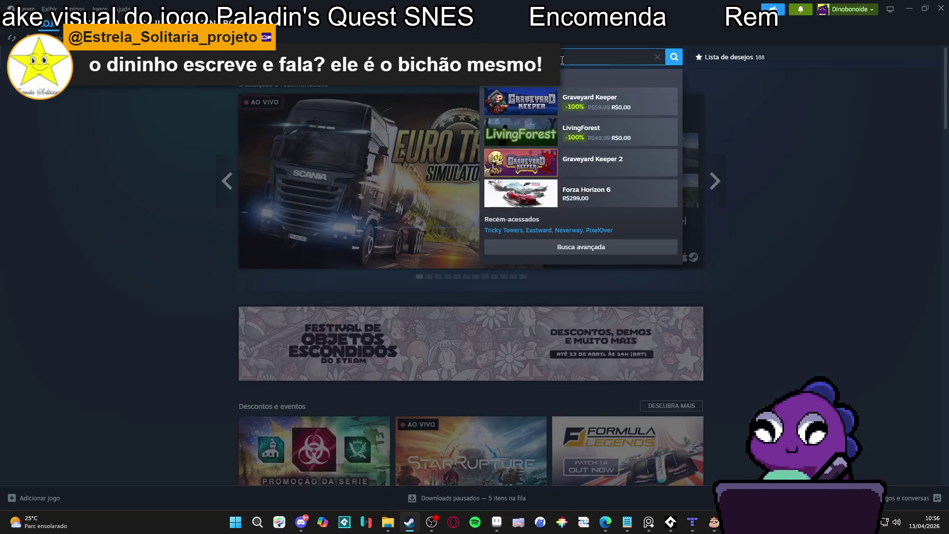
text(dininho)
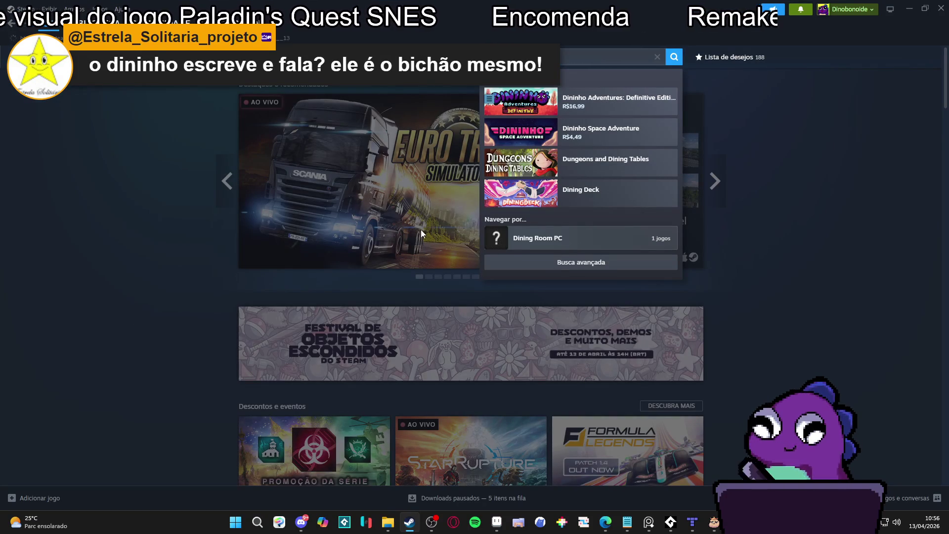
click(618, 102)
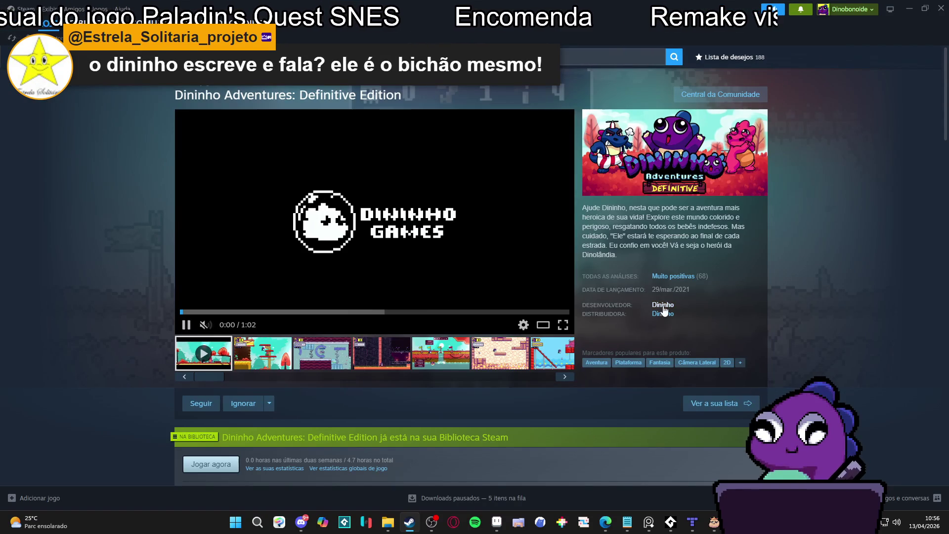
- List all games by developer Dininho, then return to Aseprite
click(663, 305)
right_click(123, 357)
key(Escape)
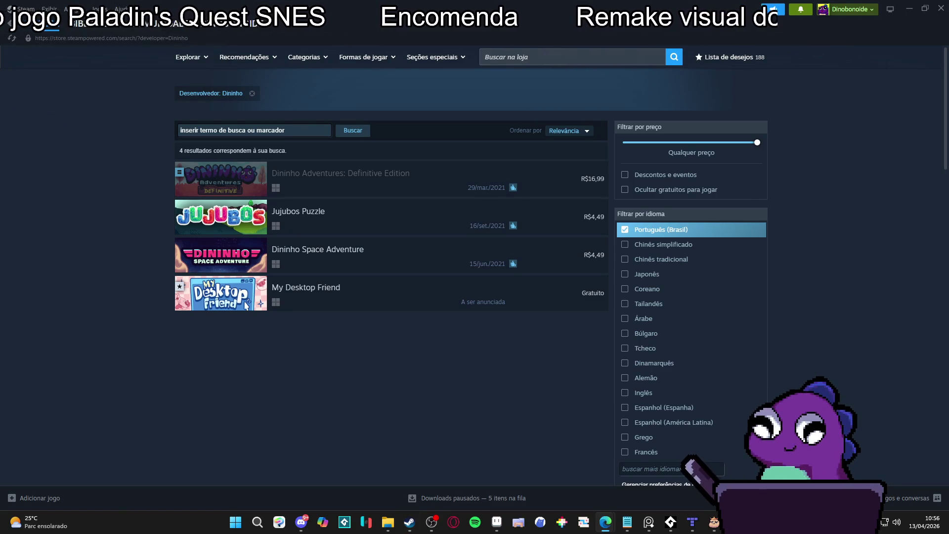
click(909, 8)
scroll(466, 269, down, 3)
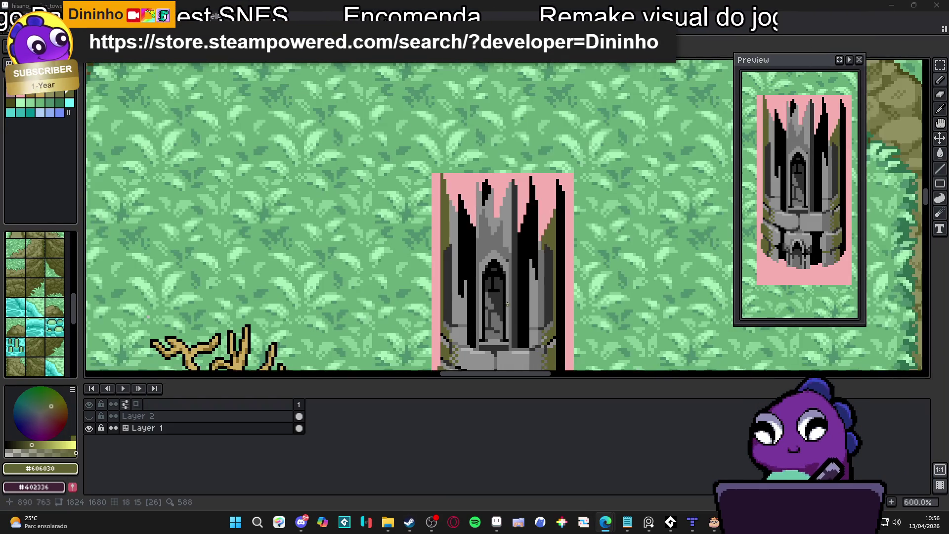
- Sample mid grey #707070 and add diagonal dither pixels across the base stones
scroll(466, 269, down, 2)
scroll(445, 269, up, 1)
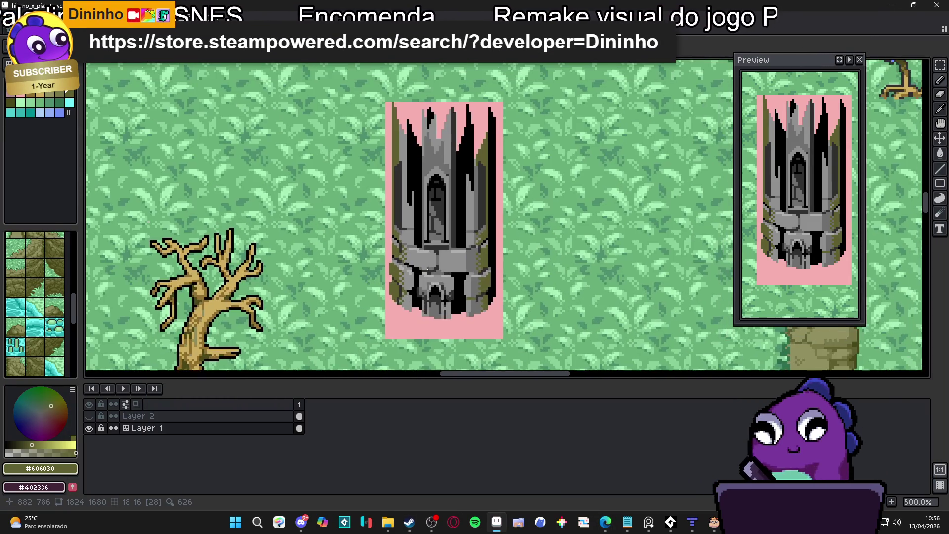
scroll(427, 268, up, 5)
alt+click(432, 271)
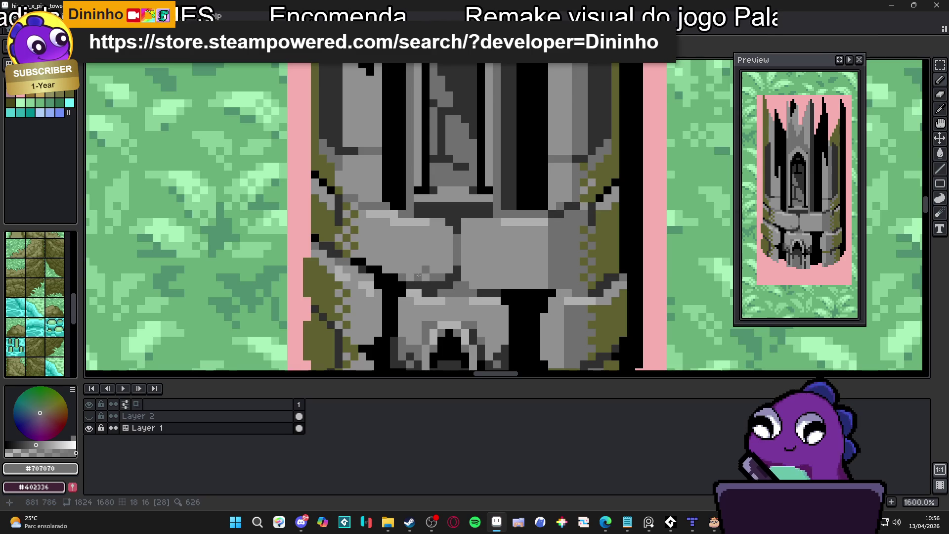
click(404, 260)
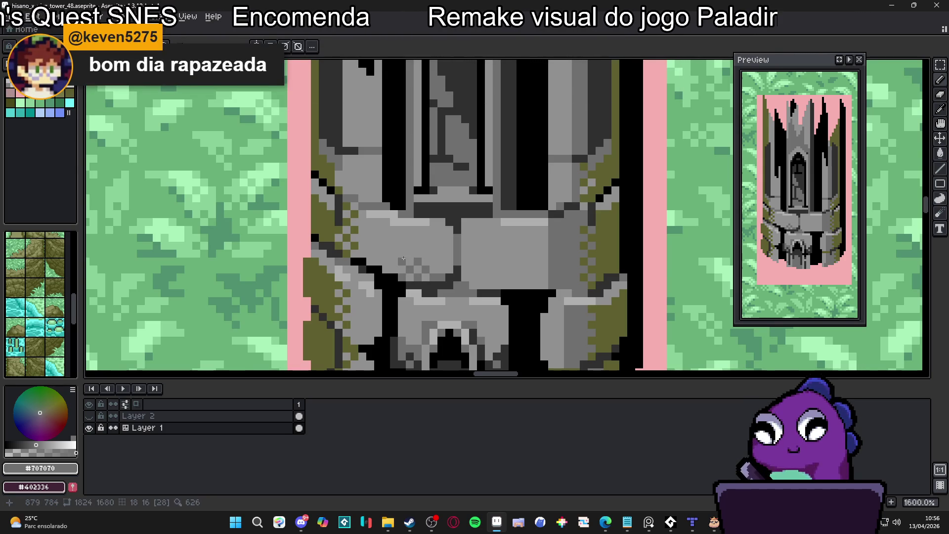
scroll(403, 259, down, 4)
scroll(430, 277, up, 8)
drag(456, 271, 439, 288)
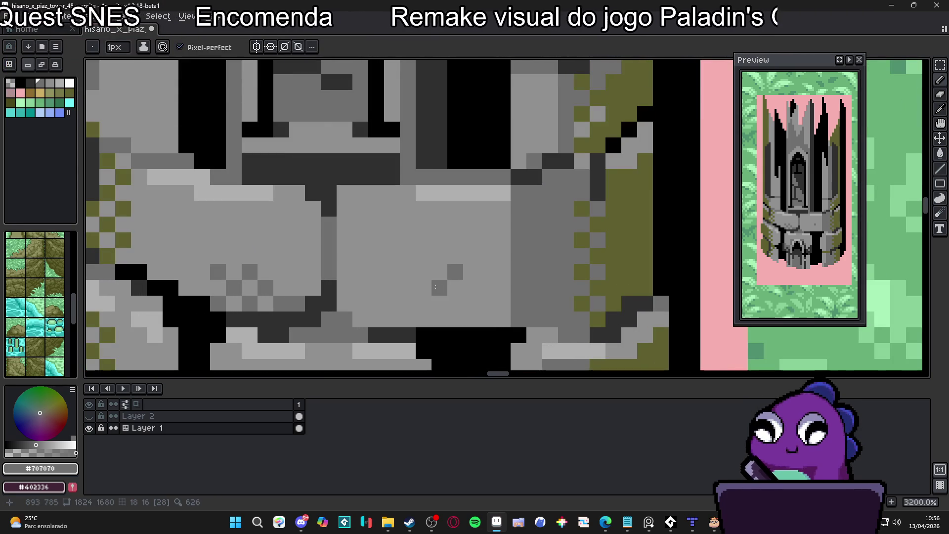
click(456, 303)
click(471, 287)
click(487, 271)
- Add a couple of darker grey pixels to the base and save the file
click(502, 250)
click(503, 320)
scroll(458, 302, down, 5)
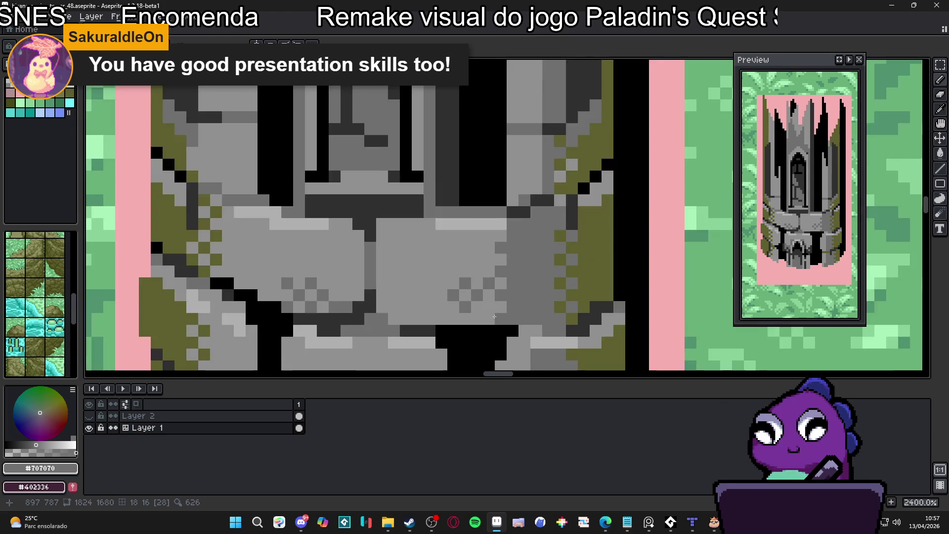
key(ctrl+s)
- Darken pixels along the left side of the tower base
scroll(431, 268, down, 2)
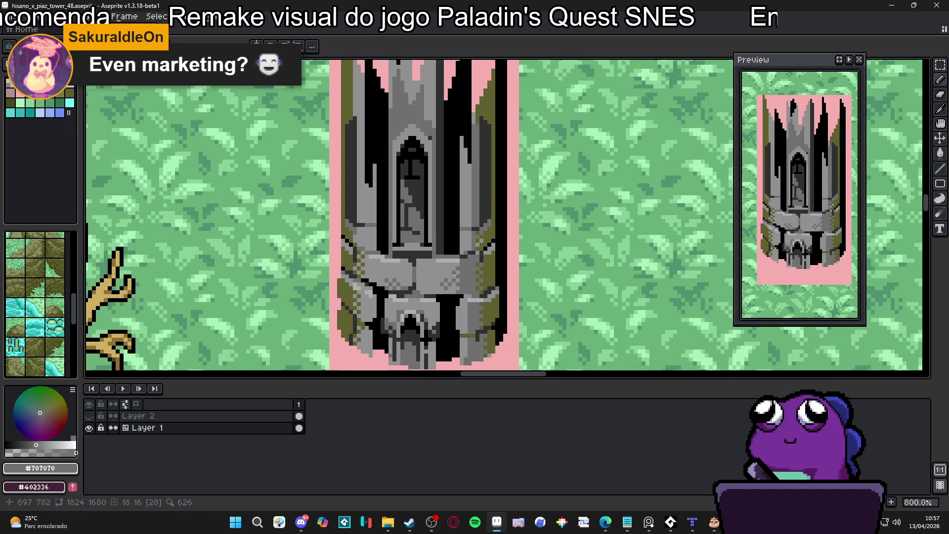
scroll(461, 279, down, 1)
scroll(447, 288, up, 2)
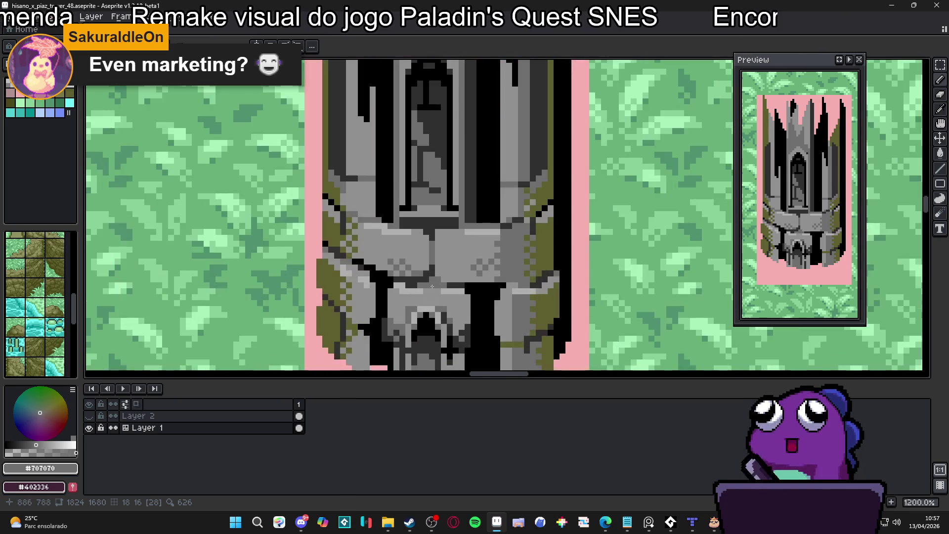
scroll(343, 244, up, 2)
mouse_move(367, 263)
mouse_down()
mouse_move(377, 207)
mouse_move(366, 243)
mouse_move(353, 234)
mouse_move(353, 255)
mouse_up()
- Shade the base's left edge with #707070, including a vertical column, then sample light grey #b0b0b0
drag(354, 210, 352, 209)
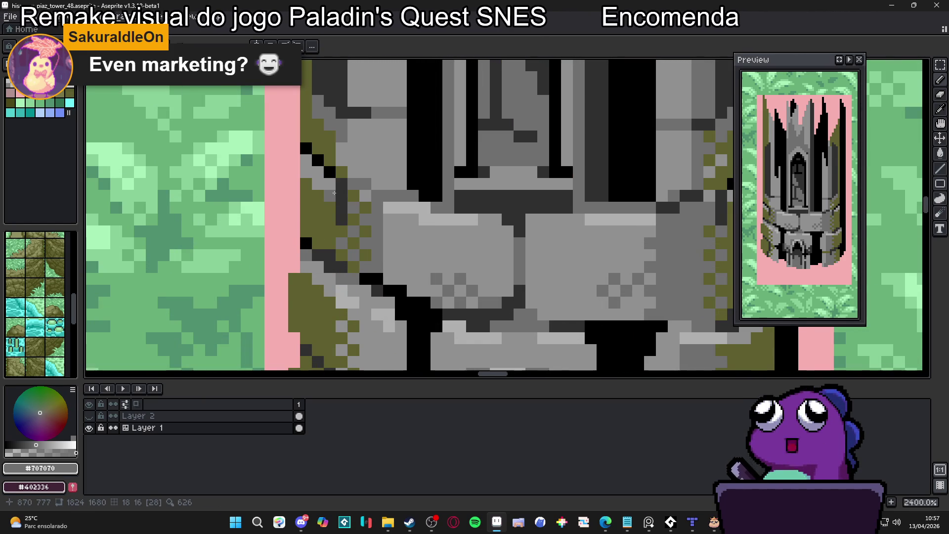
scroll(365, 193, down, 4)
scroll(360, 276, up, 4)
mouse_move(361, 261)
mouse_down()
mouse_move(357, 346)
mouse_move(348, 330)
mouse_up()
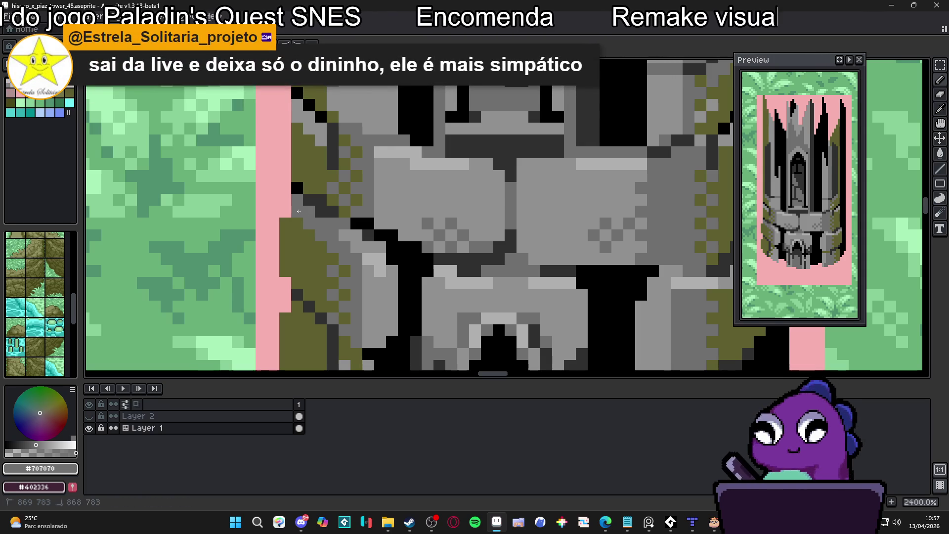
scroll(356, 259, down, 2)
scroll(361, 265, up, 2)
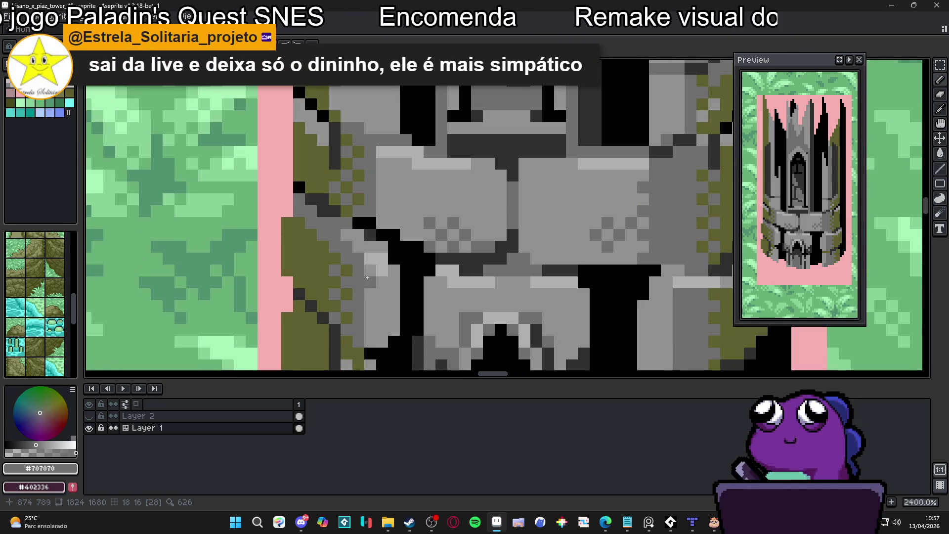
drag(372, 291, 373, 279)
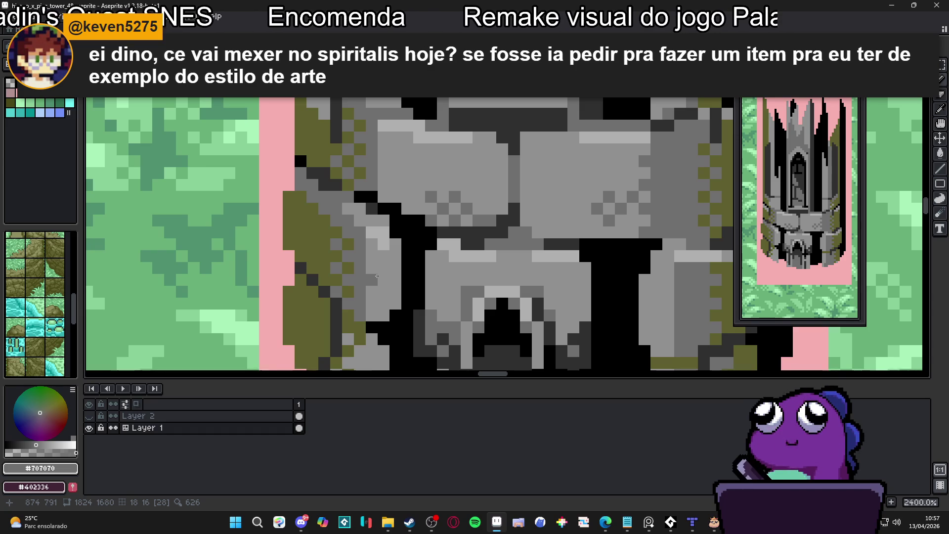
scroll(376, 276, down, 2)
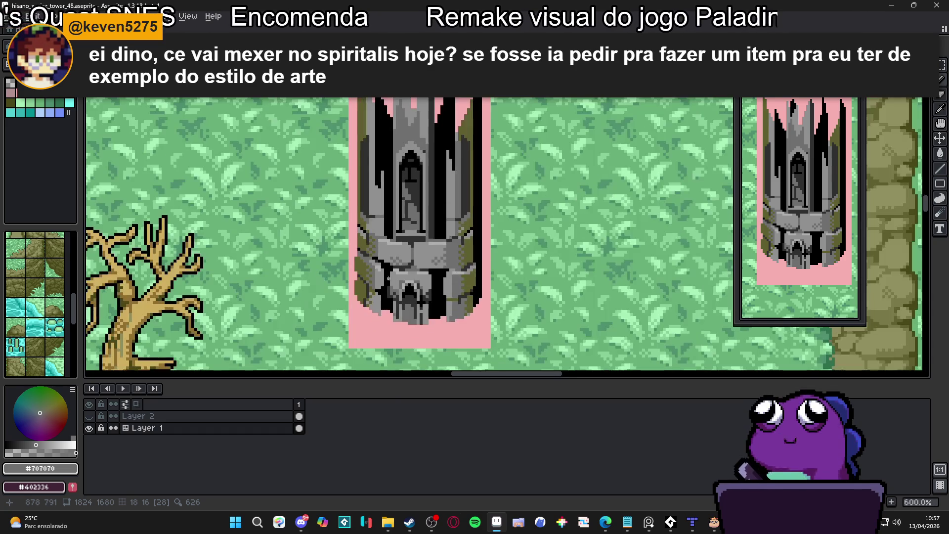
scroll(462, 269, up, 2)
alt+click(448, 248)
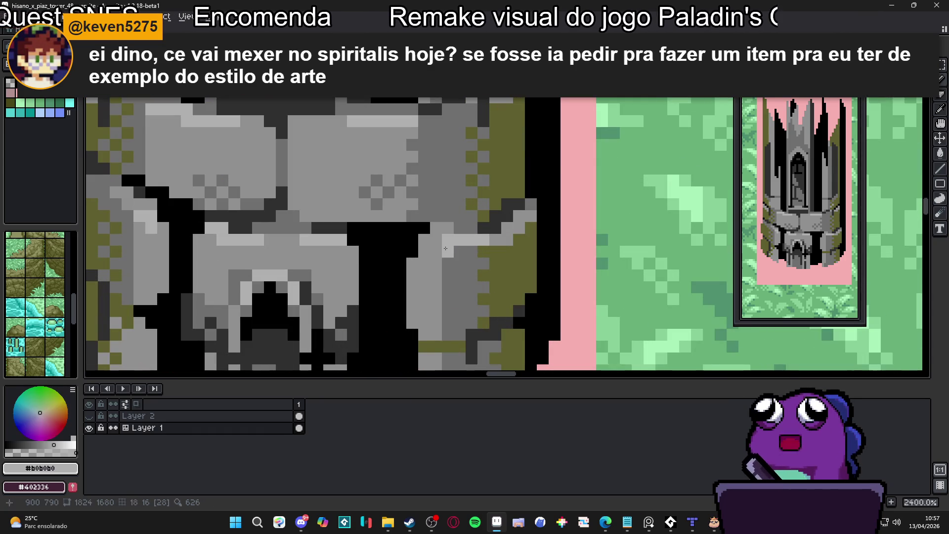
- Sample grey #909090, then #707070, from the tower
scroll(441, 251, down, 3)
scroll(436, 232, up, 3)
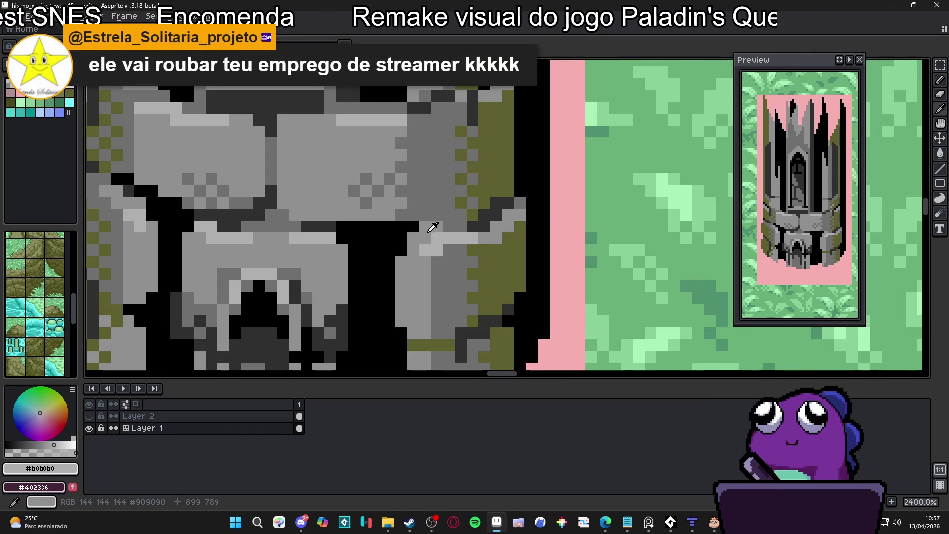
alt+click(436, 229)
scroll(455, 257, down, 5)
scroll(377, 269, up, 5)
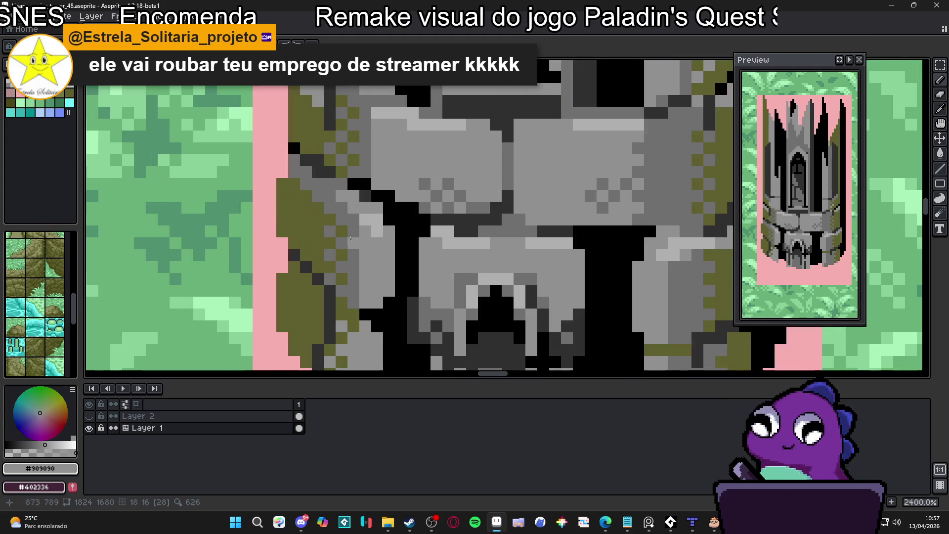
scroll(376, 232, down, 6)
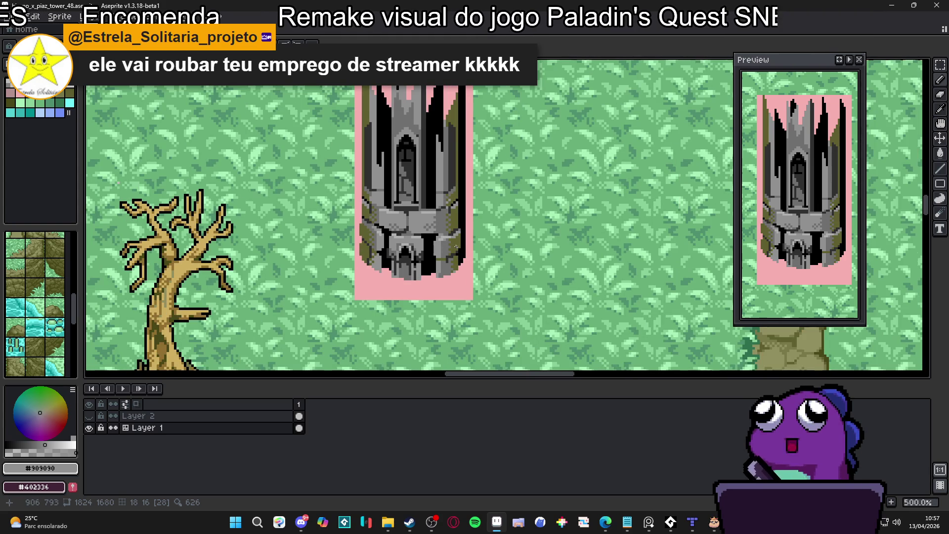
scroll(456, 247, down, 1)
scroll(392, 266, up, 5)
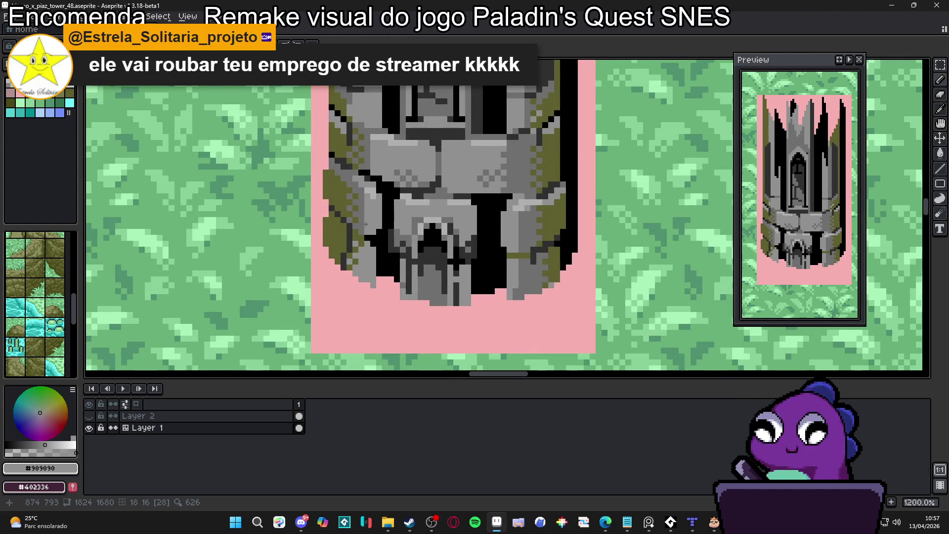
alt+click(356, 252)
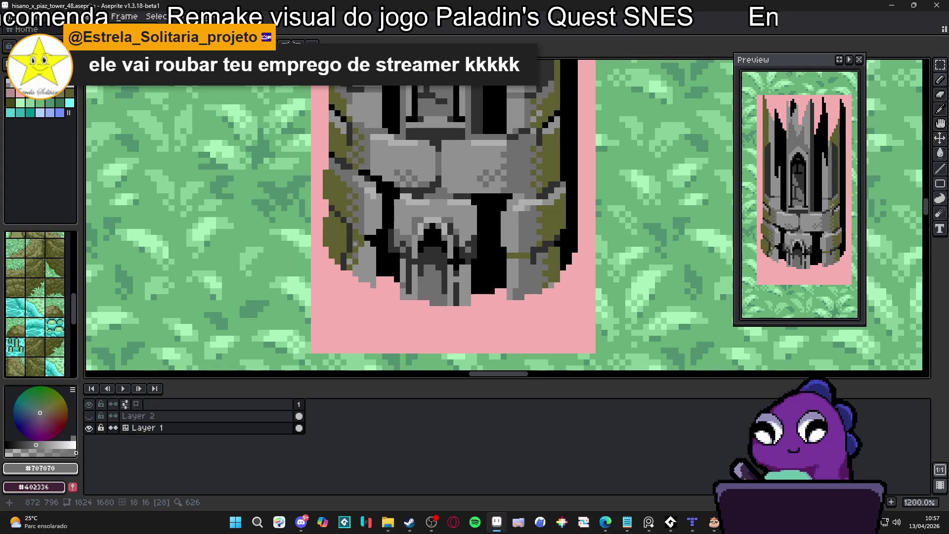
scroll(357, 244, up, 3)
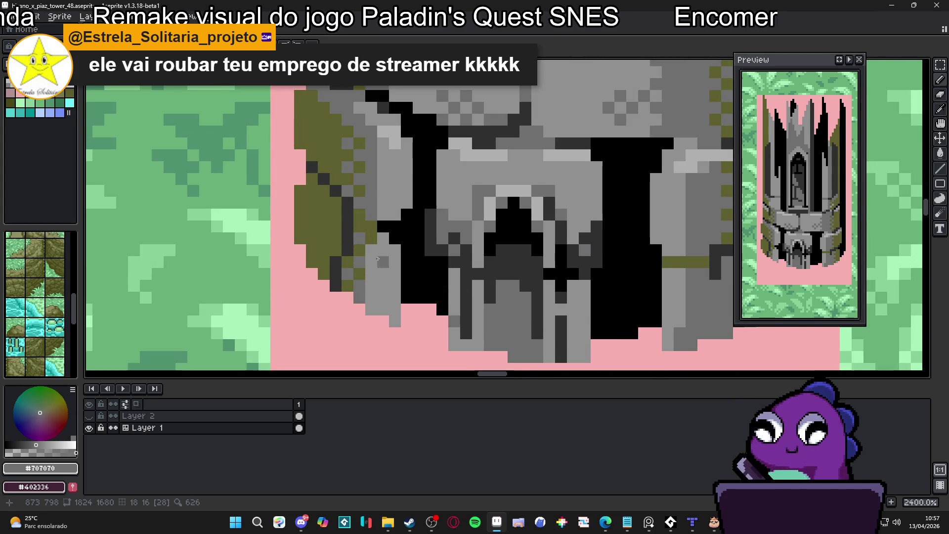
scroll(519, 303, down, 6)
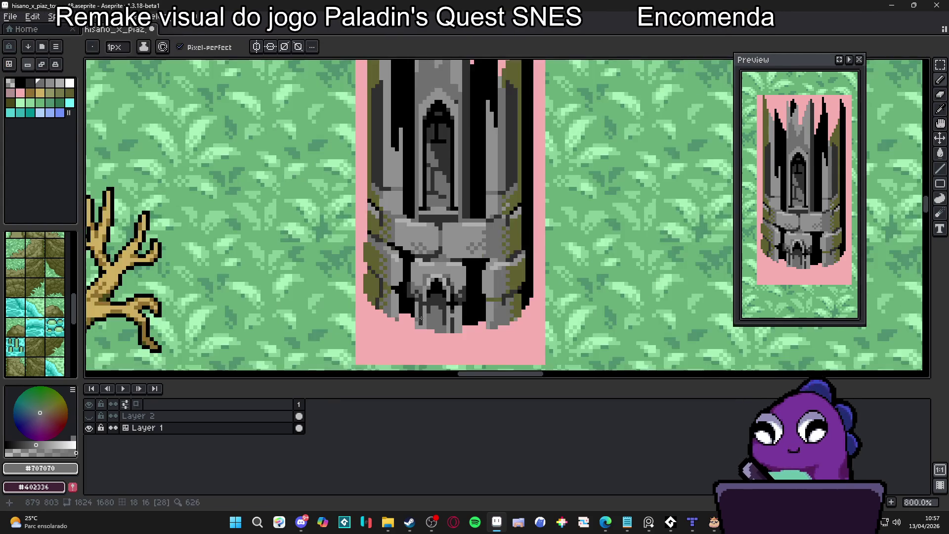
scroll(494, 294, up, 4)
- Paint #707070 along the tower's left edge and a column beside the window, then sample #303030
alt+click(491, 293)
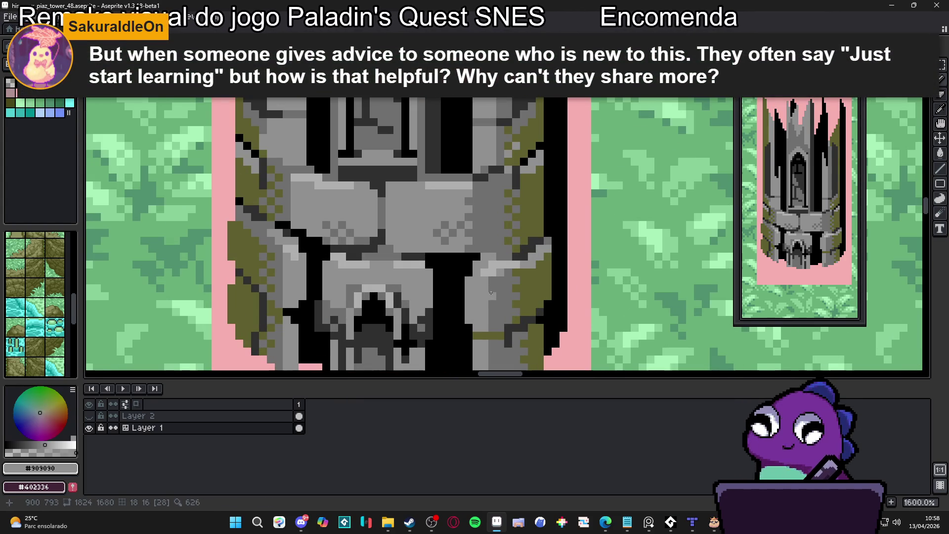
scroll(492, 289, down, 2)
scroll(495, 319, up, 2)
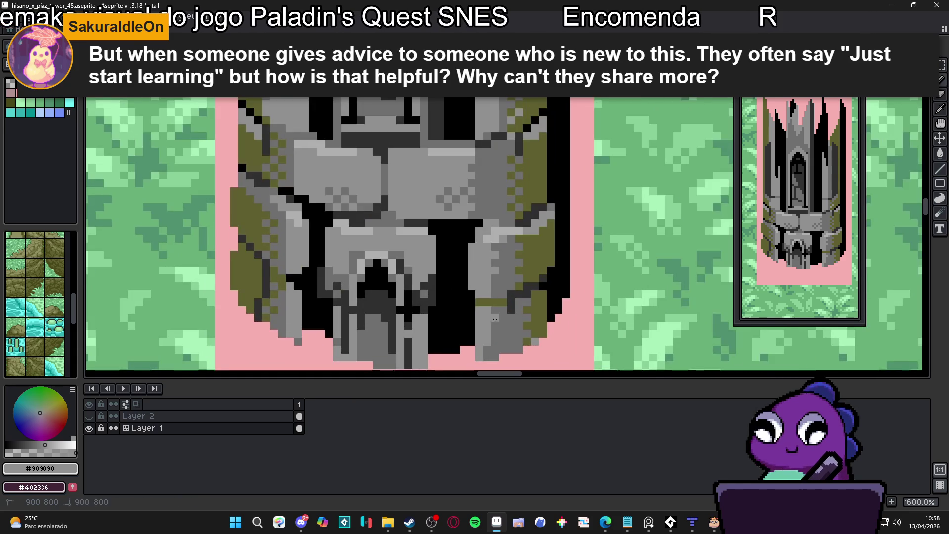
scroll(493, 331, down, 4)
scroll(385, 229, up, 4)
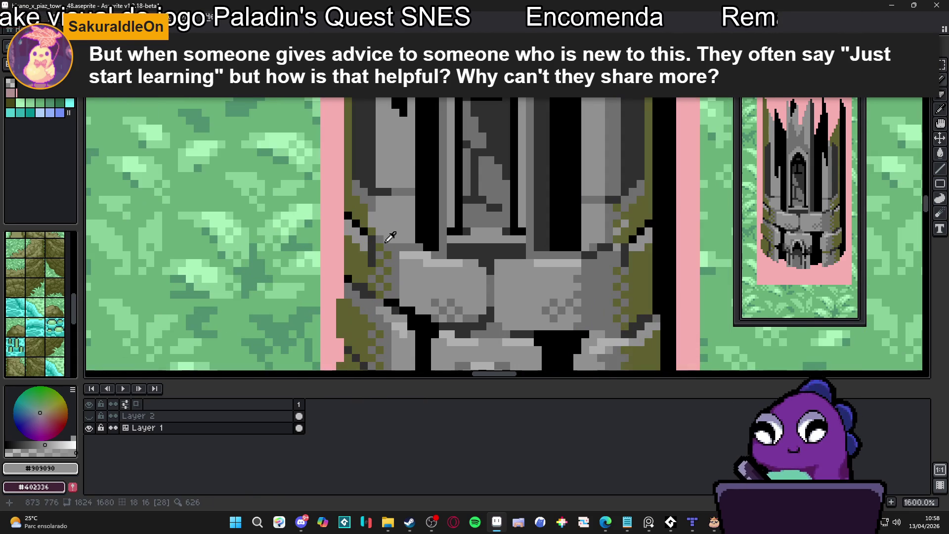
alt+click(386, 229)
drag(385, 200, 377, 232)
drag(602, 240, 598, 211)
scroll(598, 210, down, 2)
scroll(588, 237, up, 2)
alt+click(580, 258)
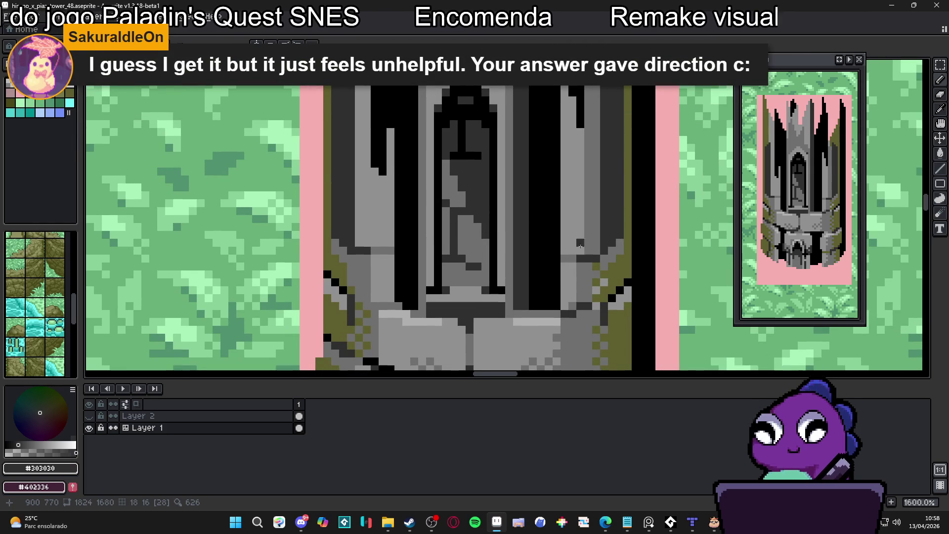
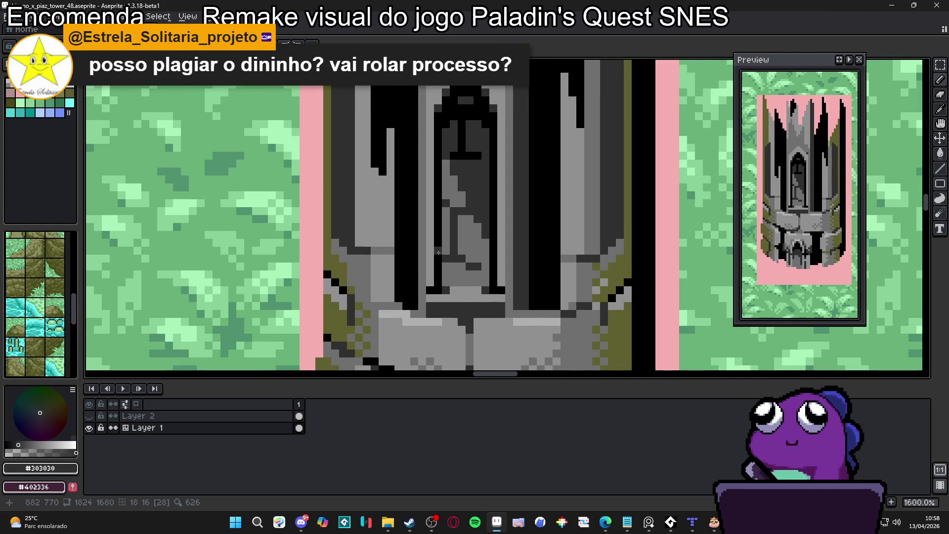
- Sample the tower's mid grey and paint a short run of grey pixels on the wall beside the window
scroll(438, 253, down, 2)
scroll(420, 244, up, 2)
alt+click(396, 236)
scroll(396, 236, down, 3)
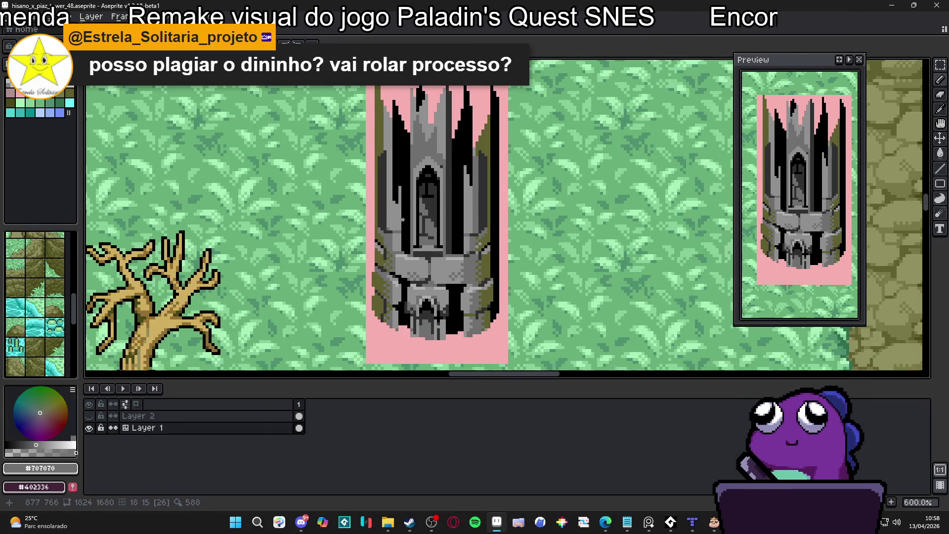
scroll(396, 207, up, 3)
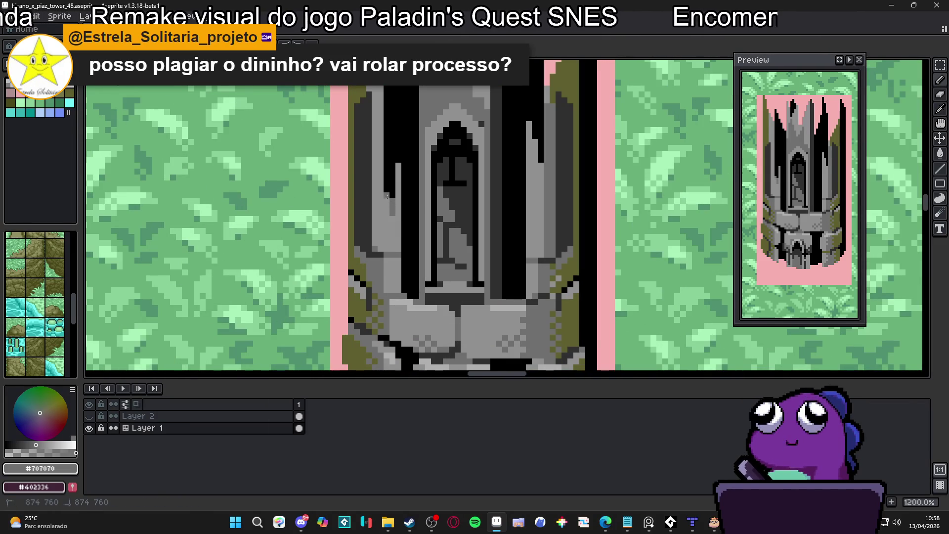
scroll(388, 209, down, 3)
scroll(476, 191, up, 4)
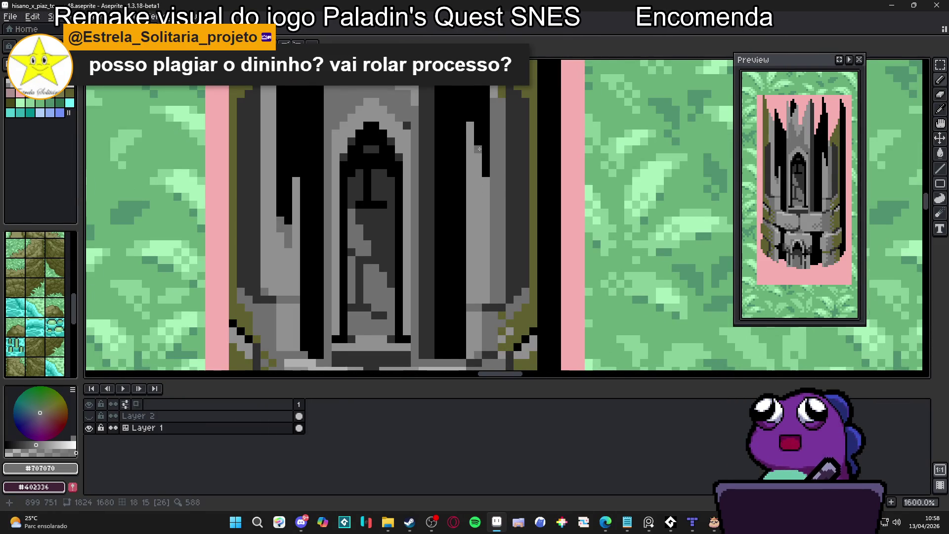
drag(483, 178, 488, 189)
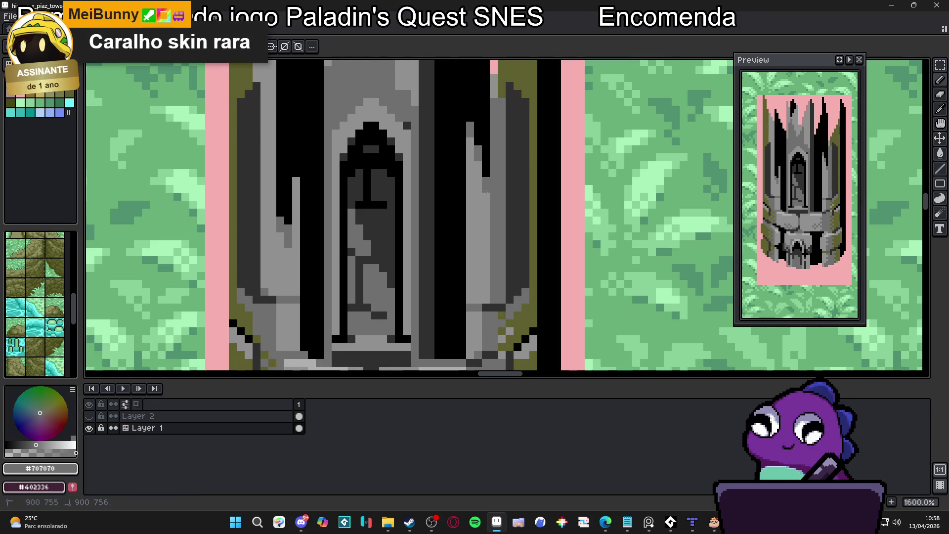
scroll(484, 194, down, 3)
scroll(484, 193, up, 3)
- Add a dark grey pixel to the wall, resampling the mid and dark greys from it
alt+click(494, 188)
click(473, 184)
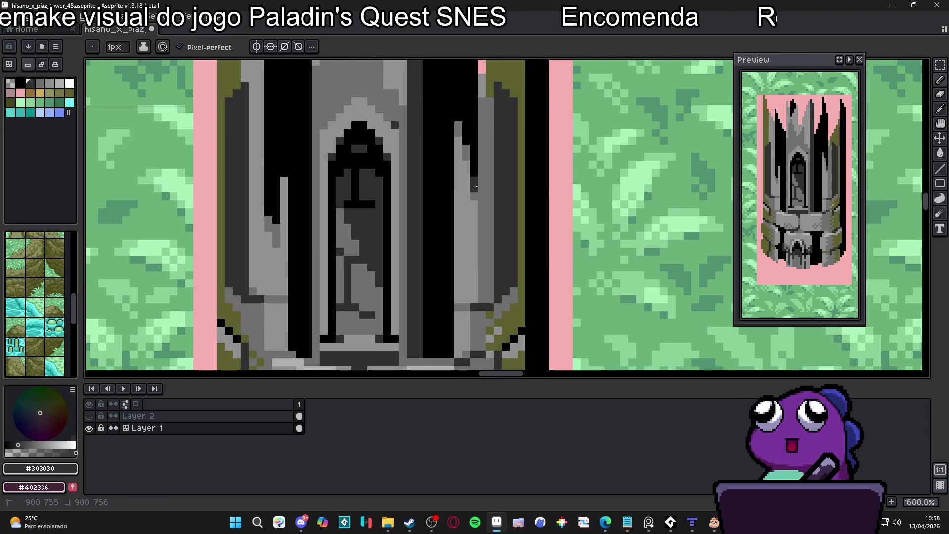
alt+click(484, 179)
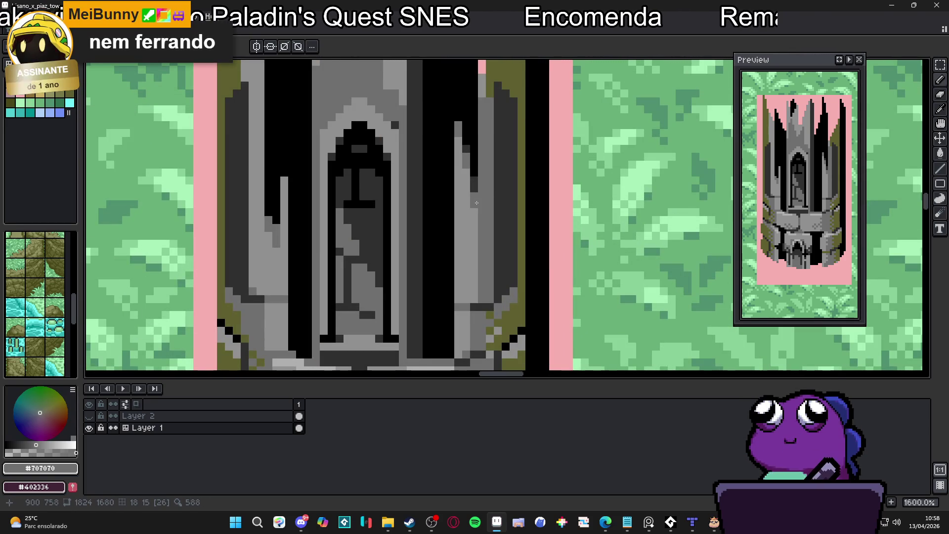
alt+click(475, 184)
scroll(475, 138, down, 3)
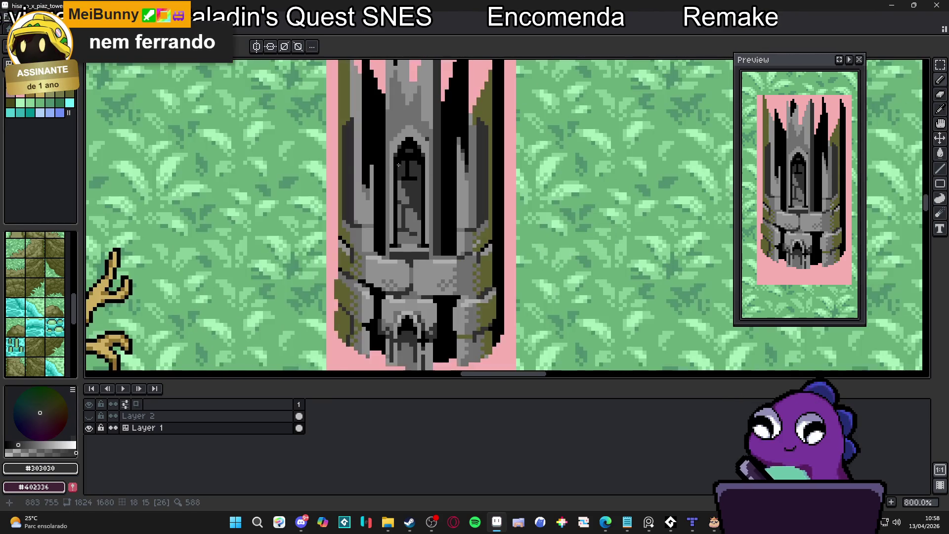
scroll(336, 158, up, 3)
- Draw a straight vertical line of mid grey pixels along the tower wall
alt+click(396, 190)
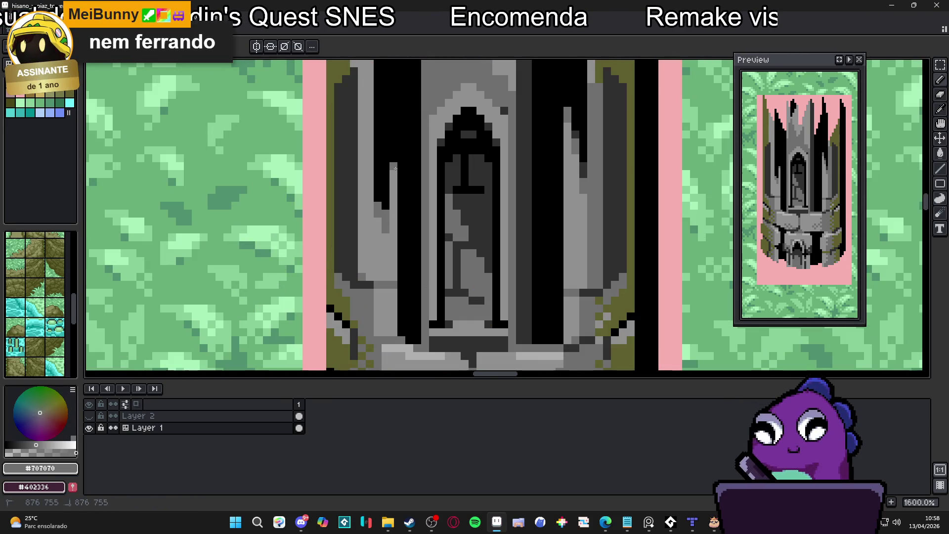
scroll(381, 210, down, 2)
alt+click(376, 204)
scroll(376, 202, up, 3)
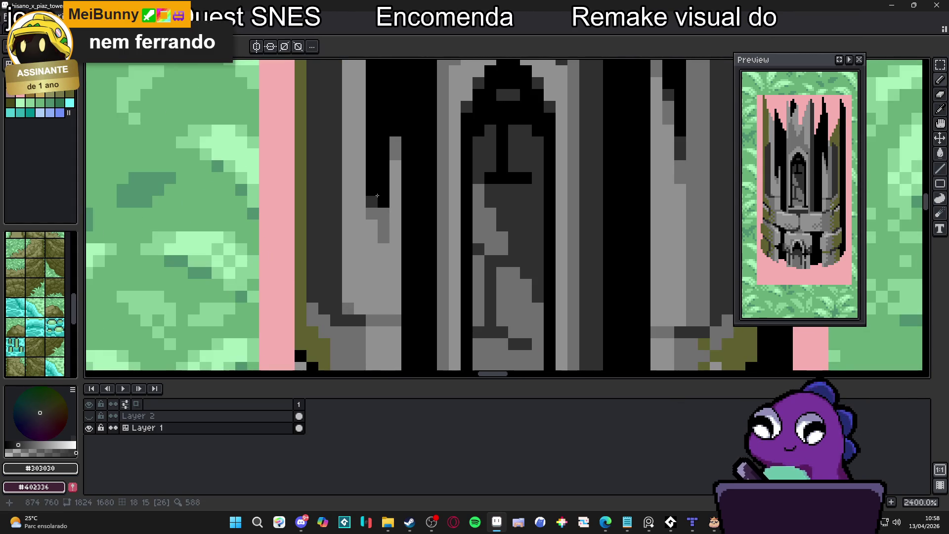
scroll(376, 197, down, 3)
scroll(369, 212, up, 2)
scroll(369, 212, down, 2)
scroll(371, 252, up, 2)
alt+click(372, 256)
scroll(372, 258, down, 1)
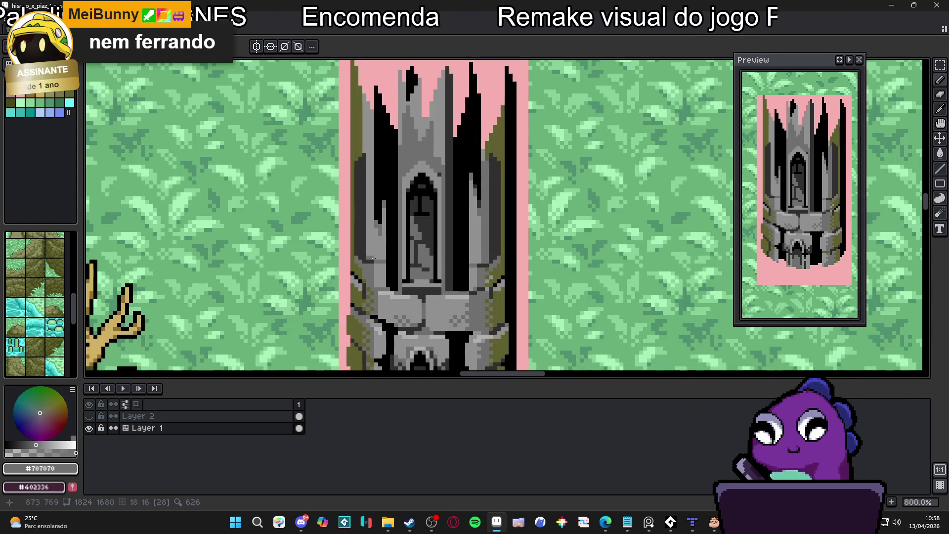
key(shift)
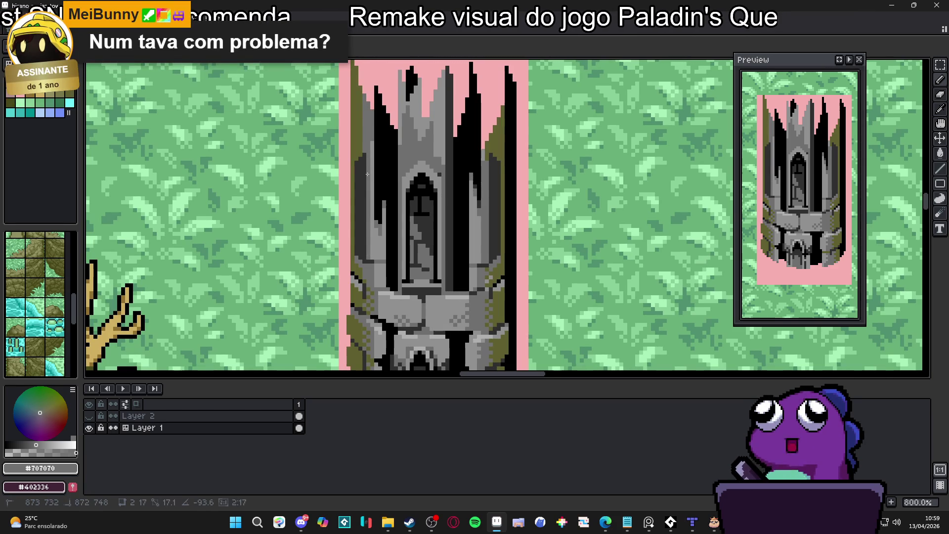
- Sample the lighter grey and save hisano_x_piaz_tower_48.aseprite
scroll(371, 240, up, 1)
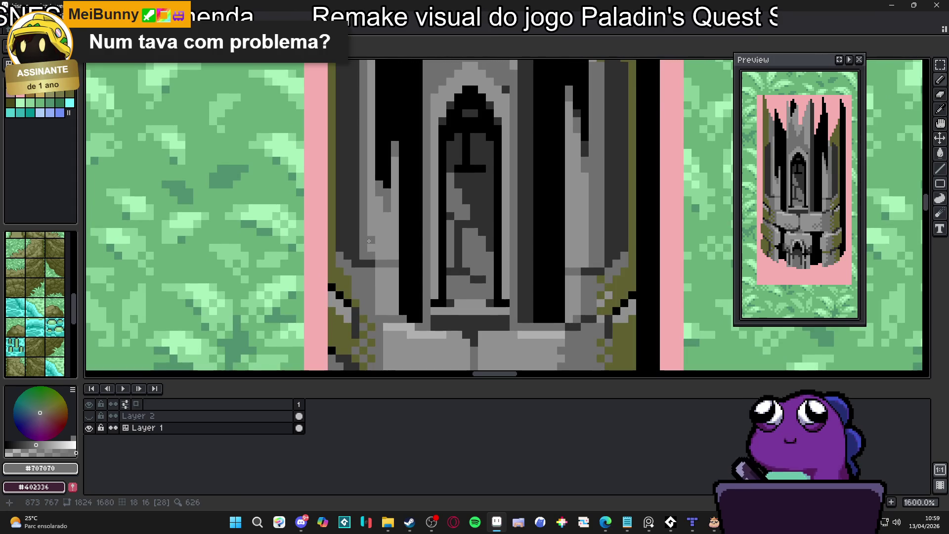
scroll(370, 257, up, 1)
scroll(370, 258, down, 1)
alt+click(370, 287)
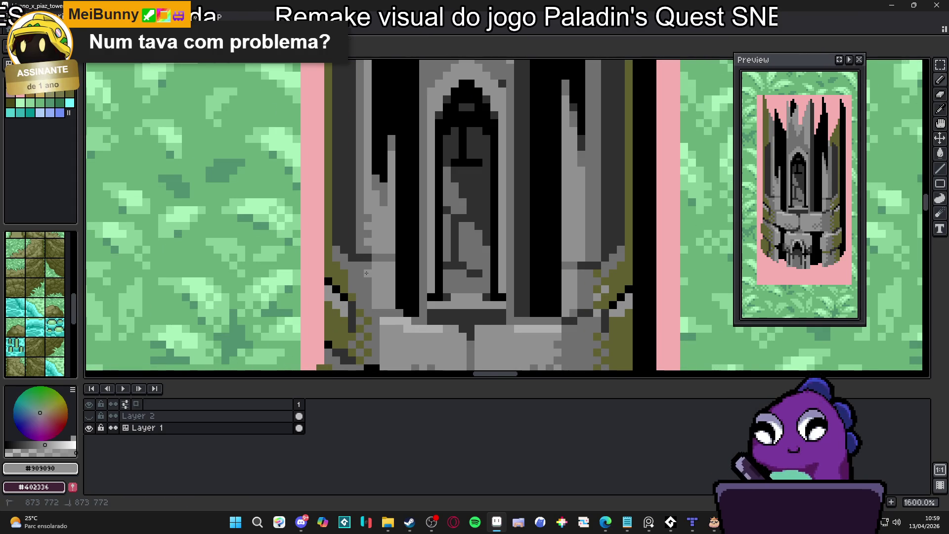
scroll(370, 288, down, 1)
scroll(380, 318, up, 1)
key(ctrl+s)
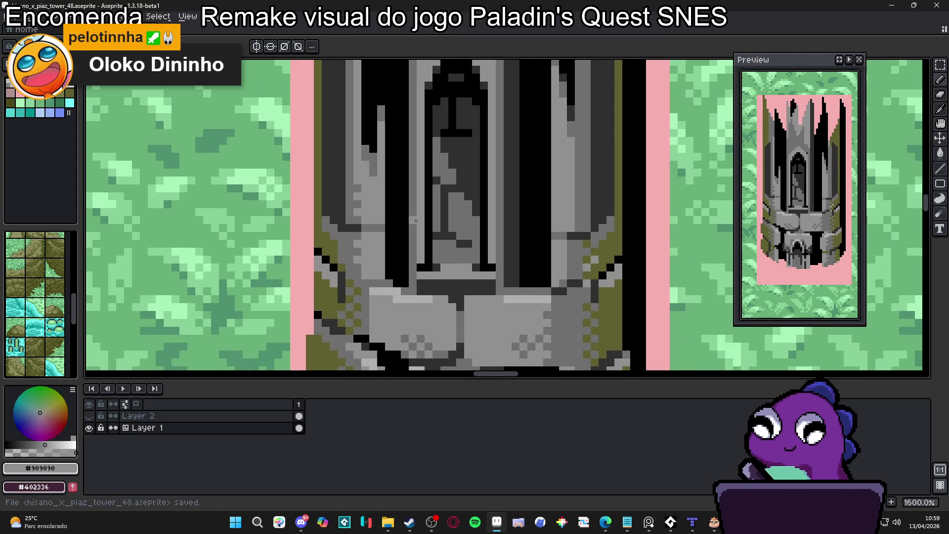
- Zoom into the stone band and paint two vertical mid grey #707070 columns on the blocks
scroll(417, 217, down, 3)
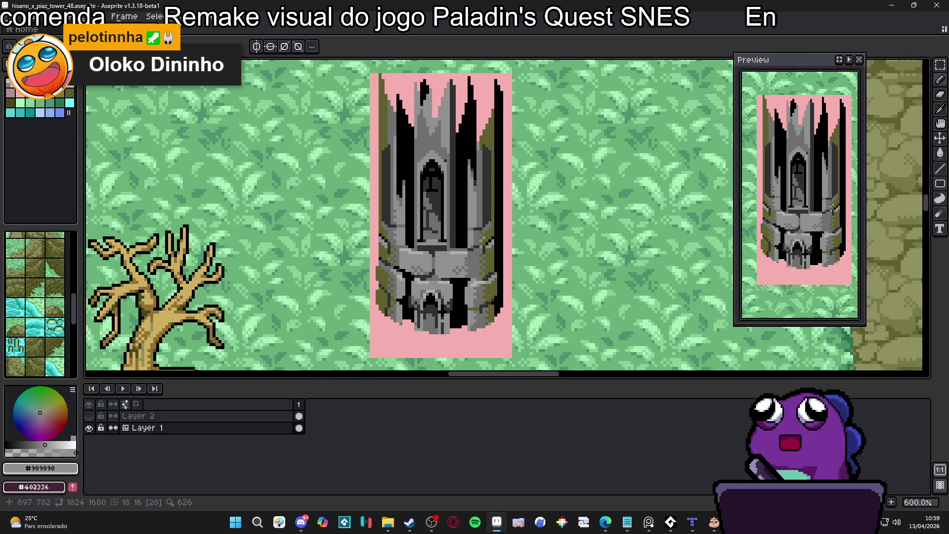
scroll(464, 261, up, 4)
scroll(464, 261, down, 3)
scroll(475, 242, up, 5)
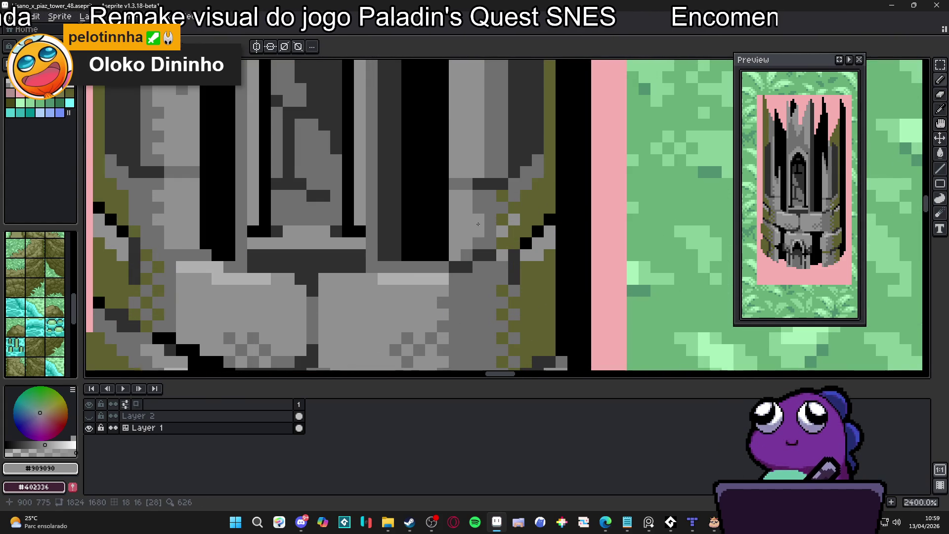
scroll(481, 207, down, 4)
scroll(481, 203, up, 3)
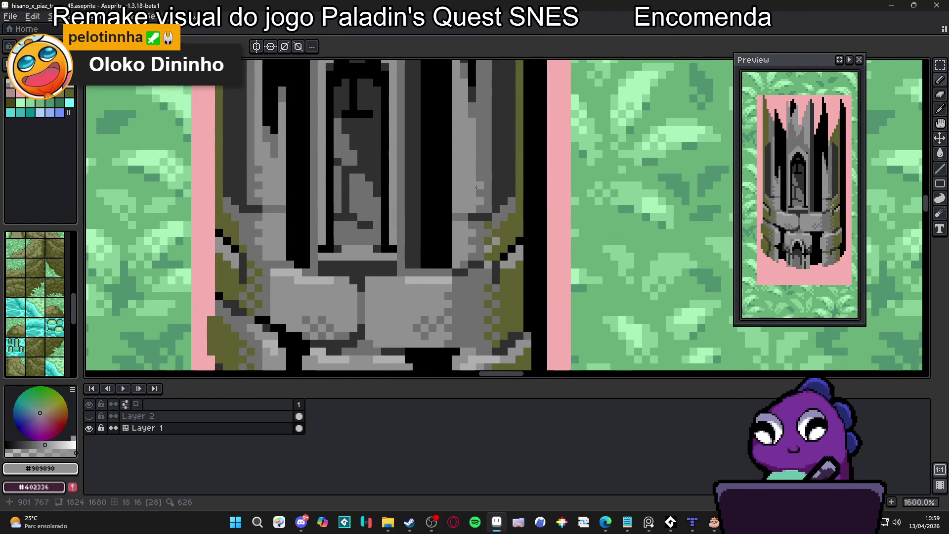
scroll(478, 171, down, 3)
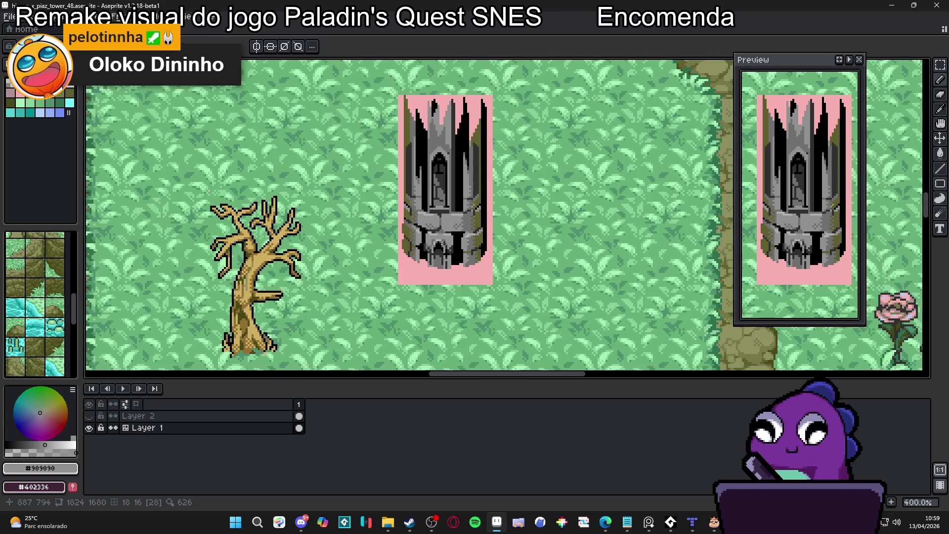
scroll(419, 218, up, 3)
scroll(419, 218, up, 1)
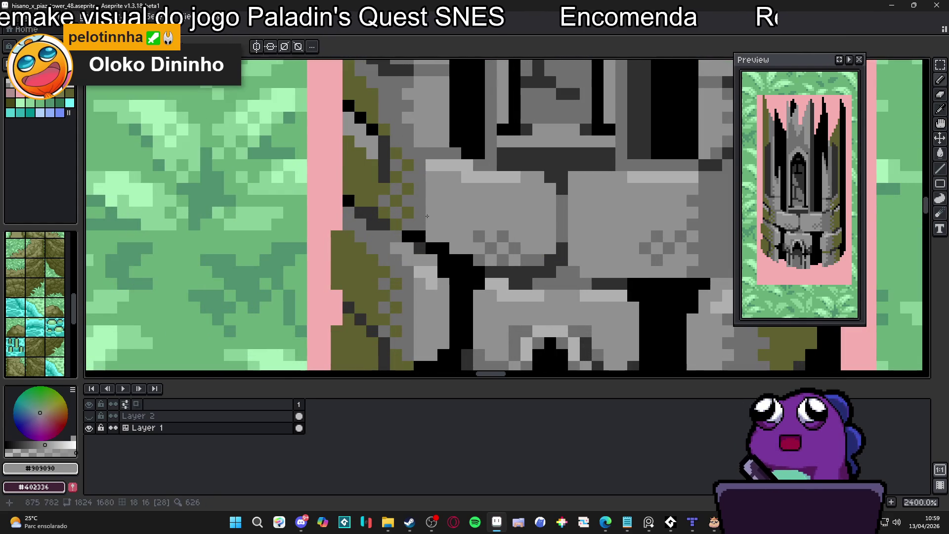
alt+click(420, 192)
click(431, 236)
drag(431, 176, 432, 226)
click(444, 189)
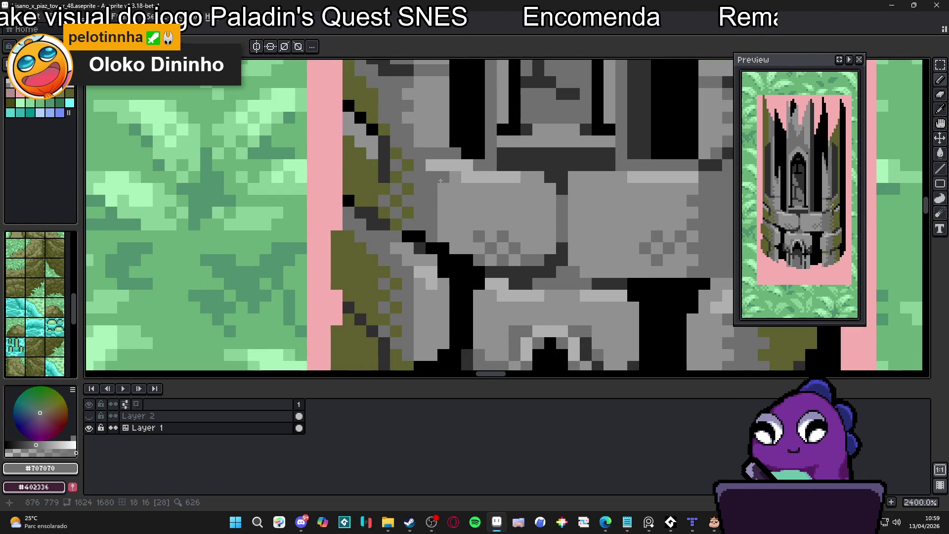
drag(443, 177, 439, 226)
- Recolour the top pixels of both columns with the lighter grey #909090
alt+click(460, 212)
click(432, 165)
click(443, 165)
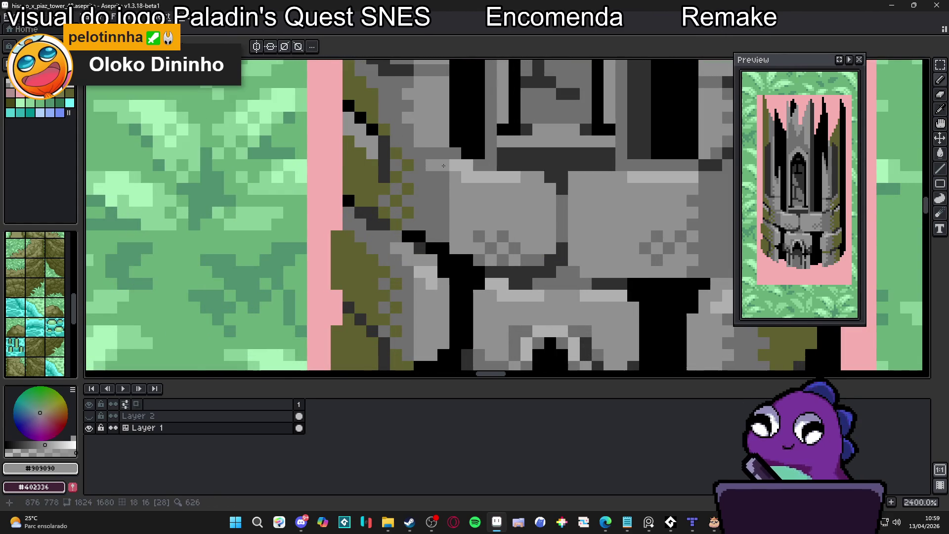
scroll(469, 212, down, 4)
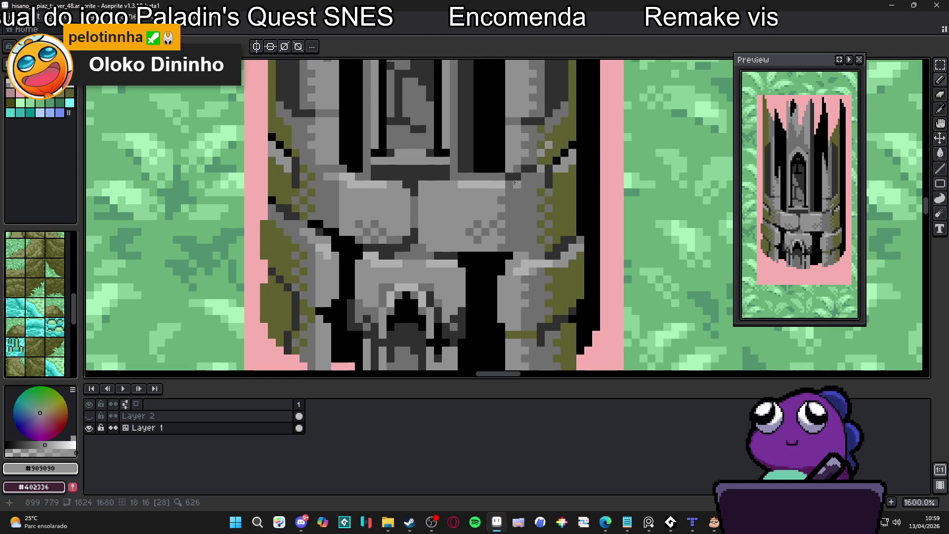
scroll(500, 191, down, 2)
scroll(485, 238, up, 3)
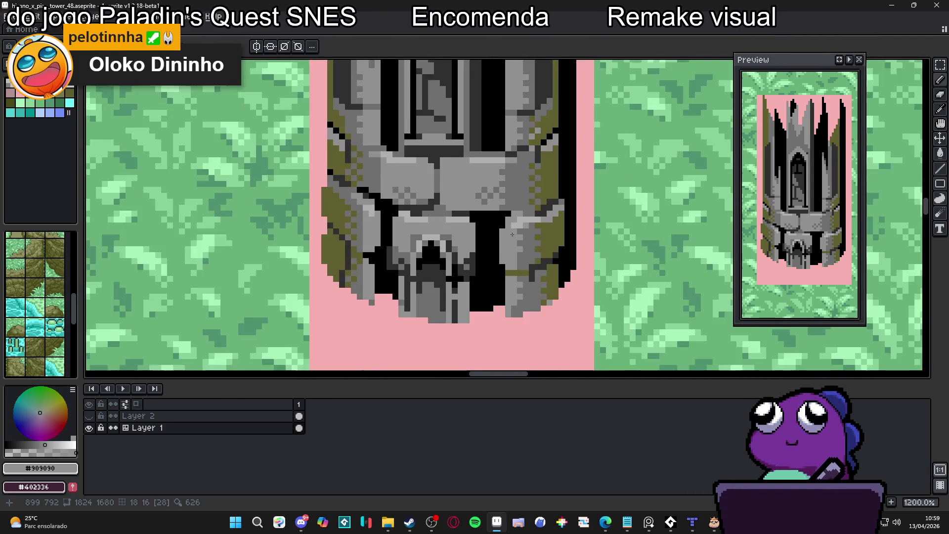
scroll(485, 238, down, 4)
scroll(460, 227, right, 1)
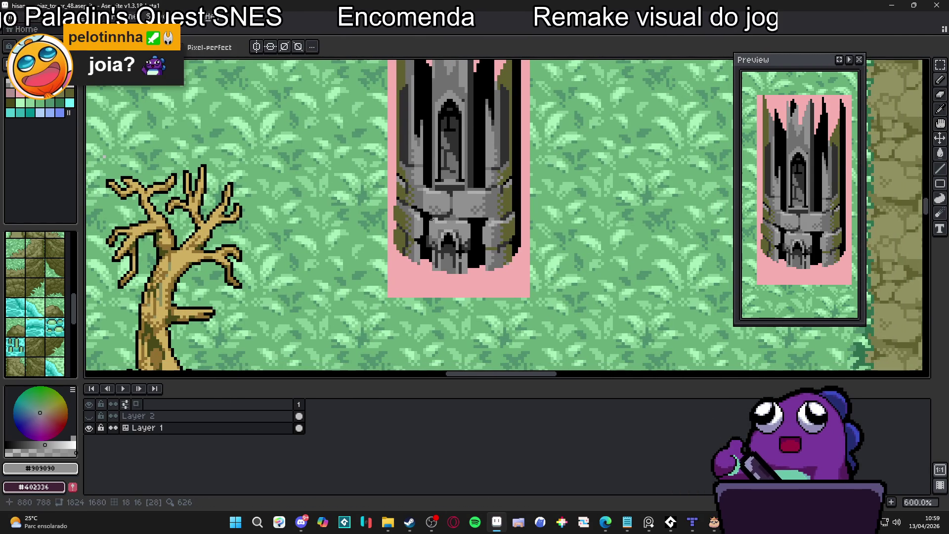
scroll(435, 216, up, 2)
scroll(437, 219, left, 2)
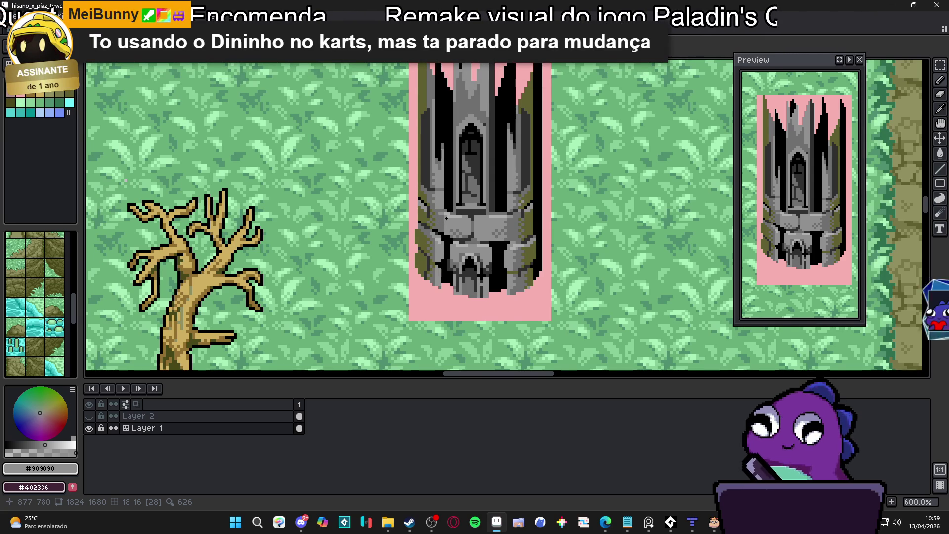
scroll(446, 218, down, 1)
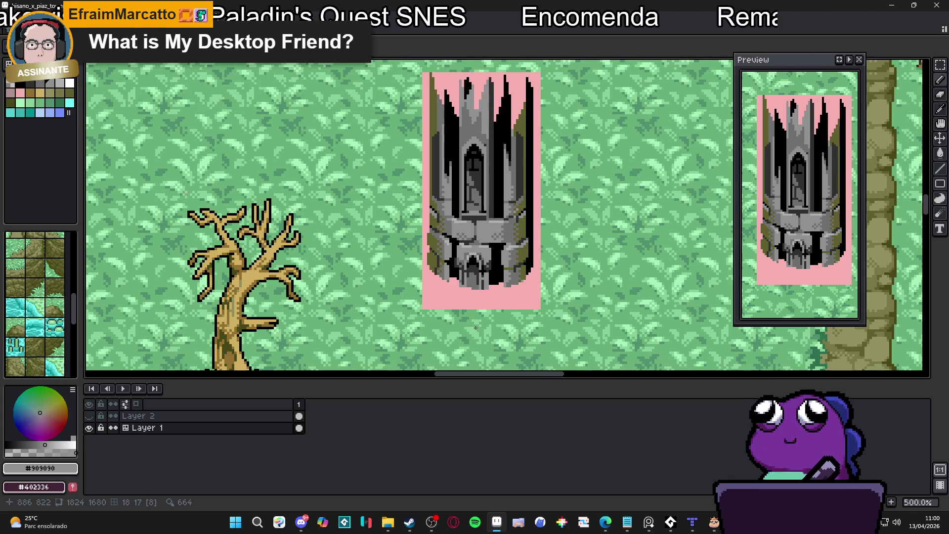
scroll(454, 284, up, 5)
- Sample the pink background, light and mid greys, olive moss and black shadow from the tower
alt+click(470, 287)
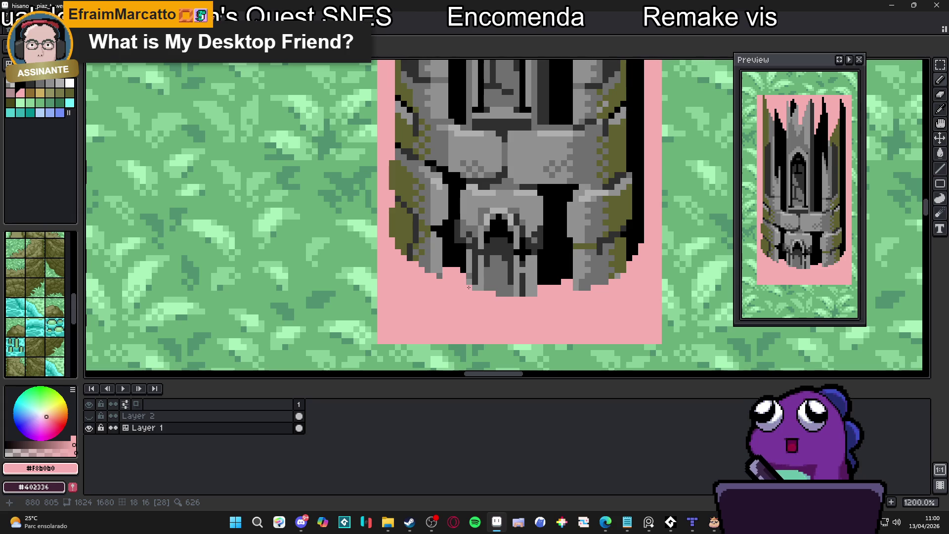
alt+click(436, 271)
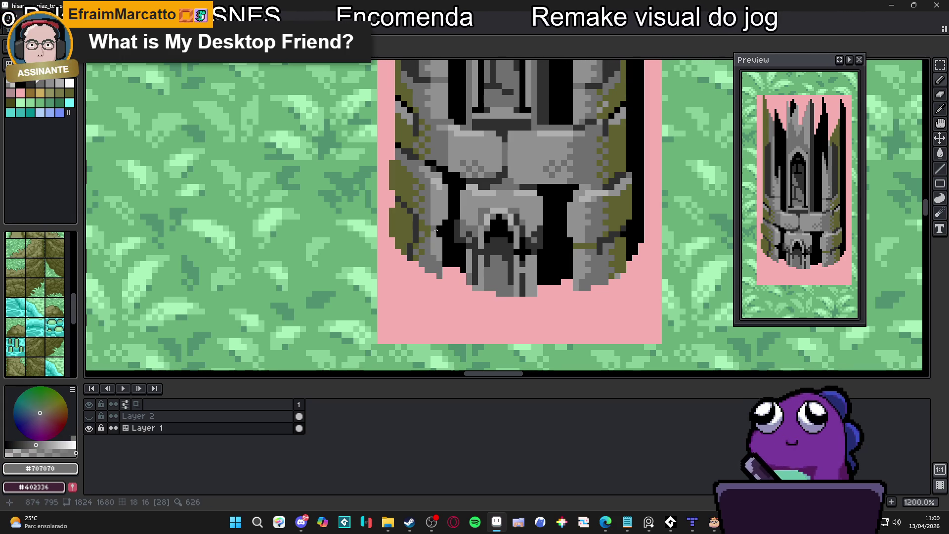
alt+click(435, 263)
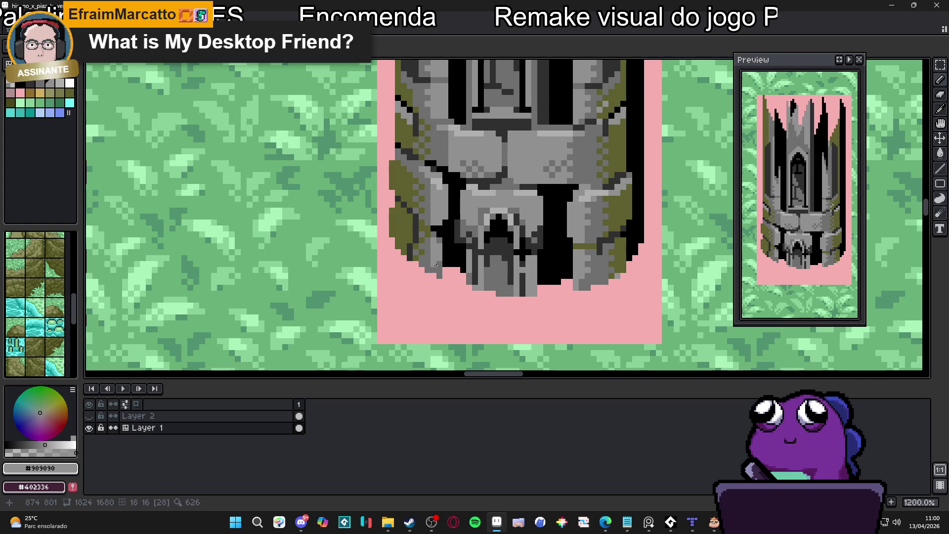
scroll(568, 263, up, 2)
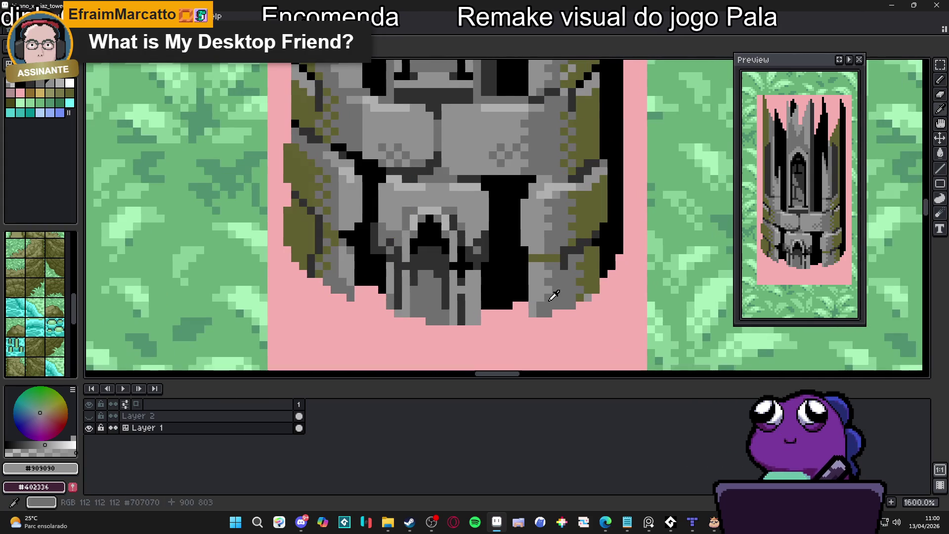
alt+click(535, 305)
scroll(513, 303, down, 1)
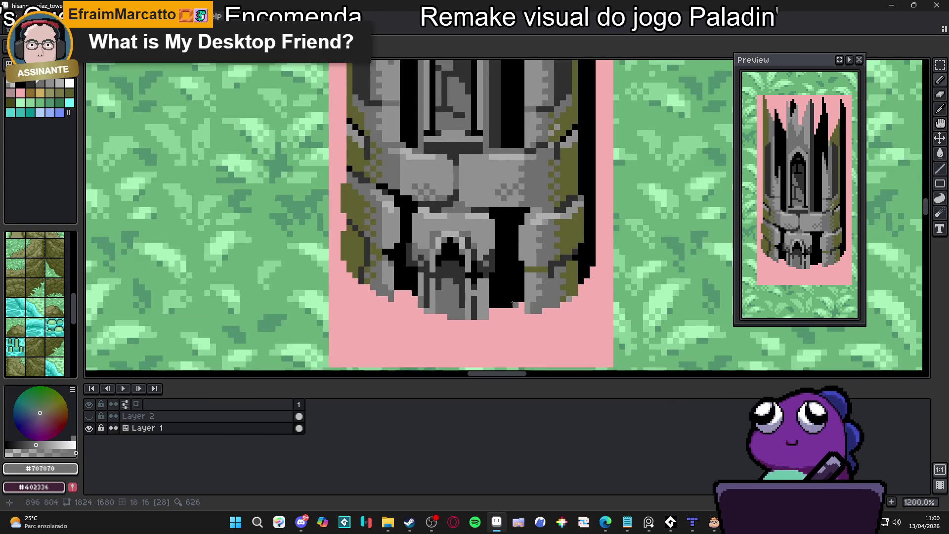
scroll(445, 303, down, 1)
alt+click(376, 297)
scroll(359, 300, up, 2)
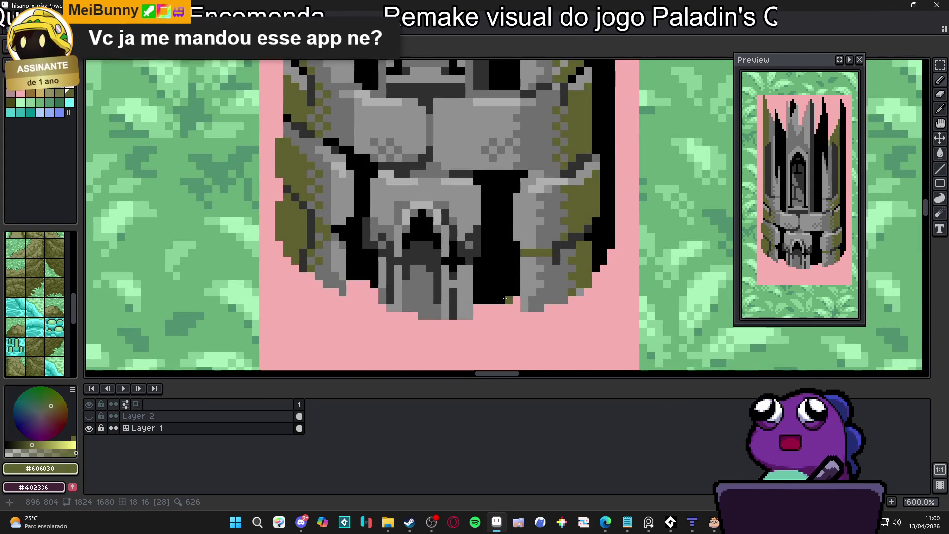
scroll(366, 285, down, 1)
alt+click(368, 279)
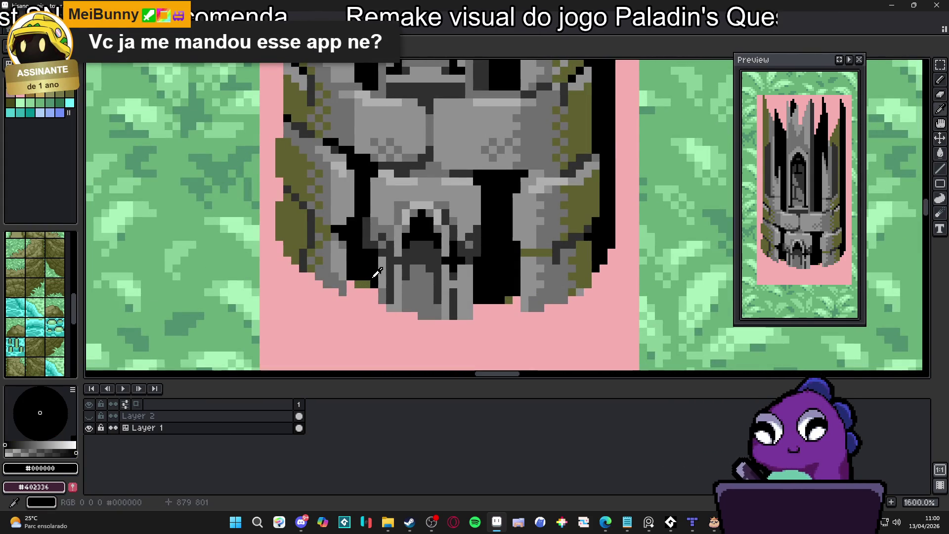
scroll(459, 295, down, 1)
scroll(459, 295, up, 1)
scroll(465, 296, down, 2)
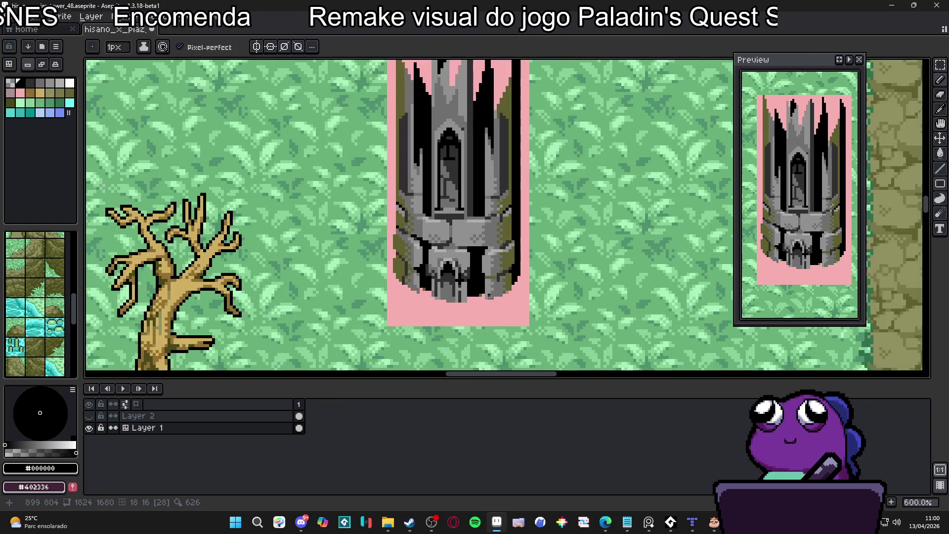
scroll(488, 304, up, 2)
scroll(488, 304, up, 2)
alt+click(487, 304)
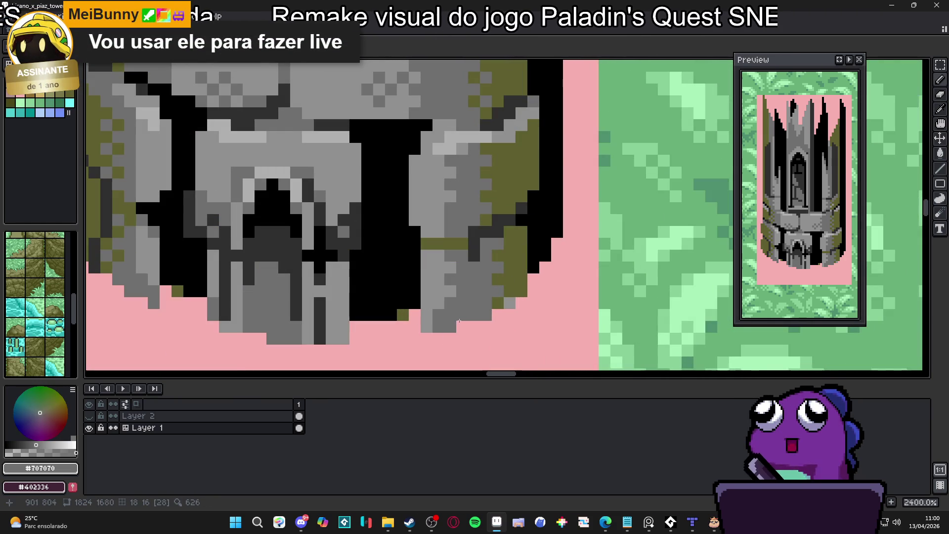
- Add olive moss pixels along the tower's base and its lower left and right
alt+click(509, 289)
click(463, 326)
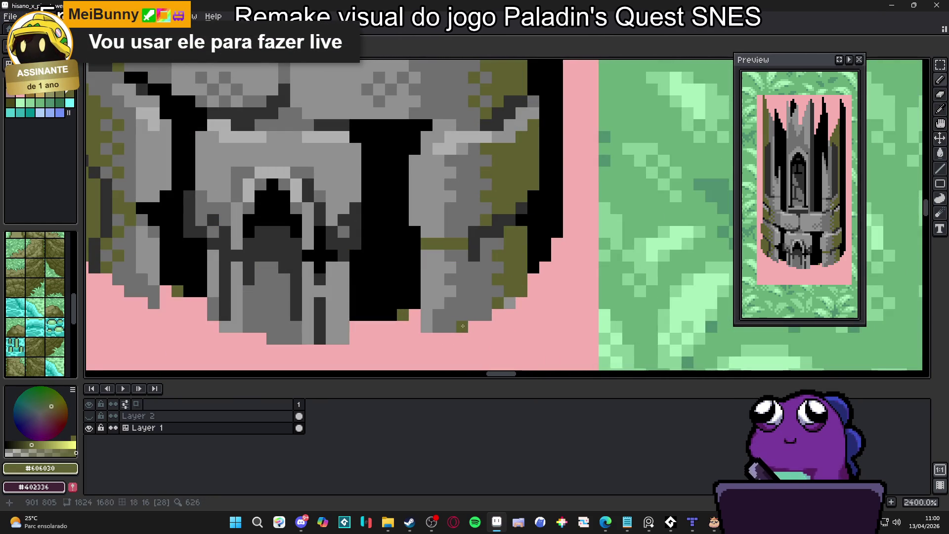
scroll(483, 318, down, 2)
scroll(342, 302, up, 2)
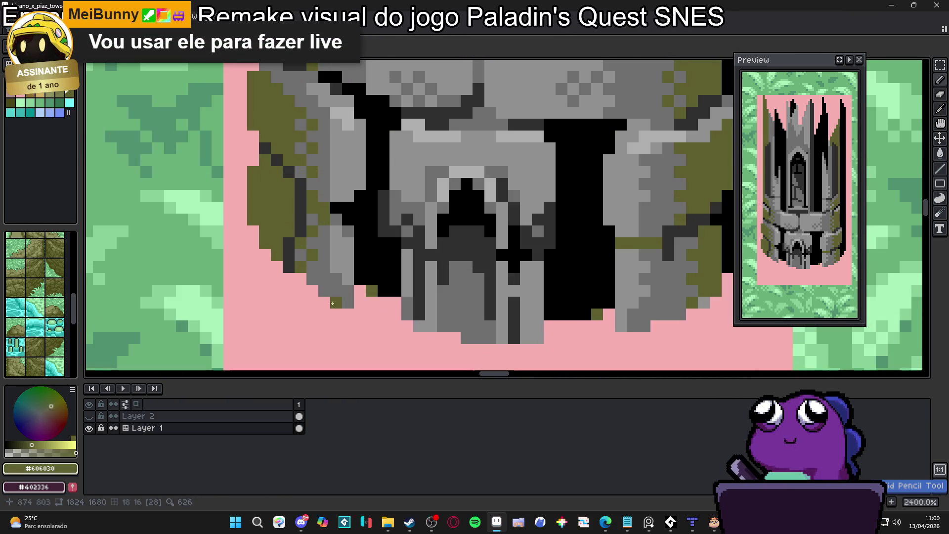
click(343, 302)
scroll(342, 302, down, 2)
scroll(504, 306, up, 2)
click(495, 322)
click(565, 272)
scroll(566, 272, down, 2)
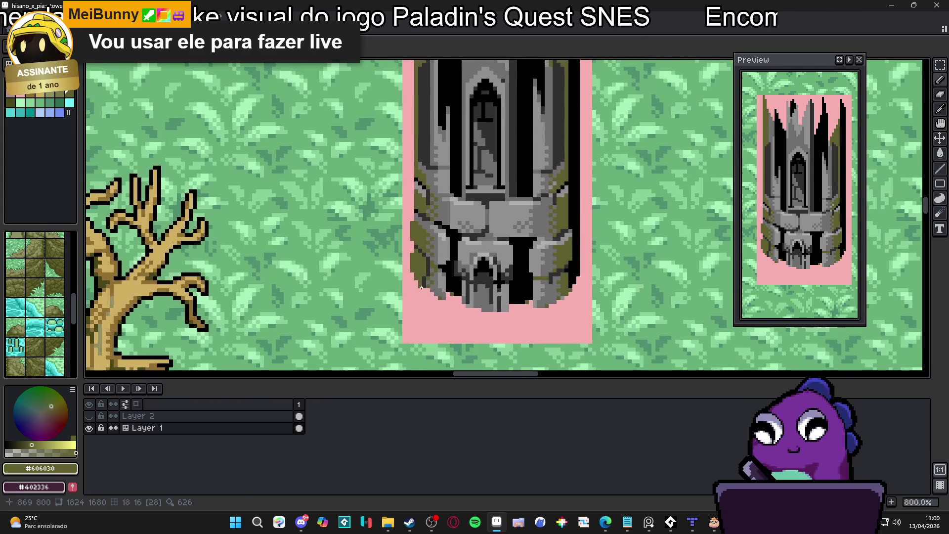
scroll(582, 292, up, 2)
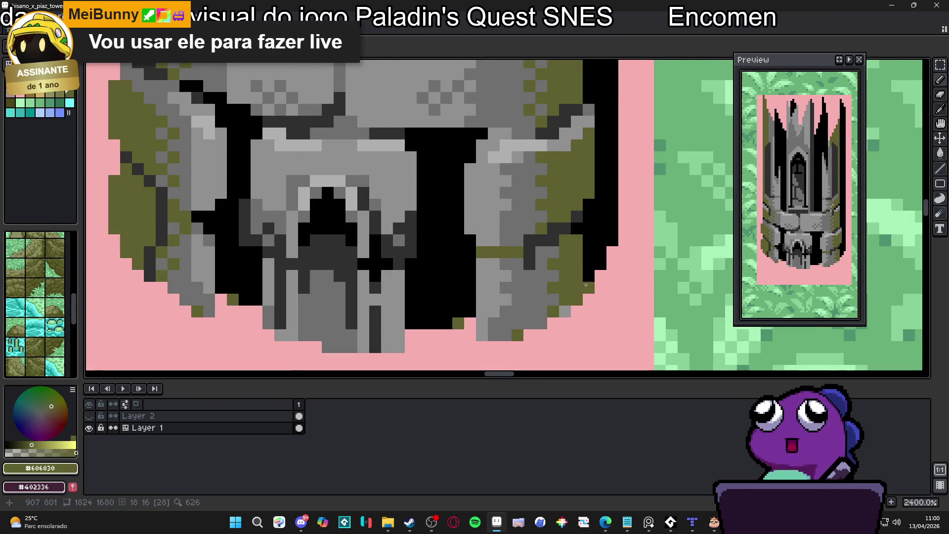
scroll(582, 293, down, 3)
scroll(582, 293, up, 1)
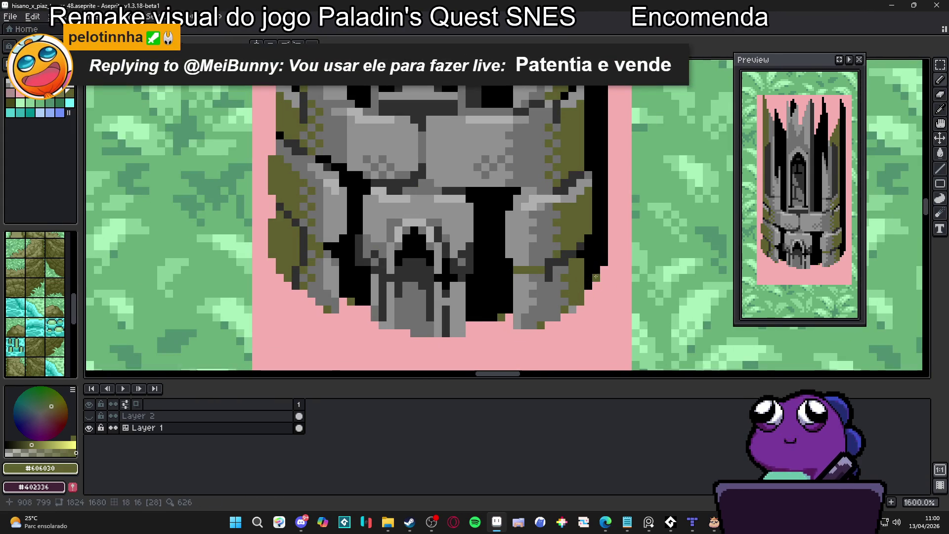
scroll(602, 268, down, 2)
scroll(580, 293, up, 2)
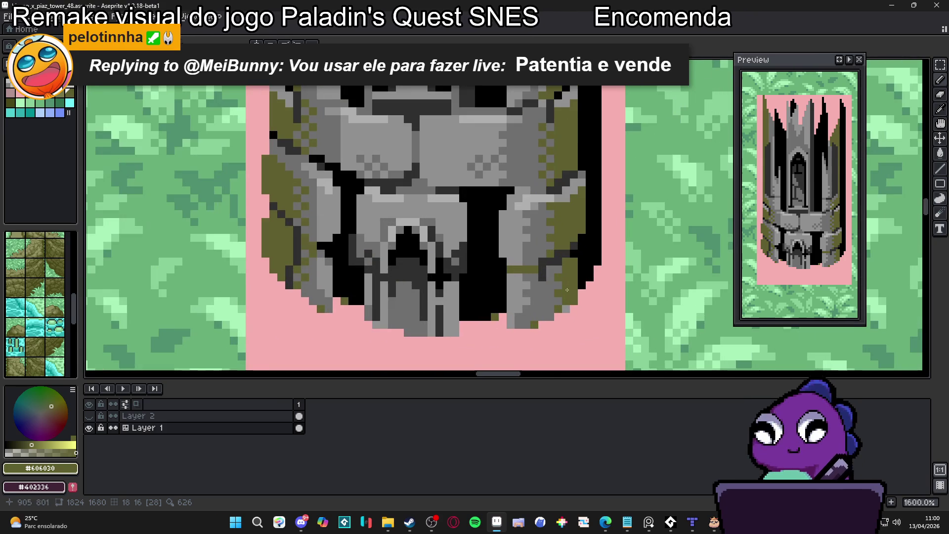
- Extend the tower's dark outline by one pixel and add dark grey pixels at its lower right
click(597, 270)
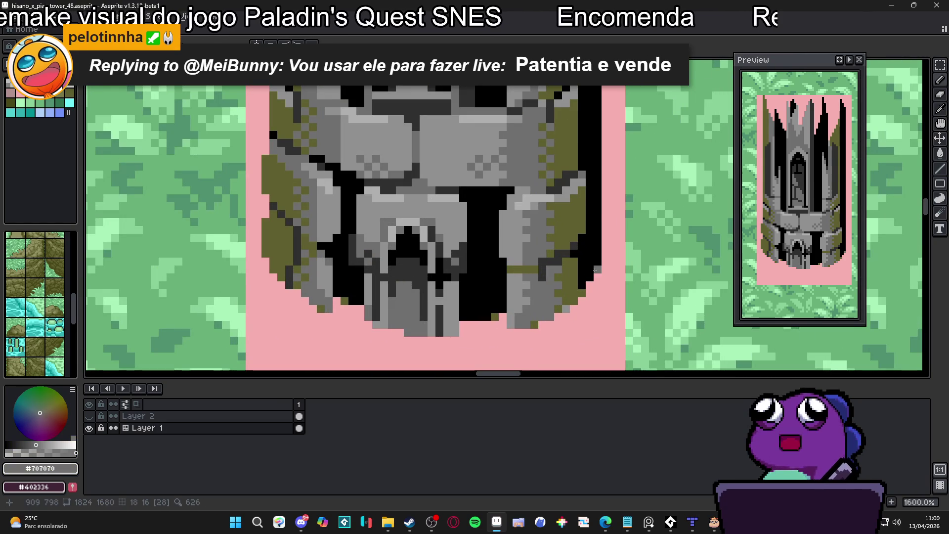
scroll(182, 242, up, 2)
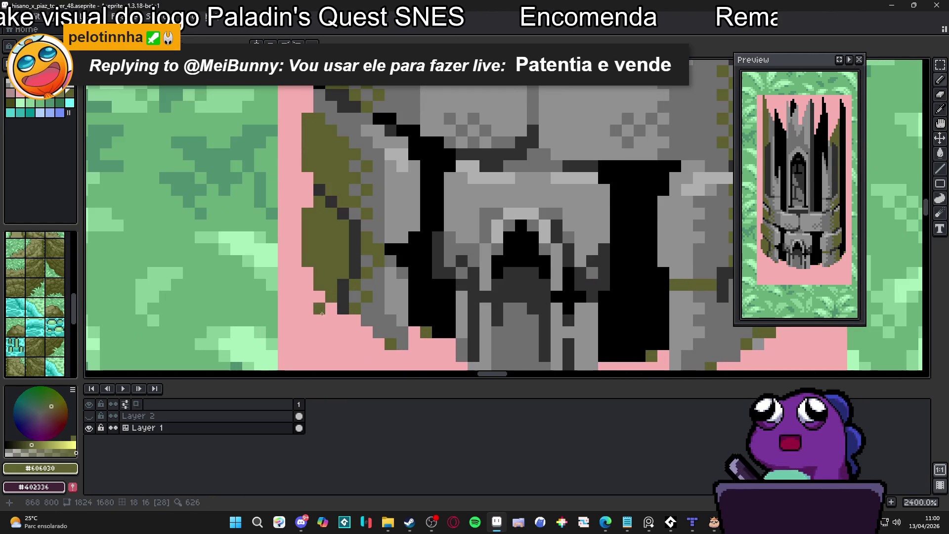
alt+click(340, 309)
alt+click(344, 303)
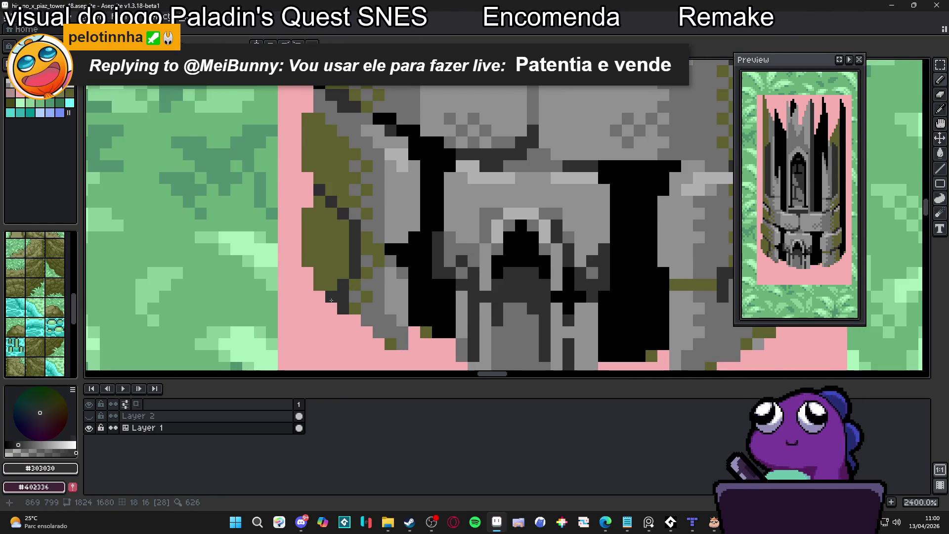
scroll(332, 300, down, 2)
click(585, 323)
click(617, 335)
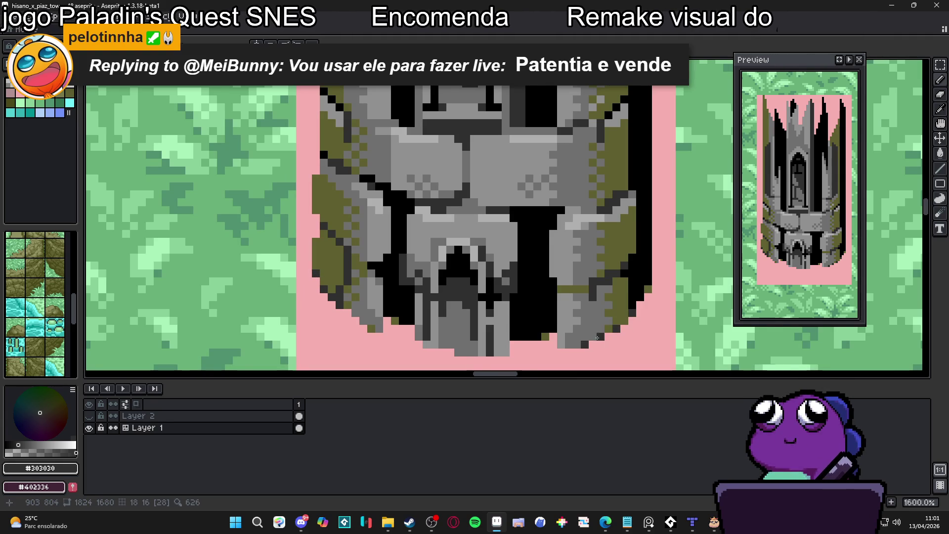
scroll(597, 337, down, 3)
scroll(596, 311, up, 3)
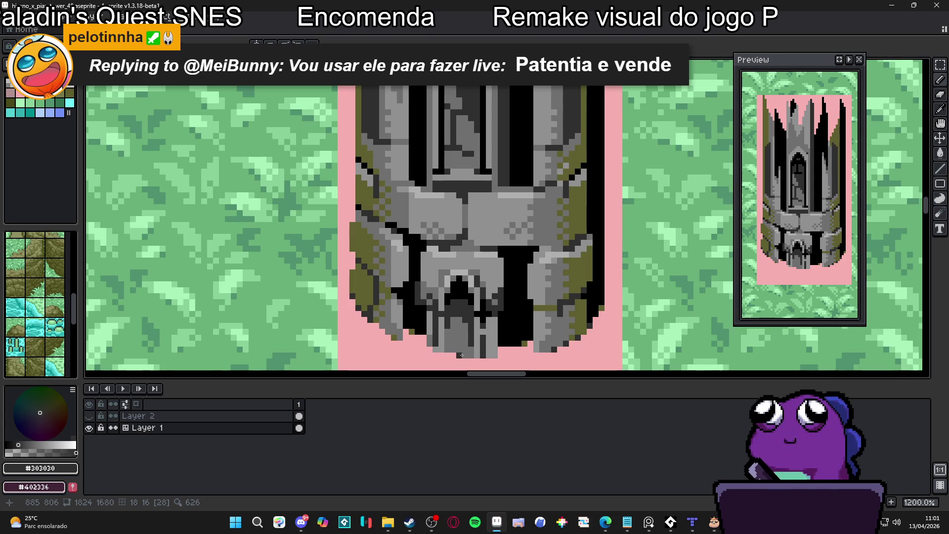
- Paint a pink pixel below the doorway, then undo it
drag(461, 355, 463, 329)
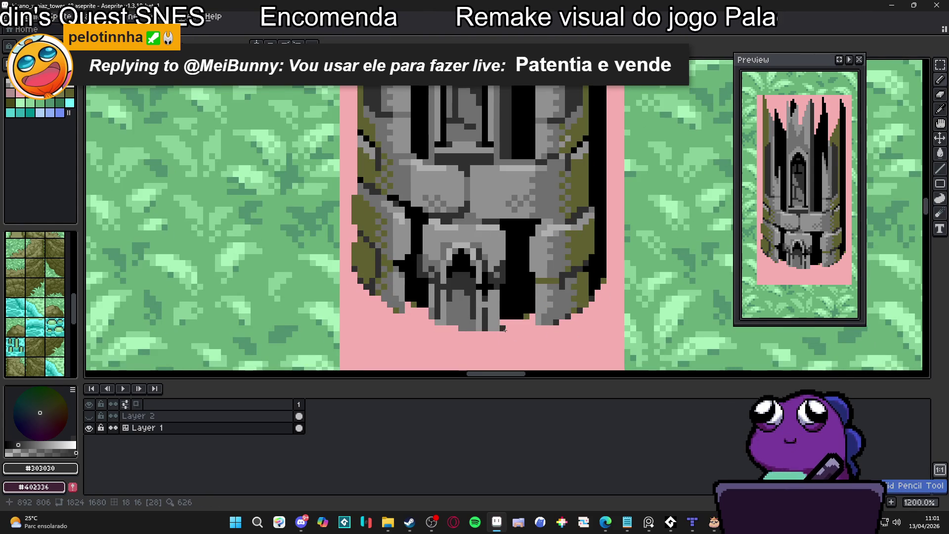
scroll(504, 329, down, 1)
scroll(486, 330, up, 5)
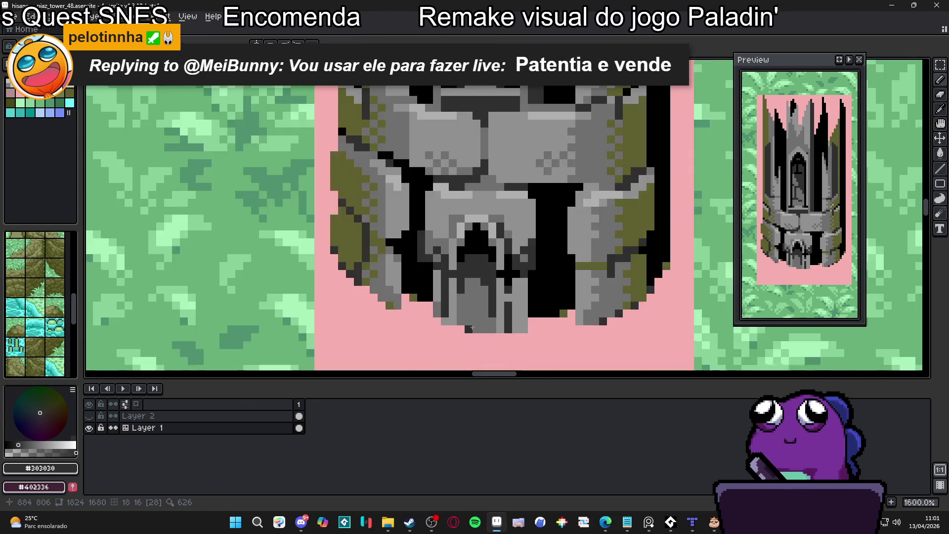
scroll(489, 328, down, 2)
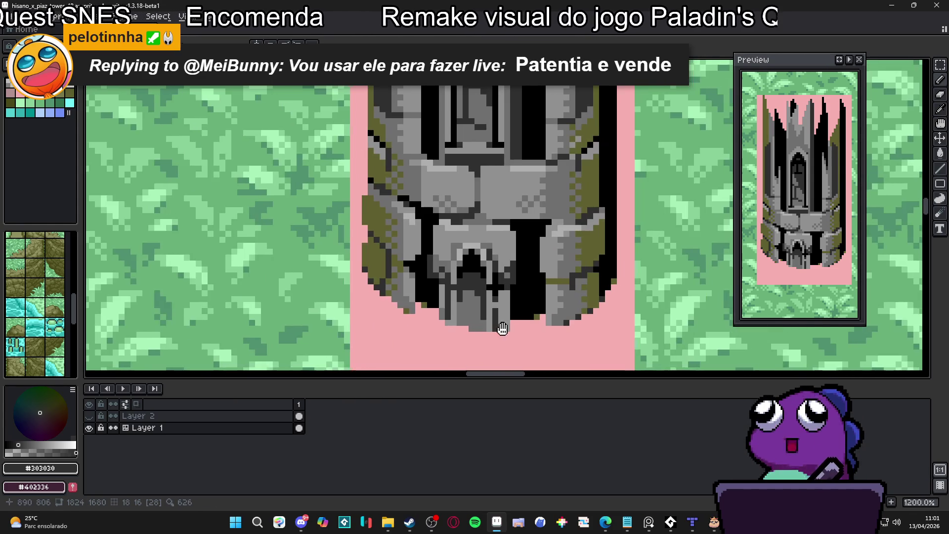
scroll(502, 328, up, 1)
alt+click(508, 330)
scroll(505, 330, down, 2)
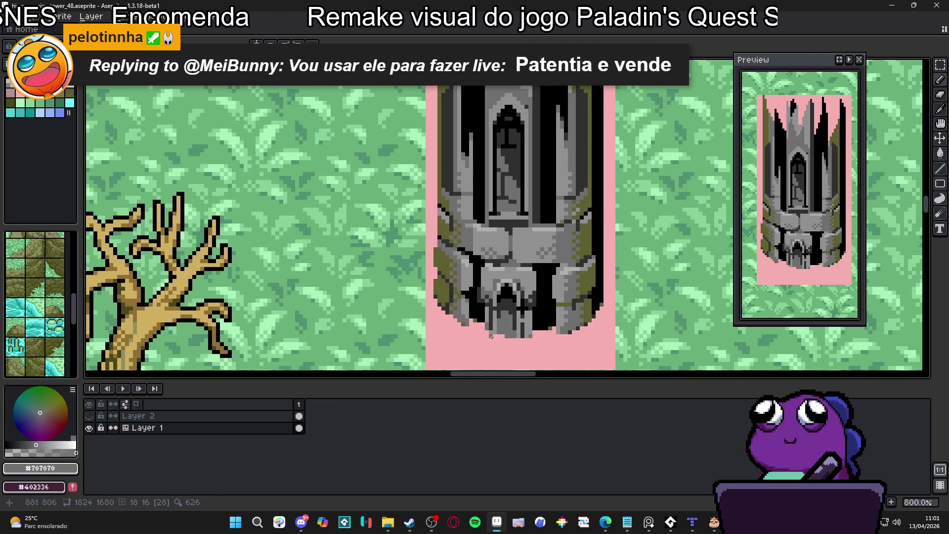
scroll(491, 333, down, 2)
scroll(514, 328, up, 2)
scroll(514, 328, up, 3)
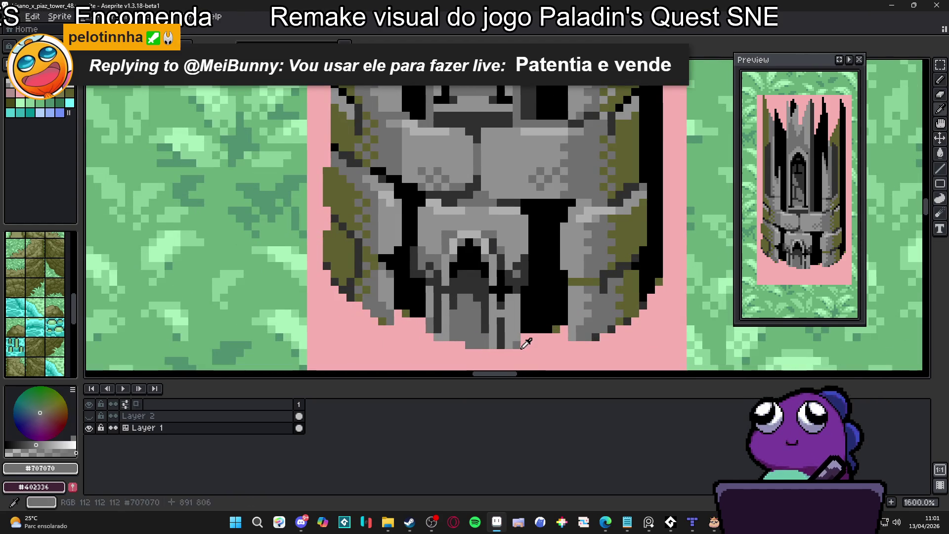
alt+click(505, 344)
scroll(506, 344, down, 1)
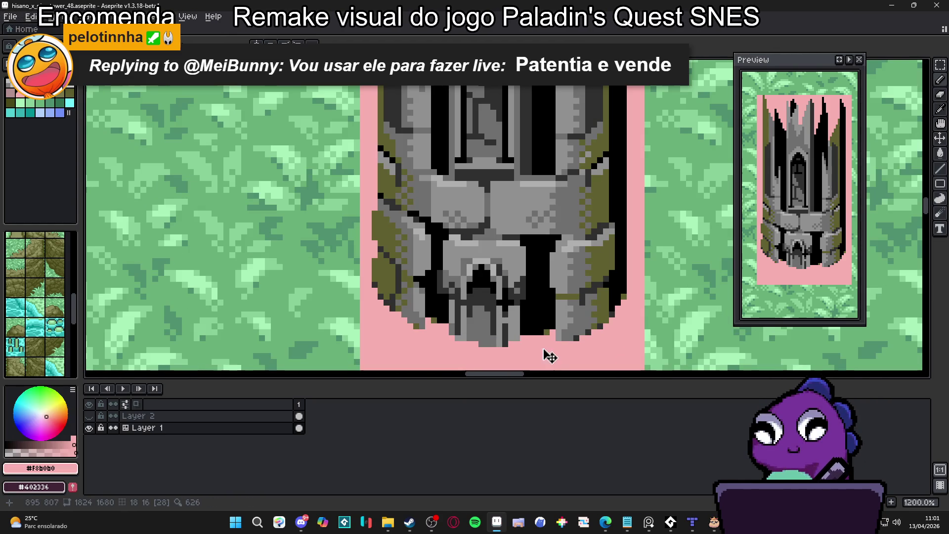
scroll(509, 338, up, 2)
scroll(509, 338, down, 2)
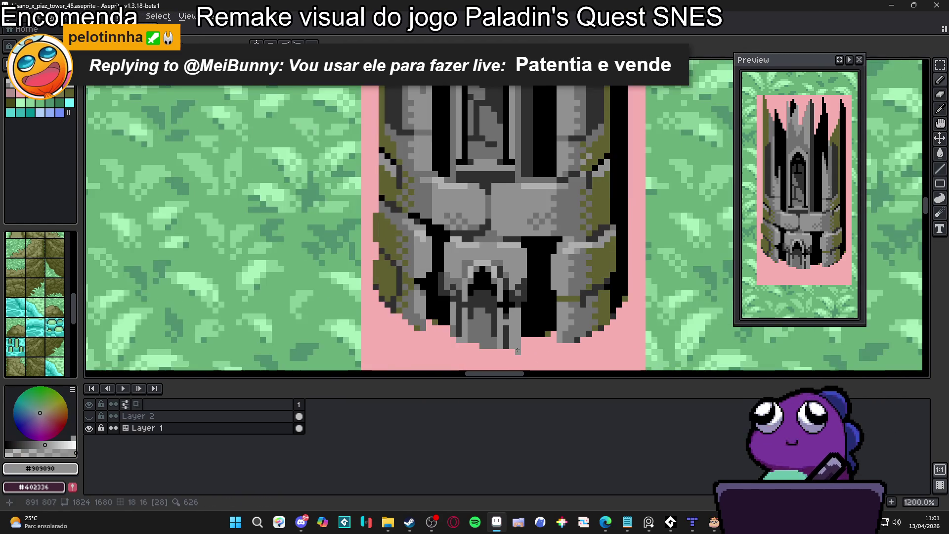
scroll(492, 348, up, 2)
click(493, 342)
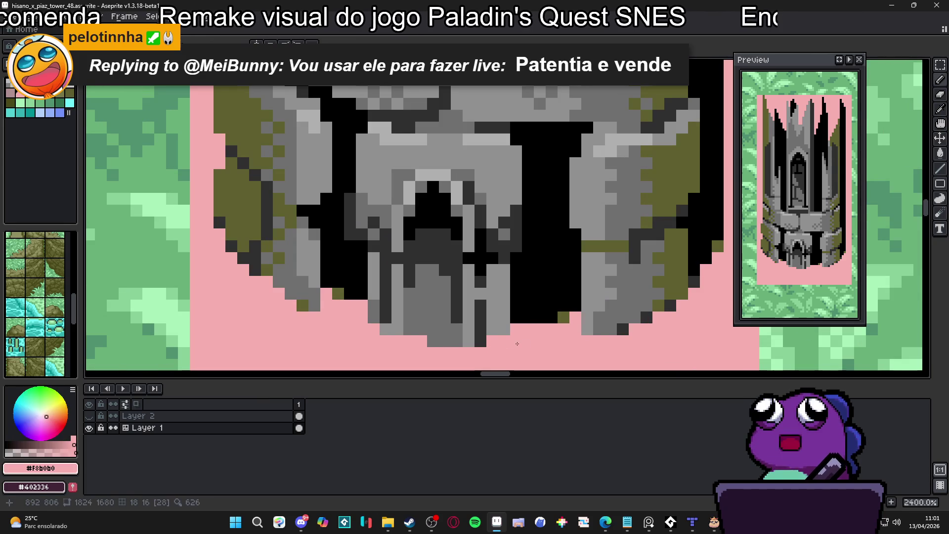
key(ctrl+z)
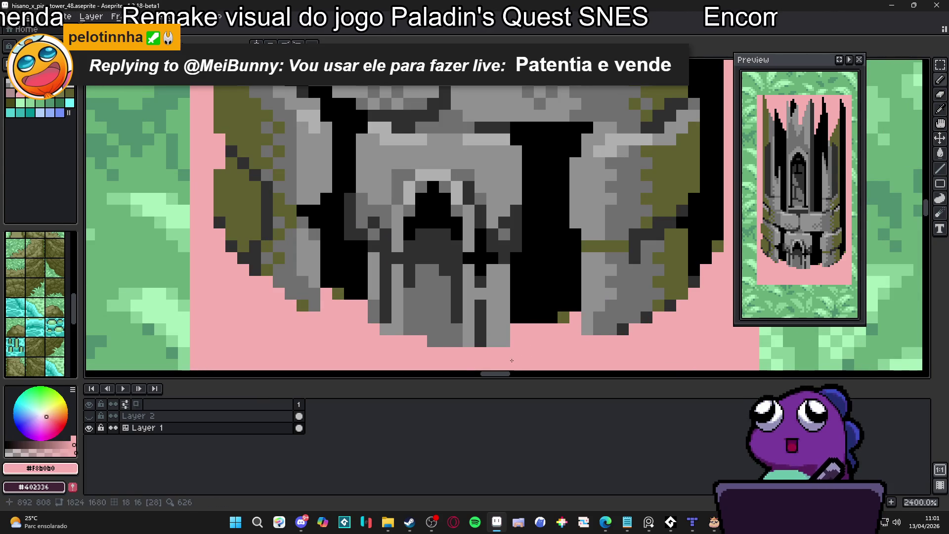
- Switch to the Pencil and eyedrop mid grey #707070 and dark grey #303030 from the stonework
alt+click(503, 341)
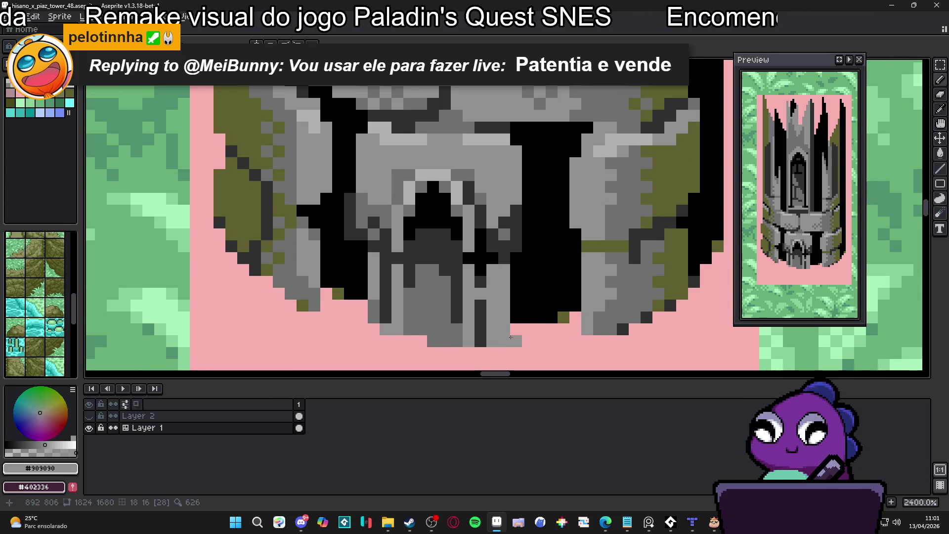
scroll(502, 326, down, 5)
scroll(489, 293, up, 3)
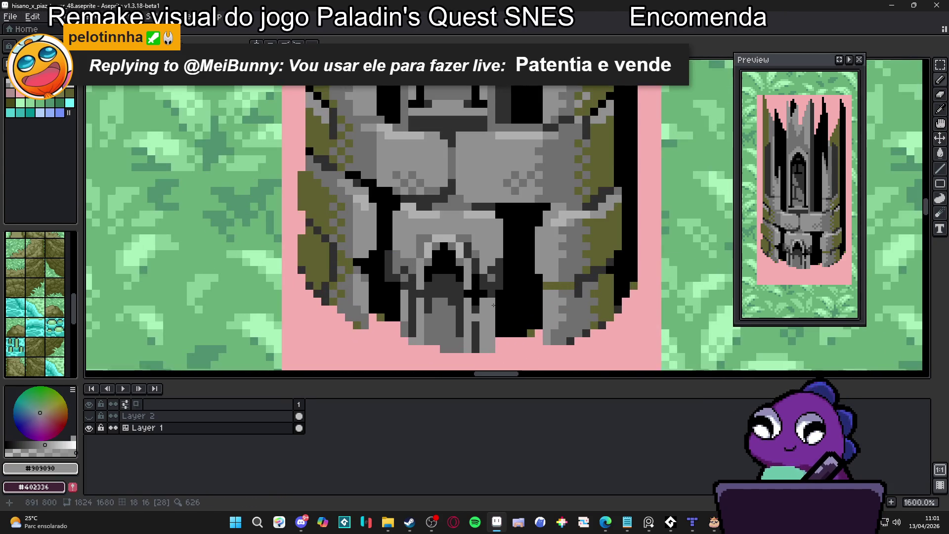
alt+click(487, 278)
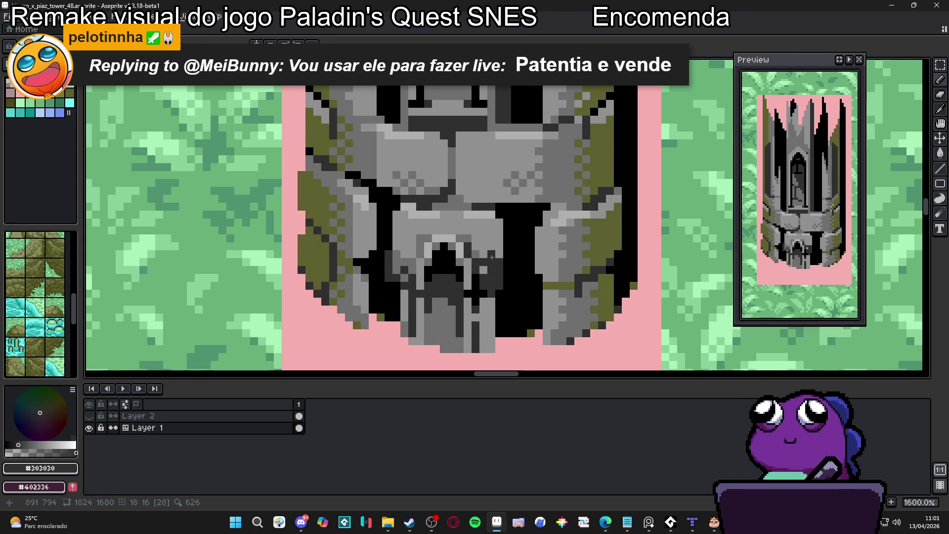
key(b)
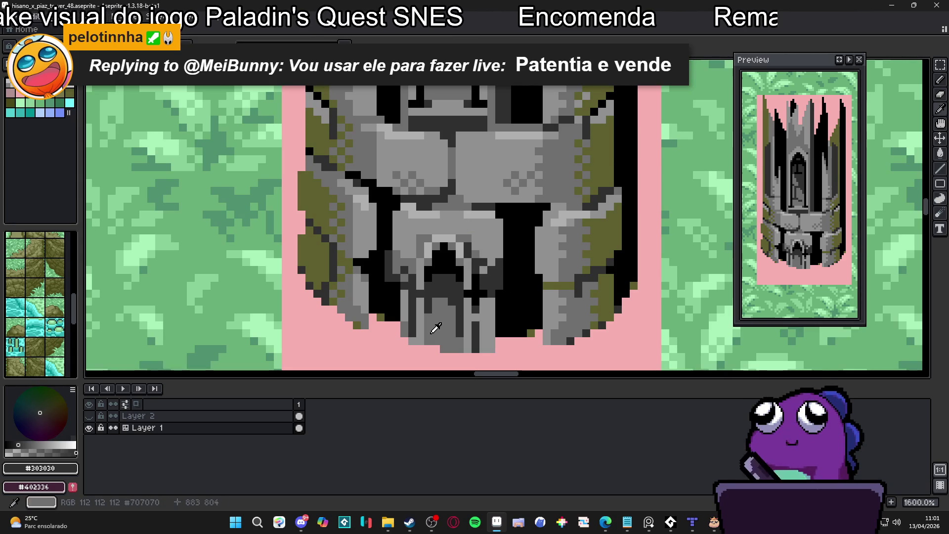
alt+click(476, 297)
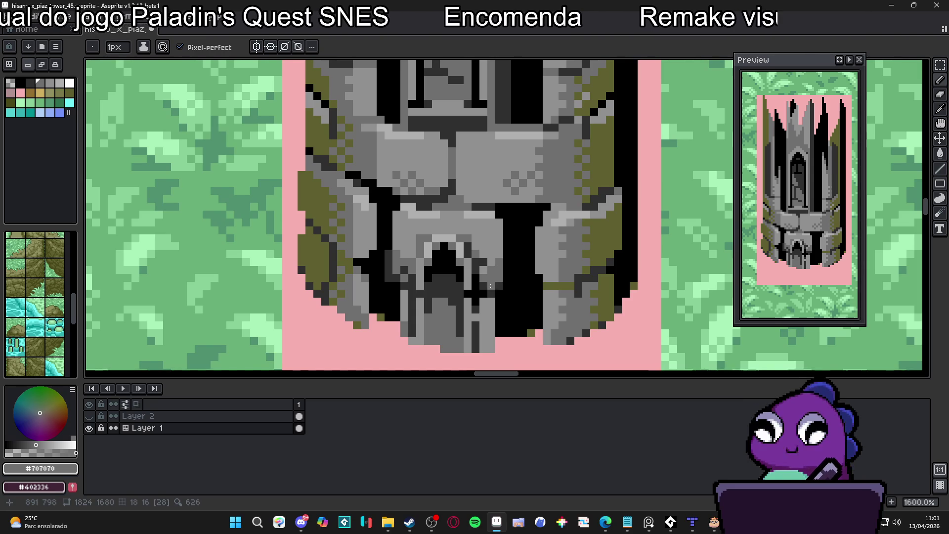
alt+click(482, 279)
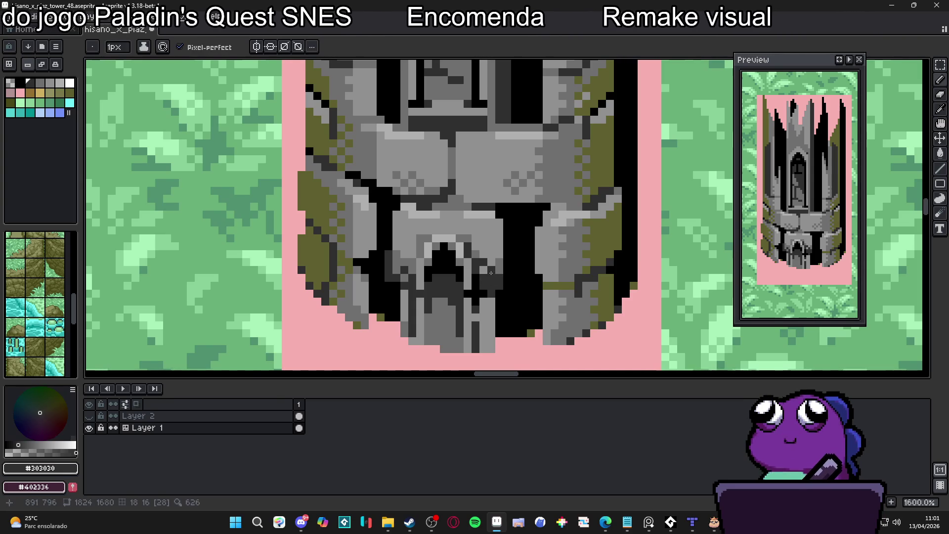
alt+click(496, 272)
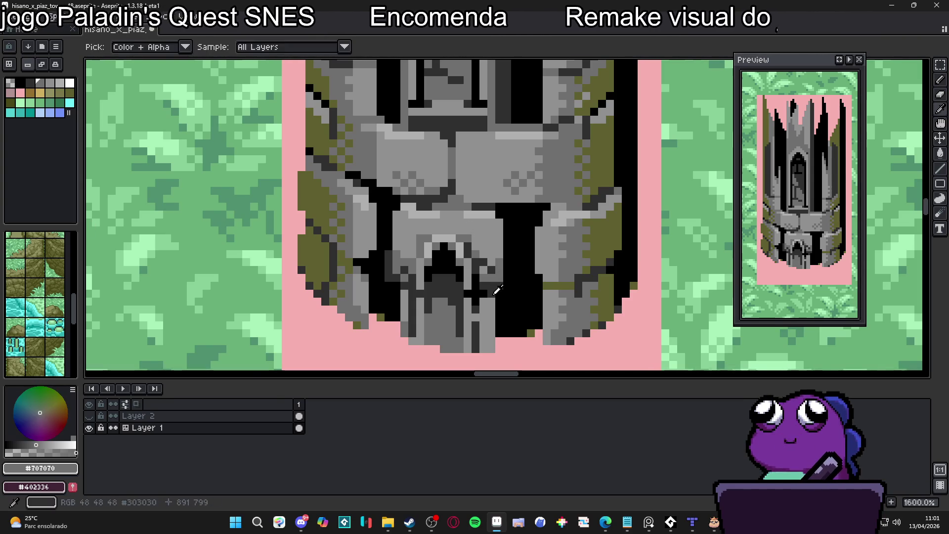
alt+click(495, 292)
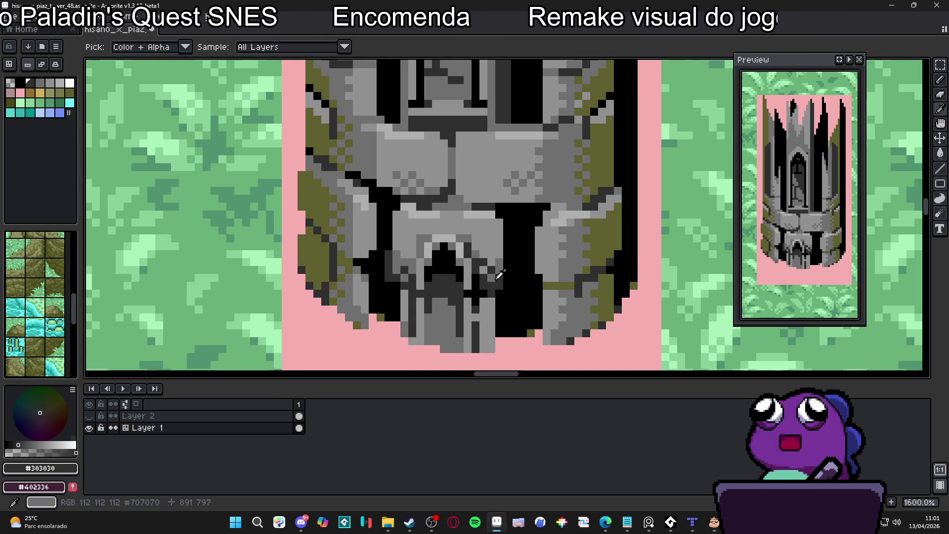
alt+click(490, 269)
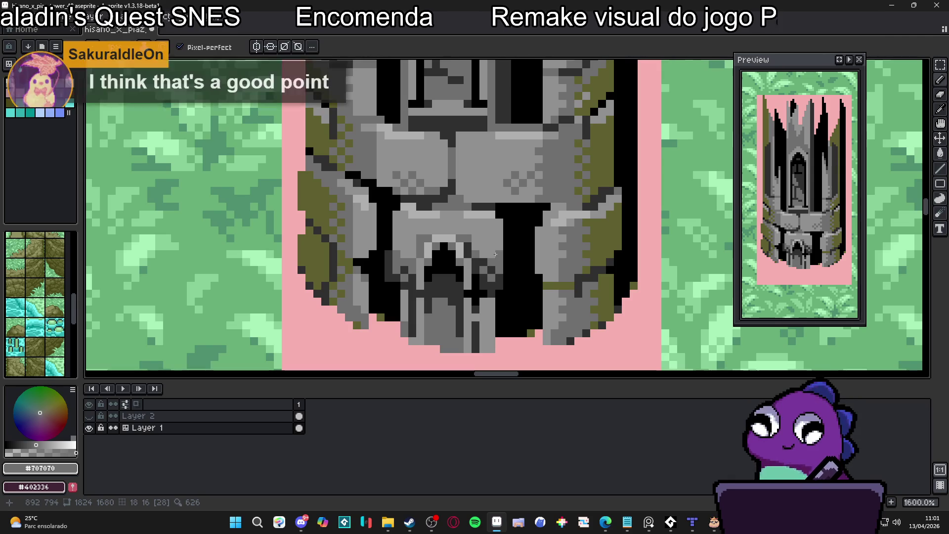
scroll(497, 252, down, 3)
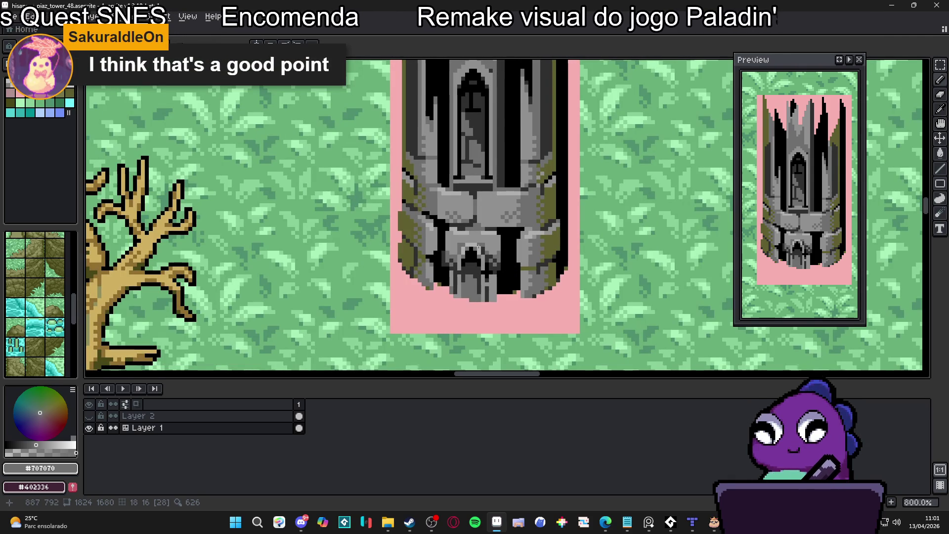
- Dither darker pixels into the grey stone around the lower arch, sampling #303030 and #707070
scroll(488, 243, up, 5)
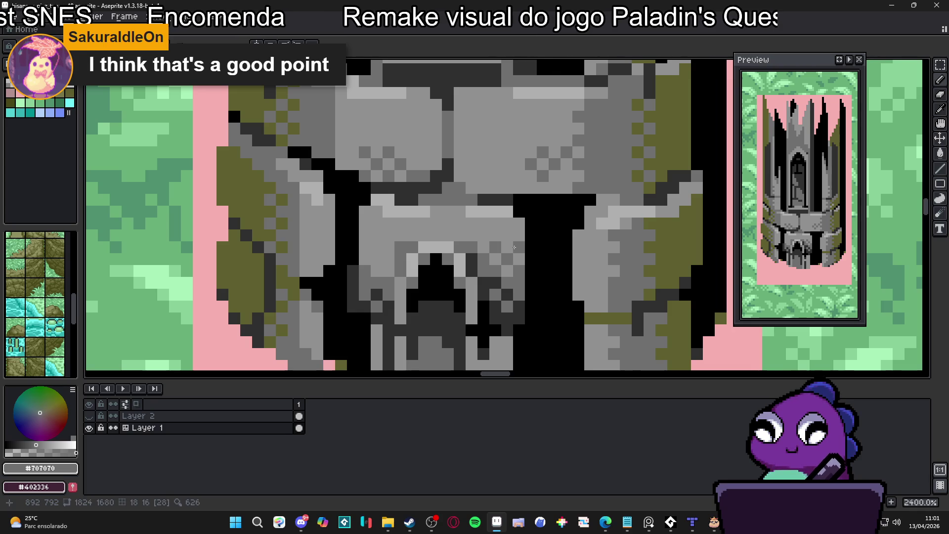
click(496, 224)
click(486, 236)
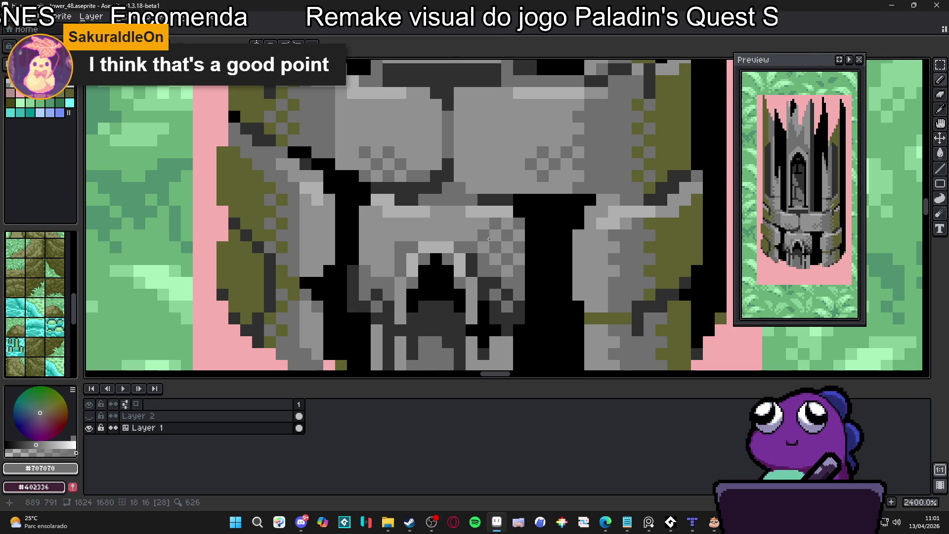
alt+click(508, 293)
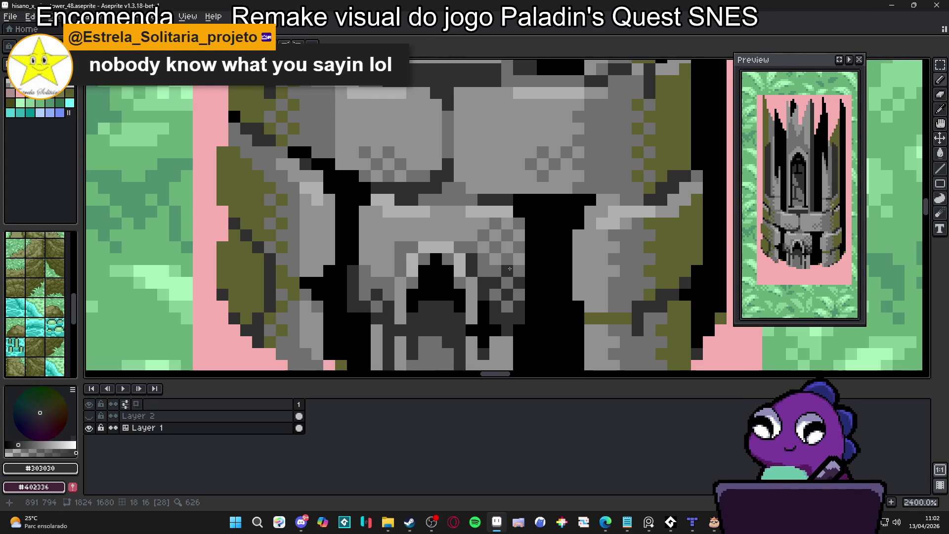
scroll(519, 294, down, 4)
scroll(435, 297, up, 4)
alt+click(417, 293)
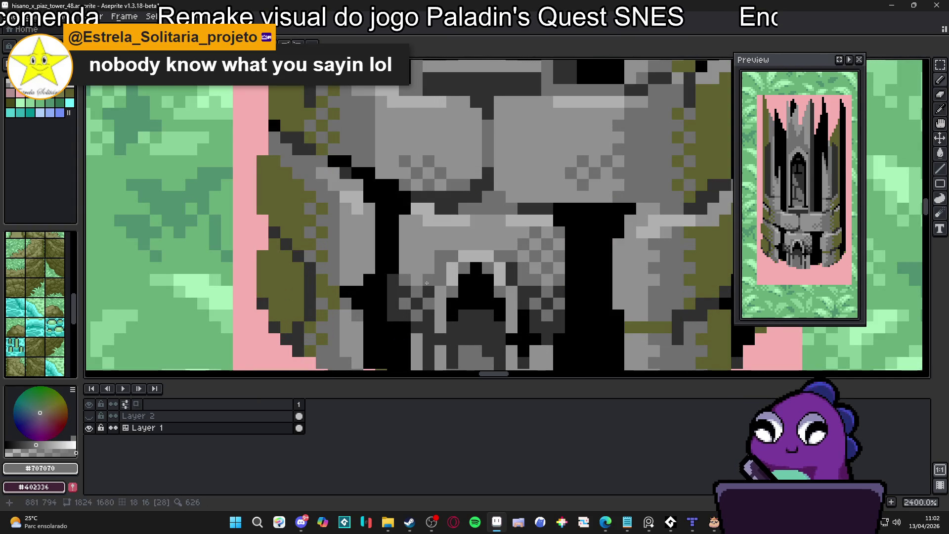
click(405, 280)
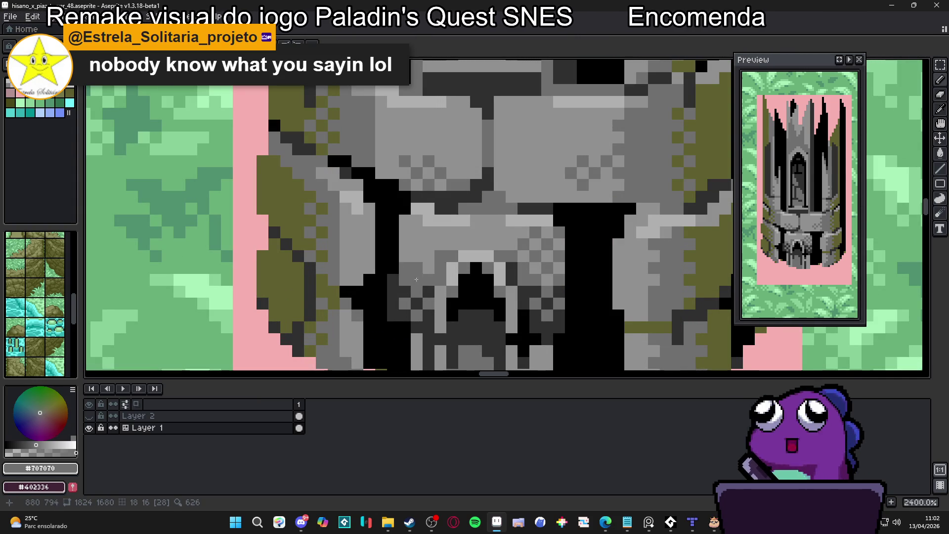
- Paint mid-grey #707070 and dark #303030 pixels into the stone beside the arch
alt+click(414, 277)
scroll(435, 279, down, 5)
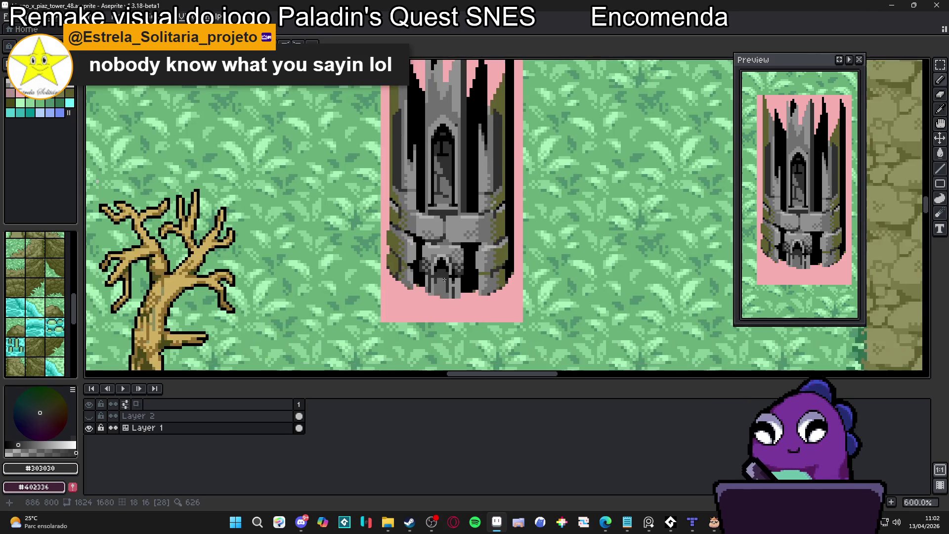
scroll(445, 279, up, 4)
alt+click(428, 269)
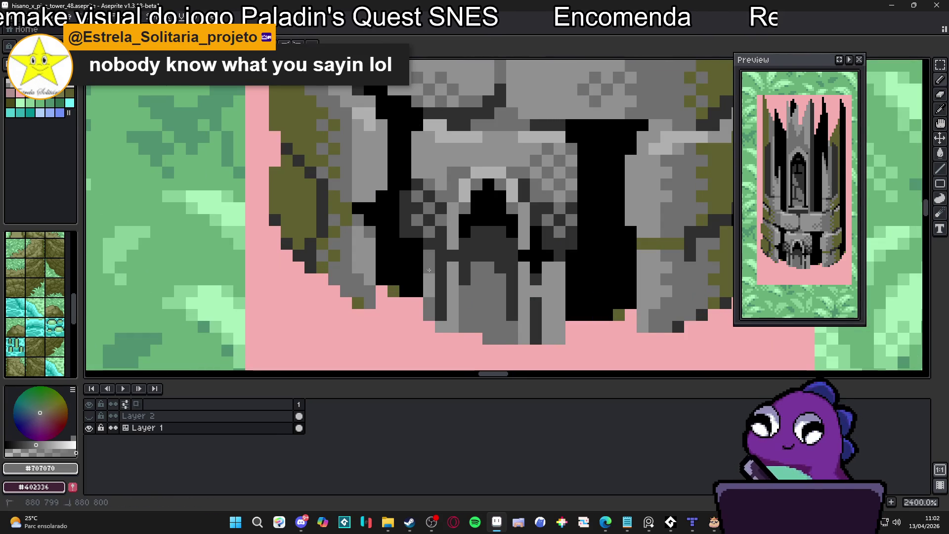
drag(429, 277, 429, 290)
click(549, 279)
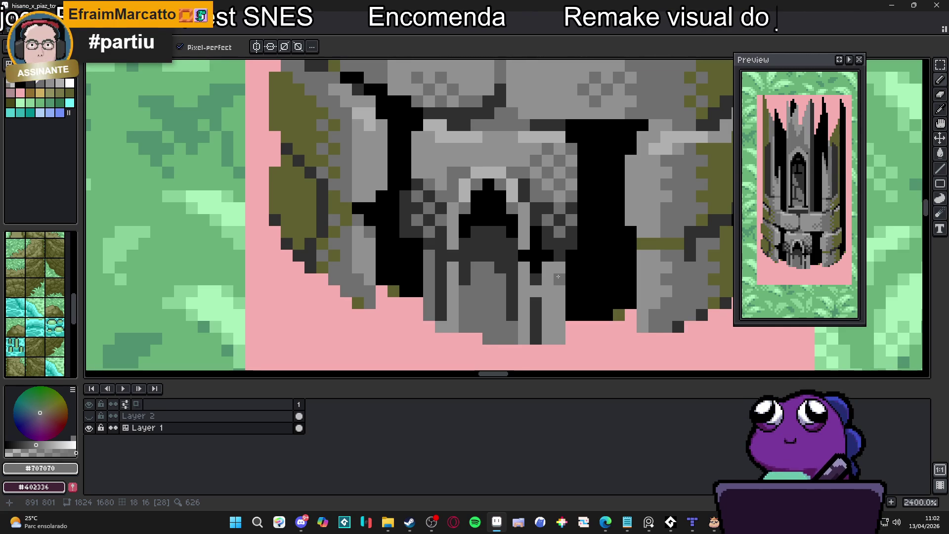
scroll(559, 277, down, 6)
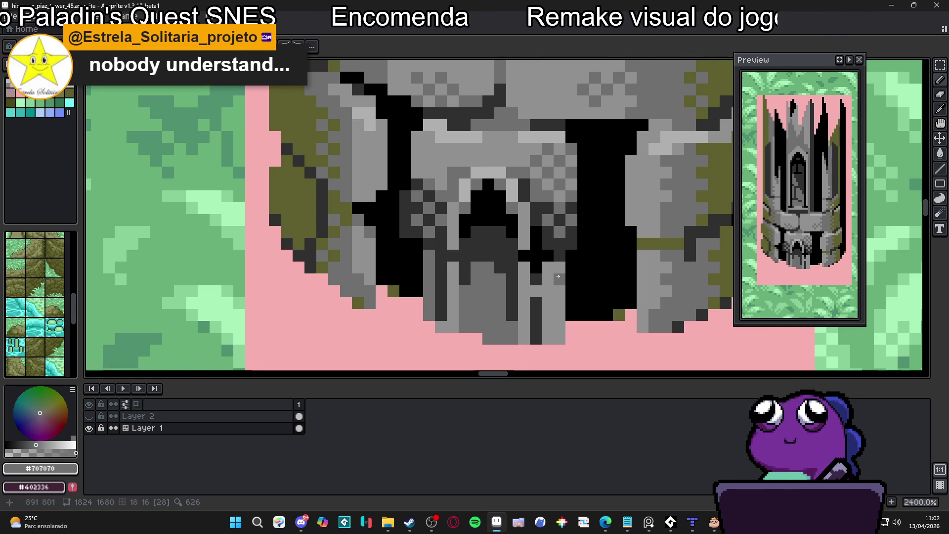
scroll(438, 272, up, 3)
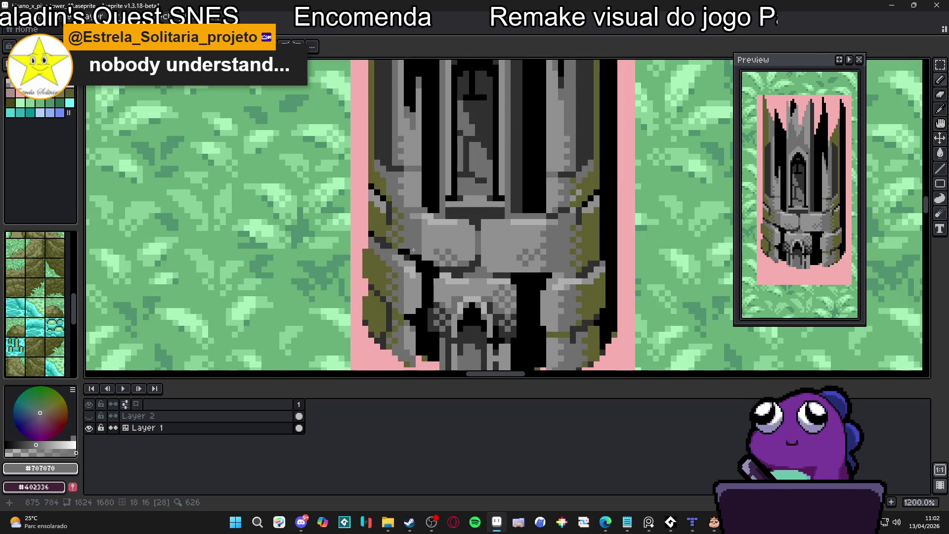
scroll(438, 273, up, 2)
alt+click(426, 240)
scroll(424, 222, down, 6)
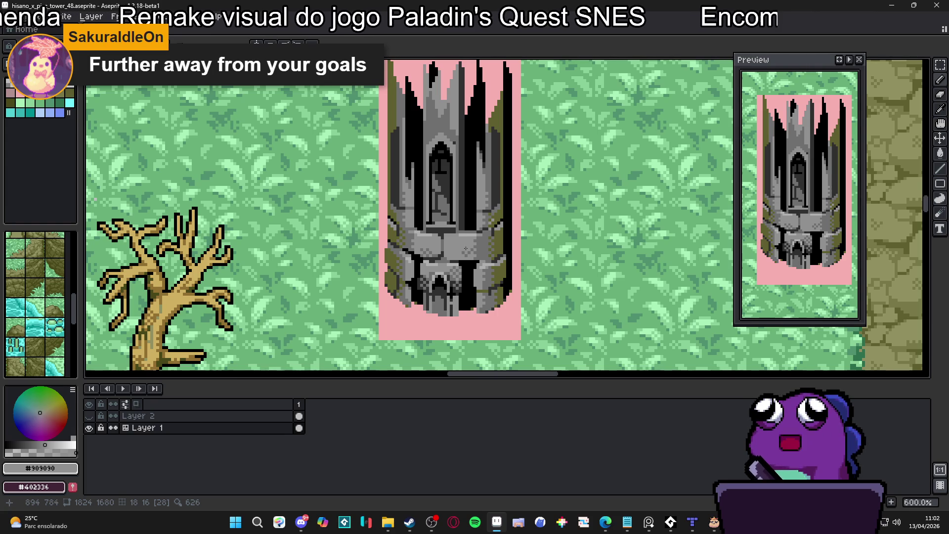
- Touch up the upper stone with olive #606030 moss, dark grey #303030 and mid-grey #707070 pixels
scroll(466, 248, up, 3)
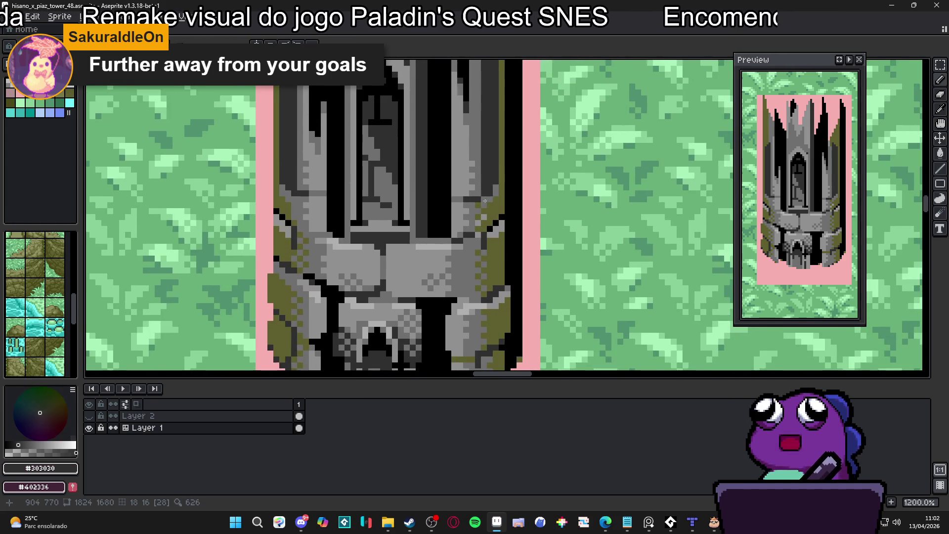
scroll(487, 195, down, 3)
scroll(487, 216, up, 1)
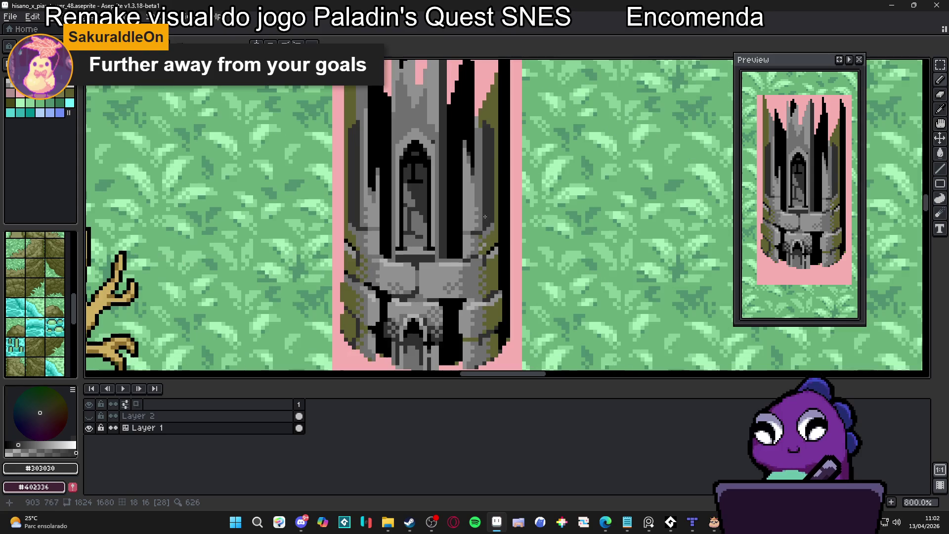
scroll(485, 117, up, 3)
alt+click(486, 117)
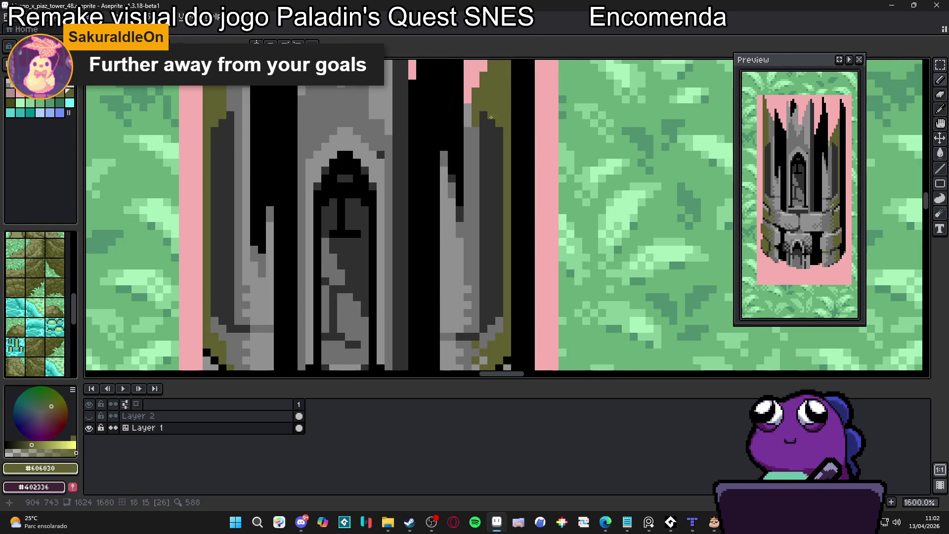
click(492, 123)
scroll(490, 153, down, 2)
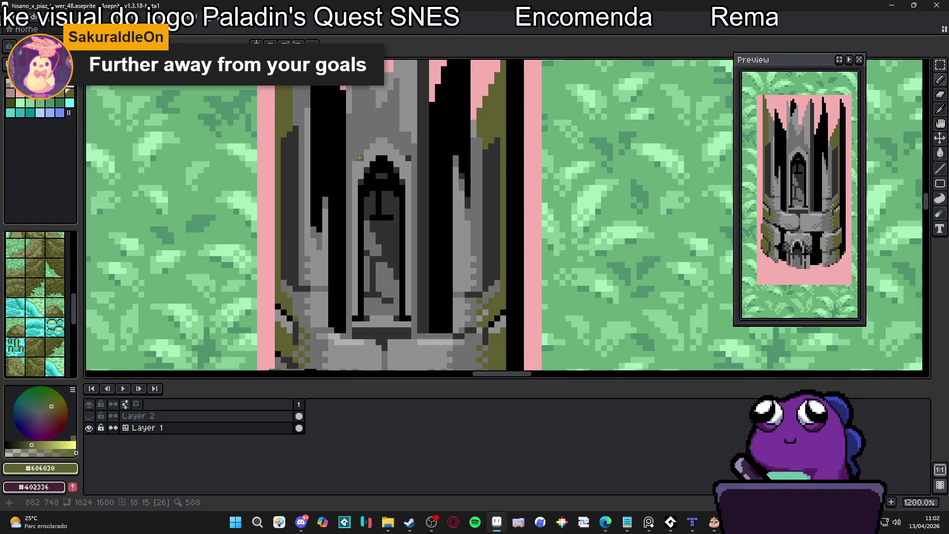
scroll(295, 143, up, 2)
alt+click(293, 144)
click(283, 132)
click(284, 124)
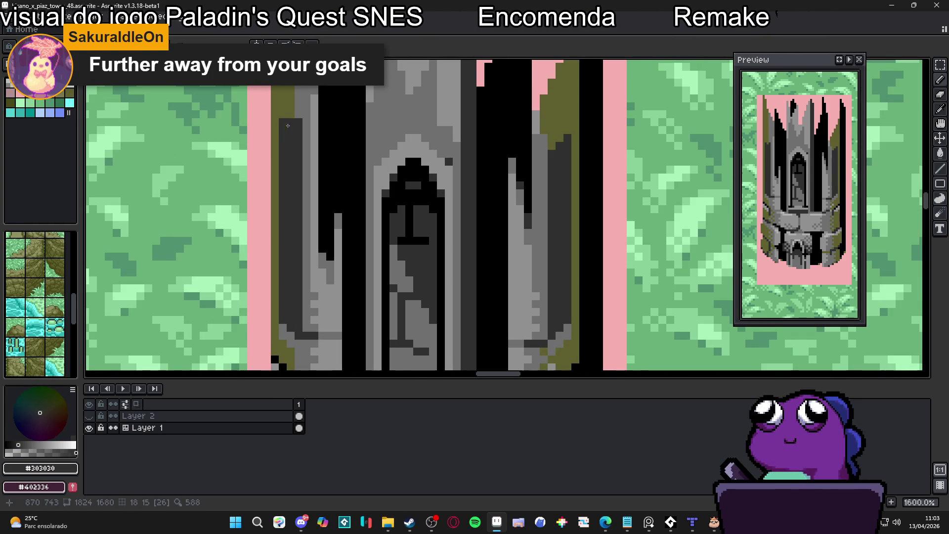
alt+click(295, 106)
click(299, 123)
alt+click(306, 123)
click(297, 130)
- Paint black shadow pixels beside the dark gap and a black stepped edge by the window column
scroll(297, 130, down, 3)
scroll(500, 240, up, 3)
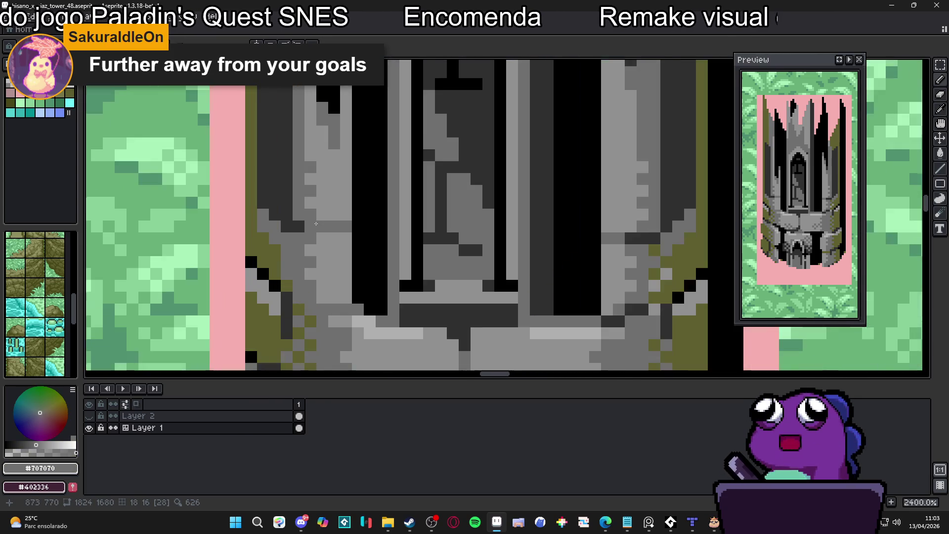
scroll(500, 241, down, 1)
scroll(437, 262, up, 2)
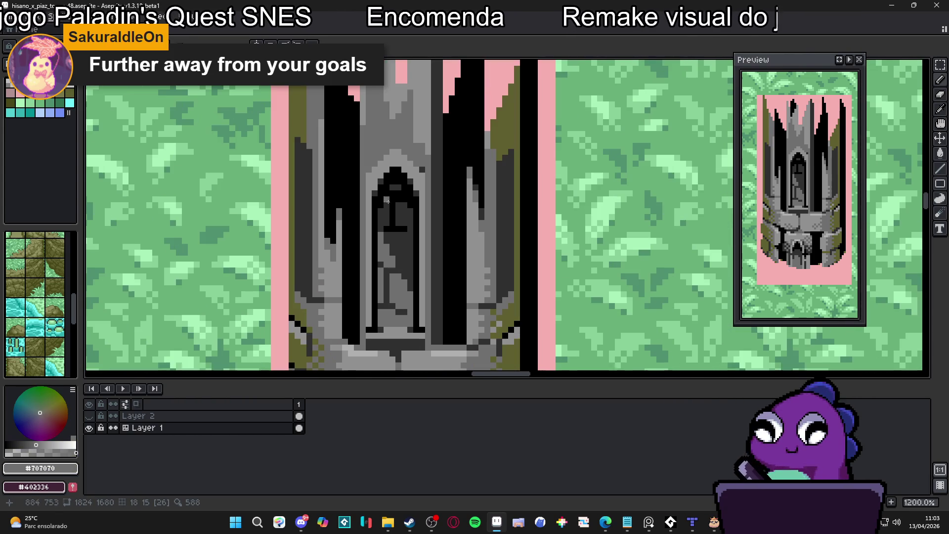
alt+click(437, 263)
scroll(303, 146, up, 2)
click(303, 146)
mouse_move(292, 119)
mouse_down()
mouse_move(315, 156)
mouse_move(292, 160)
mouse_up()
scroll(291, 159, down, 2)
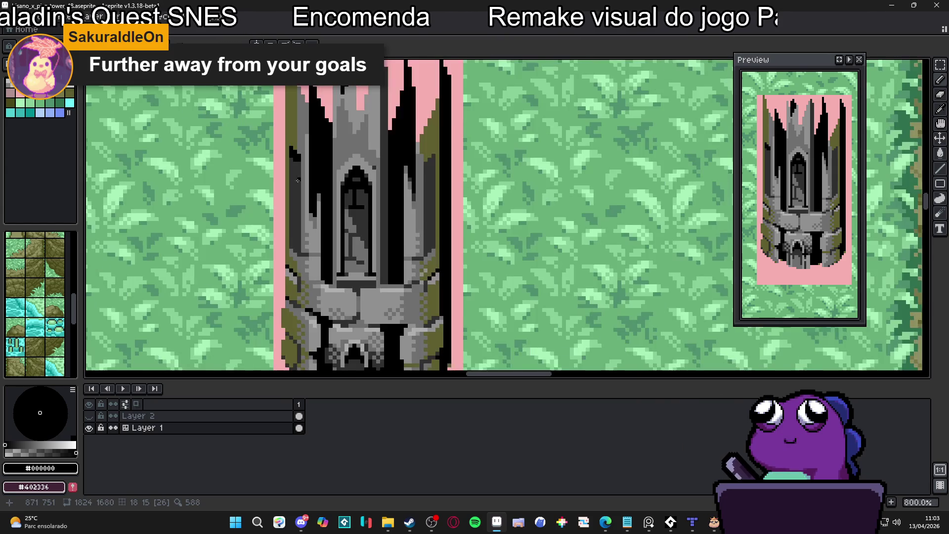
scroll(303, 148, up, 1)
scroll(564, 150, up, 1)
click(563, 150)
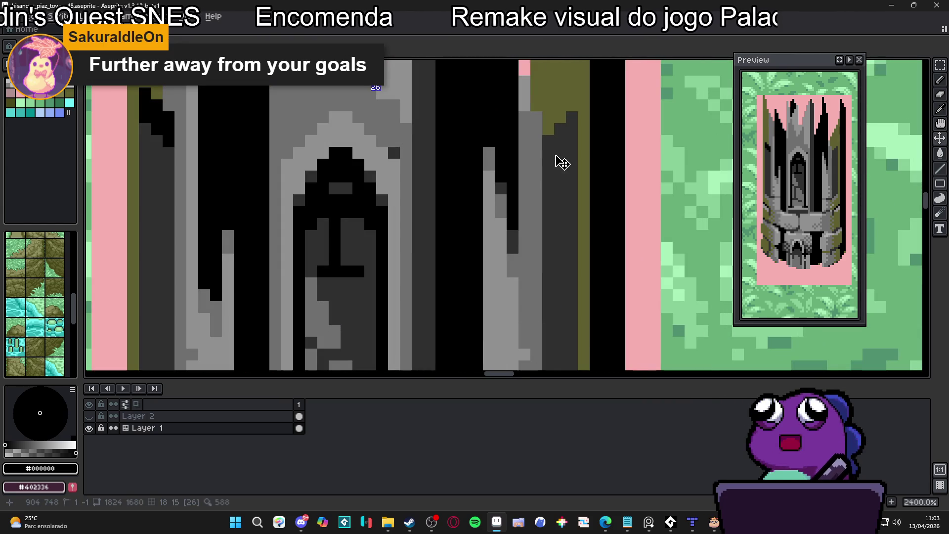
drag(557, 152, 548, 141)
click(560, 129)
click(569, 129)
click(572, 141)
click(572, 117)
click(548, 164)
- Draw straight outline lines along the tower's left and right outer edges
scroll(539, 149, down, 1)
scroll(537, 147, down, 1)
drag(538, 148, 498, 185)
scroll(498, 185, up, 1)
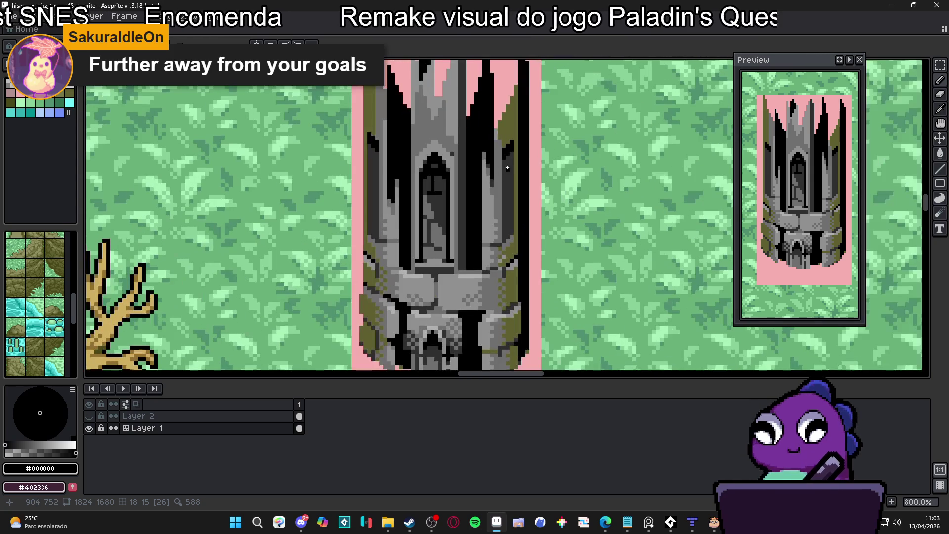
drag(510, 156, 512, 236)
mouse_move(369, 158)
mouse_down()
mouse_move(370, 232)
mouse_move(368, 193)
mouse_up()
scroll(367, 193, up, 3)
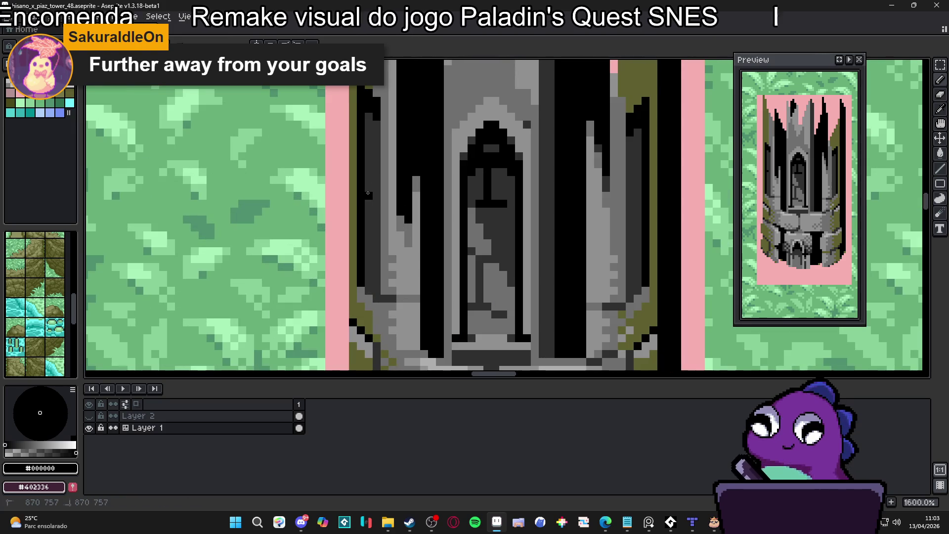
mouse_move(641, 203)
mouse_down()
mouse_move(635, 216)
mouse_move(631, 201)
mouse_up()
scroll(631, 200, down, 4)
drag(635, 268, 590, 245)
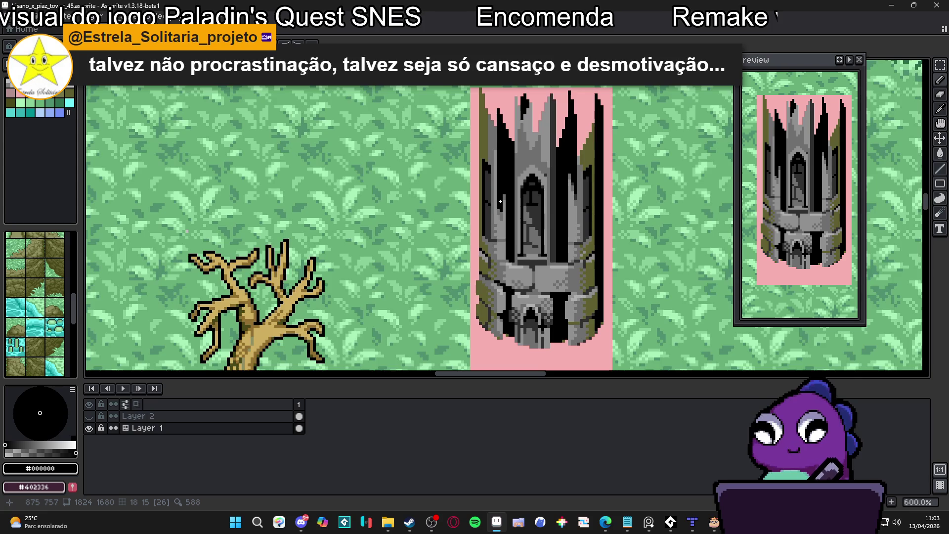
- Reshape the window arch's light-grey highlight with a 1px pencil, adding pixels on both edges
scroll(530, 208, down, 3)
scroll(530, 208, down, 1)
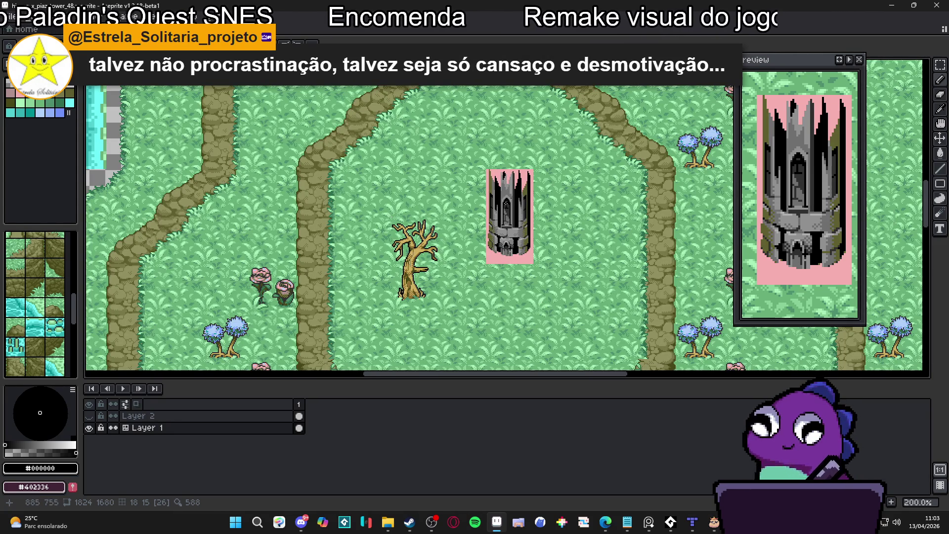
scroll(507, 210, up, 3)
scroll(486, 153, up, 2)
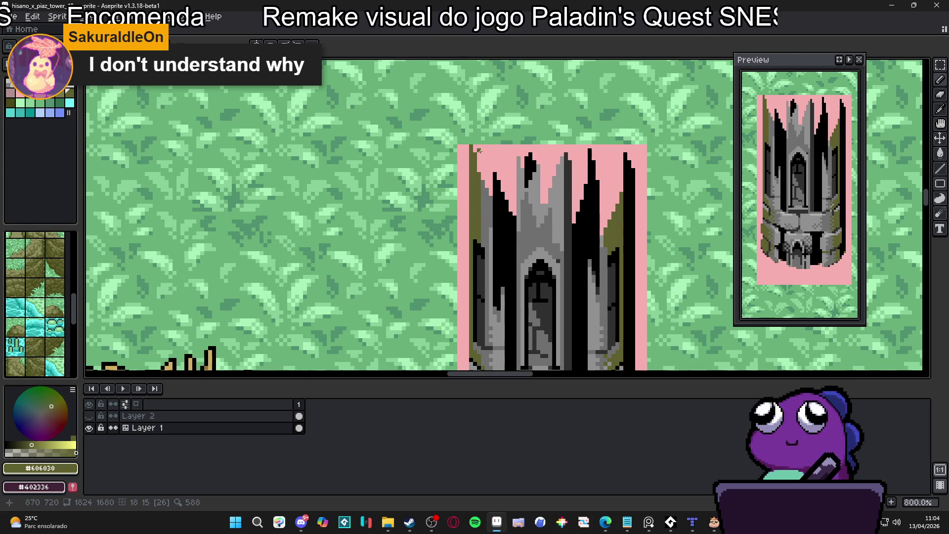
scroll(506, 188, down, 1)
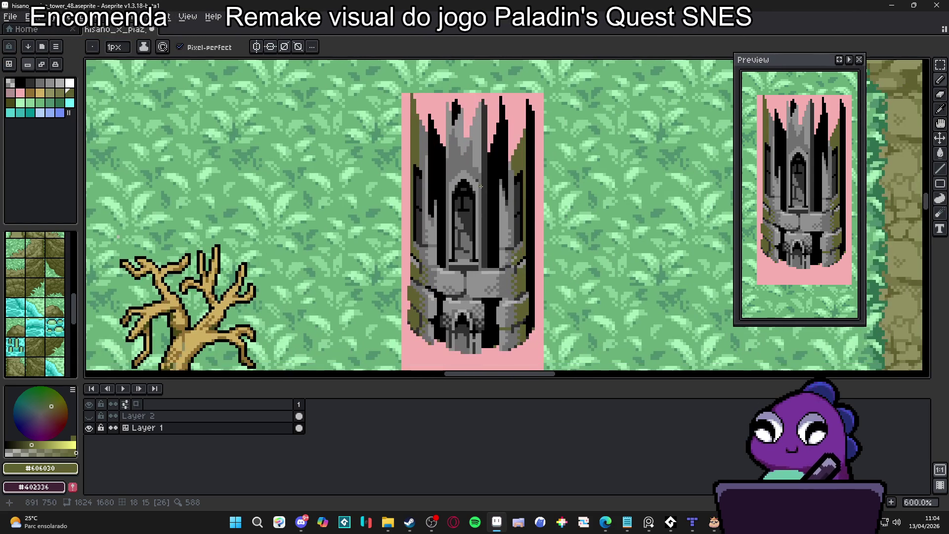
scroll(462, 165, up, 4)
click(60, 83)
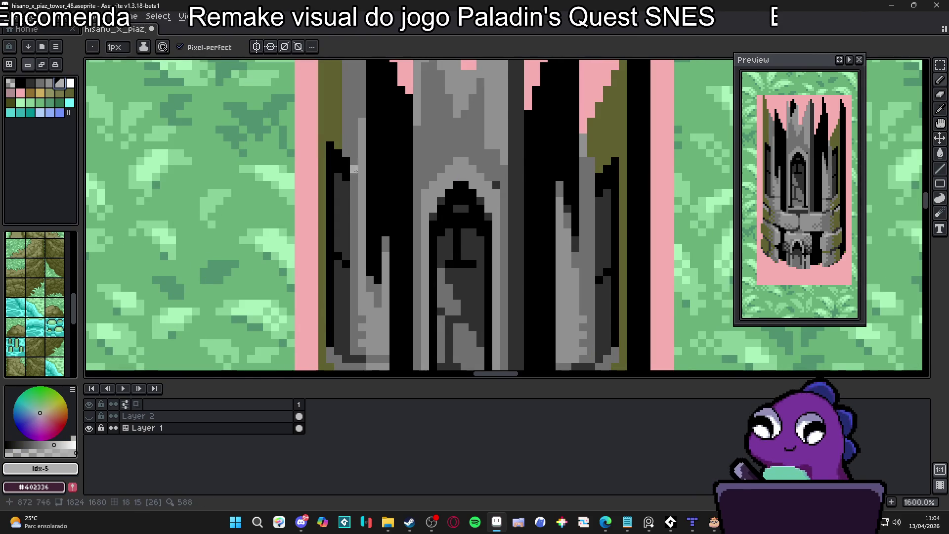
scroll(449, 185, up, 2)
mouse_move(444, 178)
mouse_down()
mouse_move(431, 165)
mouse_move(477, 165)
mouse_move(490, 189)
mouse_move(435, 187)
mouse_up()
click(442, 189)
key(minus)
click(502, 201)
click(514, 212)
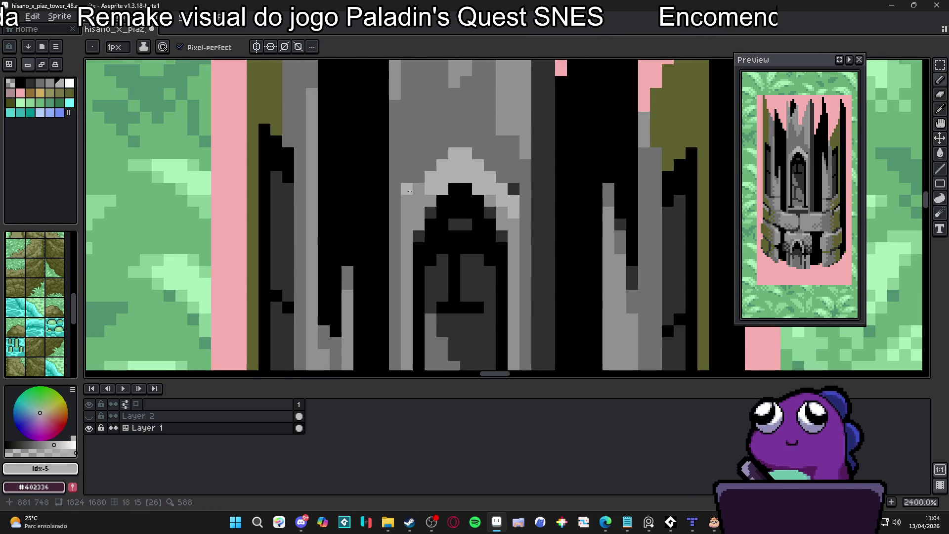
click(408, 201)
- Darken one arch pixel with #909090 and paint a #b0b0b0 patch along the arch base
scroll(407, 210, down, 6)
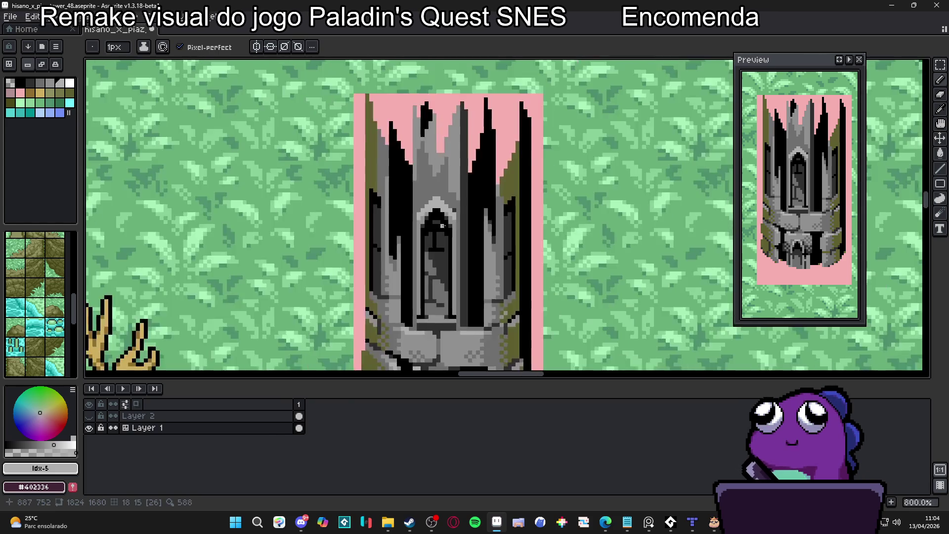
scroll(445, 208, up, 5)
alt+click(462, 212)
click(441, 193)
scroll(414, 192, down, 4)
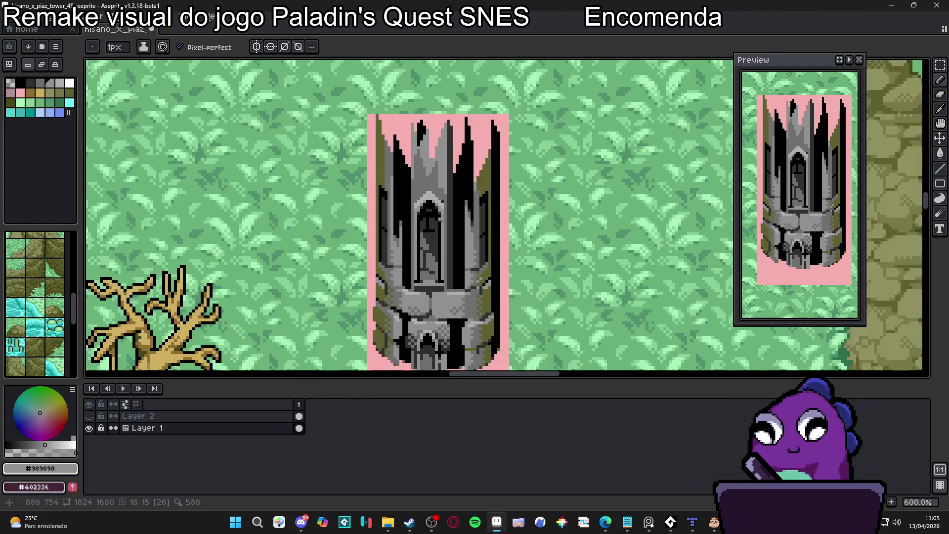
scroll(433, 246, up, 2)
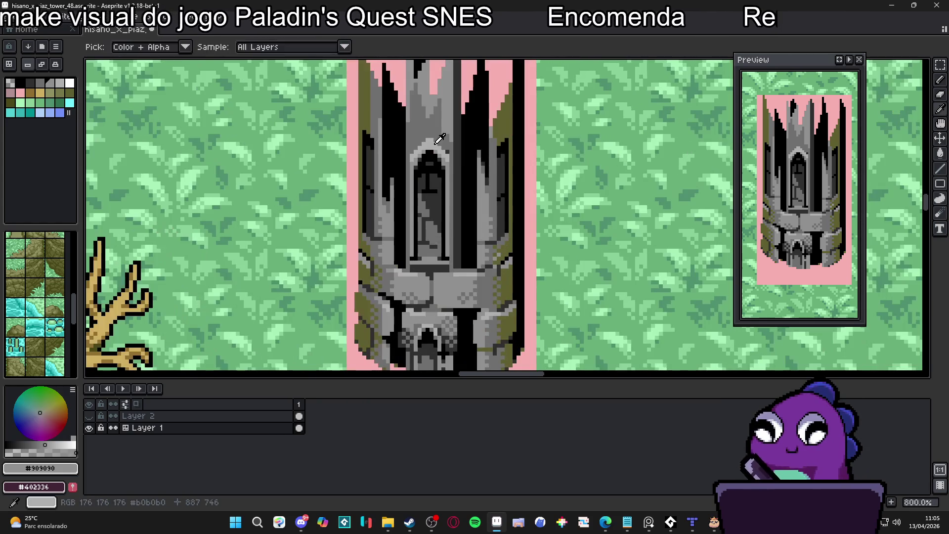
alt+click(431, 257)
scroll(428, 262, up, 3)
click(424, 273)
click(431, 271)
click(414, 271)
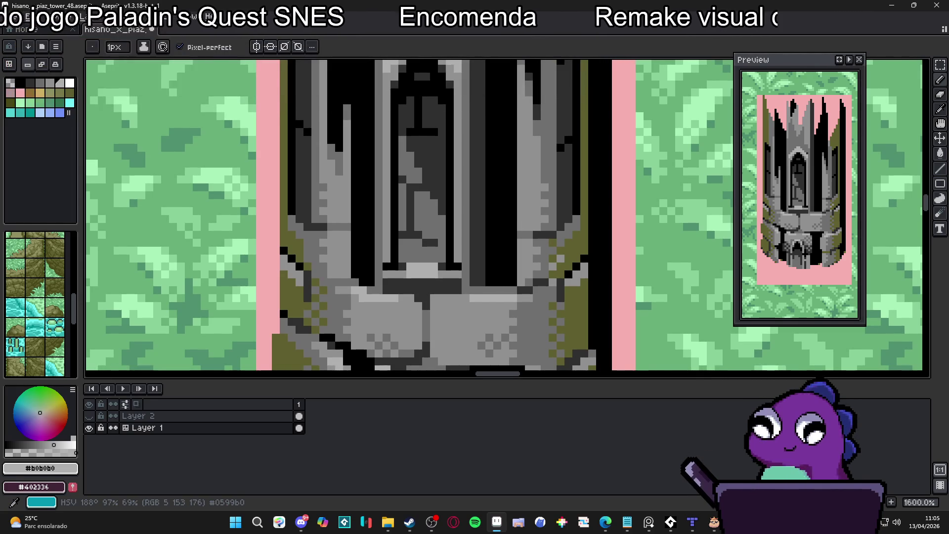
scroll(440, 231, down, 4)
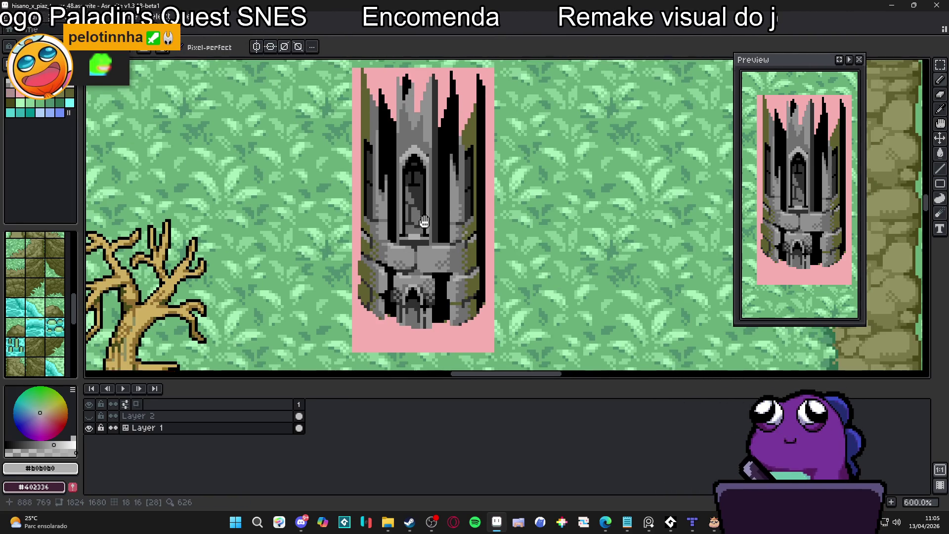
scroll(441, 231, down, 1)
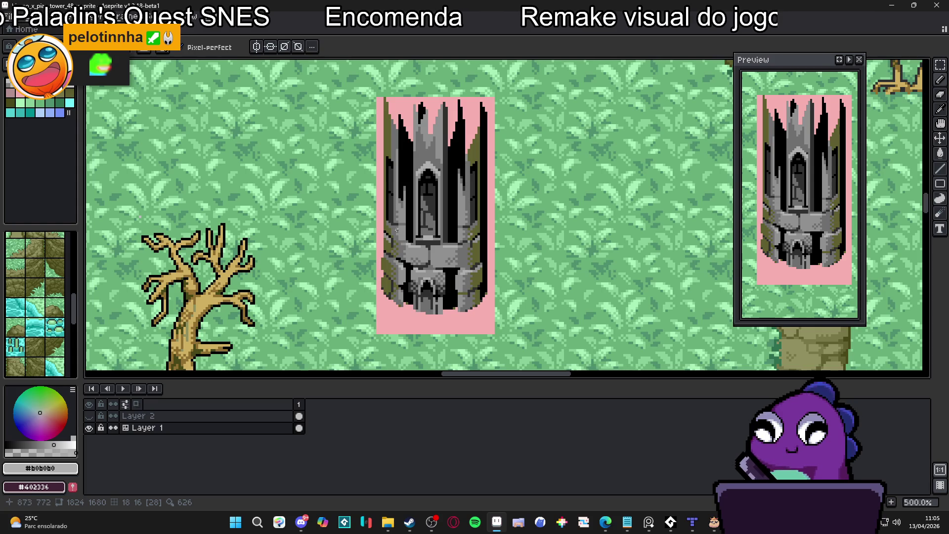
scroll(476, 155, down, 2)
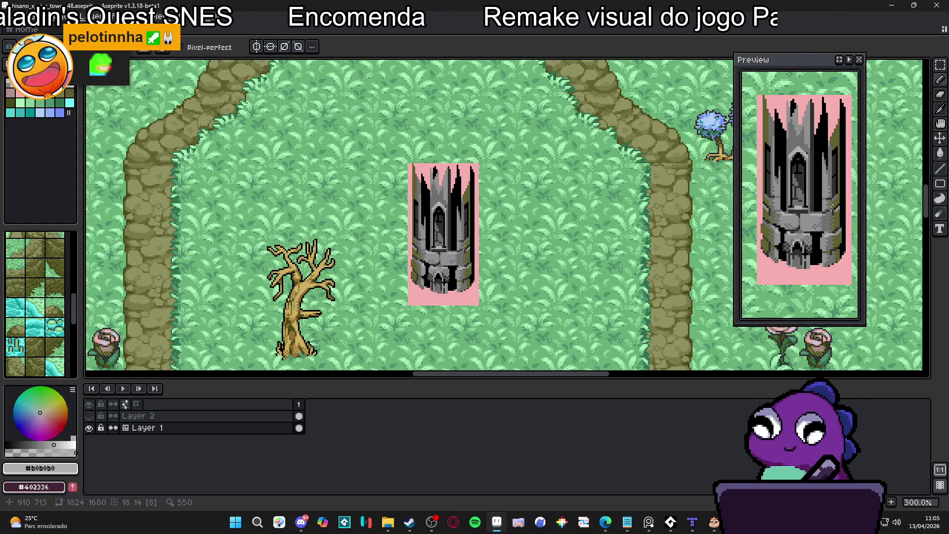
scroll(476, 154, down, 1)
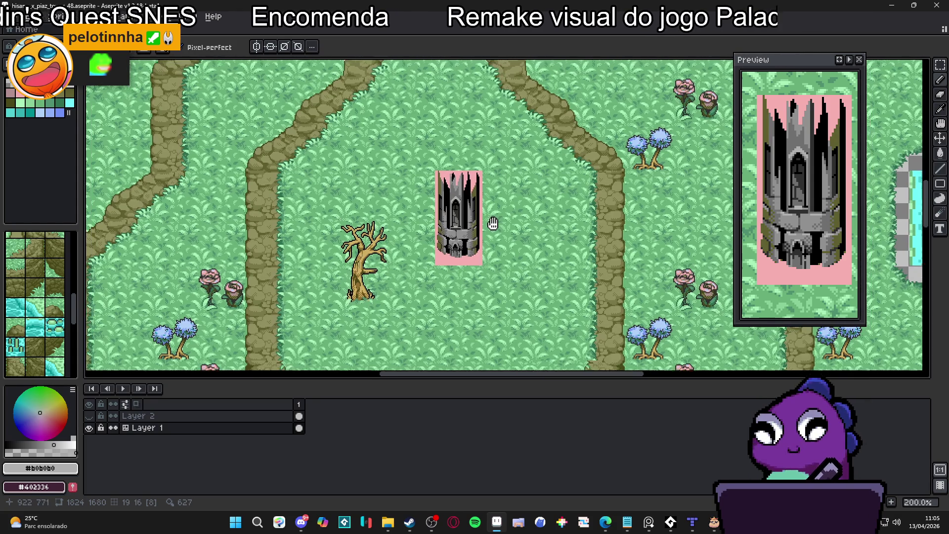
- Fill in the stepped edge of the black top spike with black pixels
drag(475, 254, 497, 272)
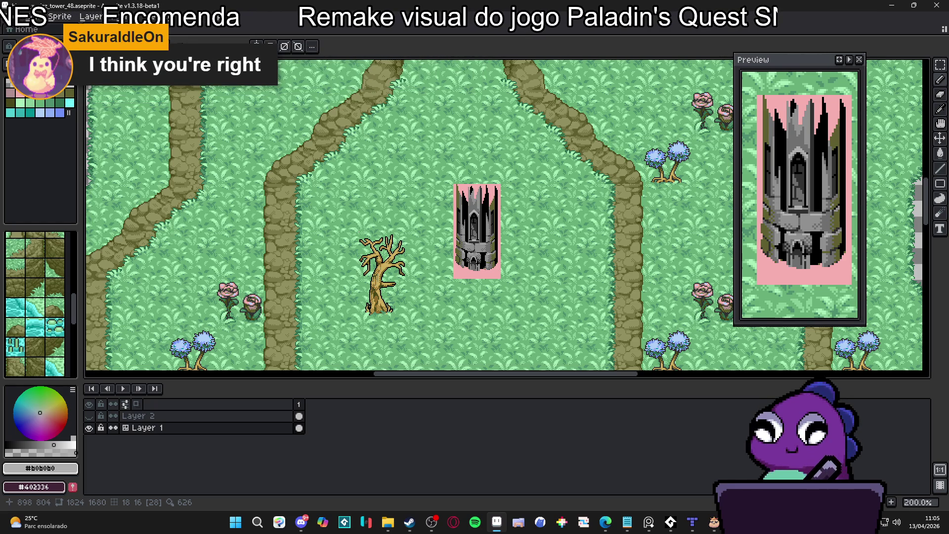
scroll(478, 202, down, 2)
scroll(451, 259, up, 2)
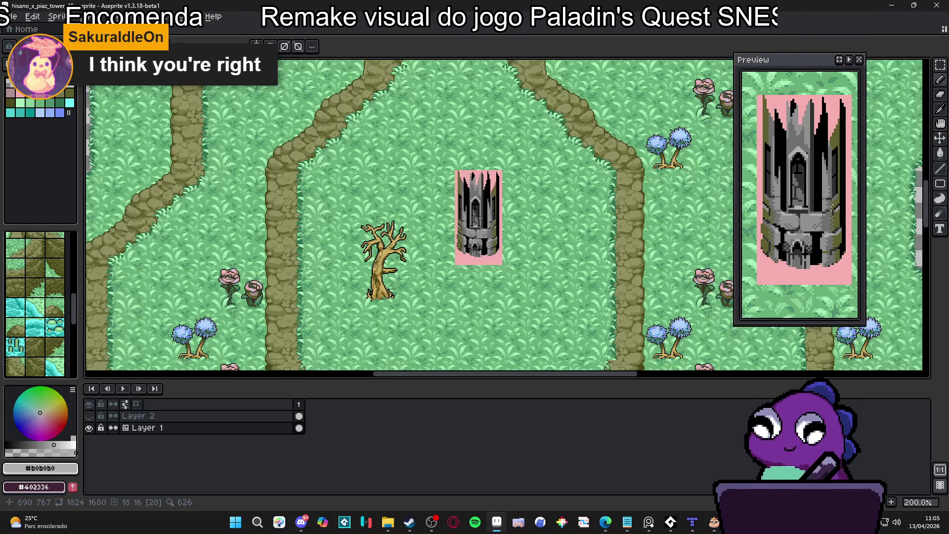
scroll(452, 259, down, 1)
scroll(458, 251, up, 1)
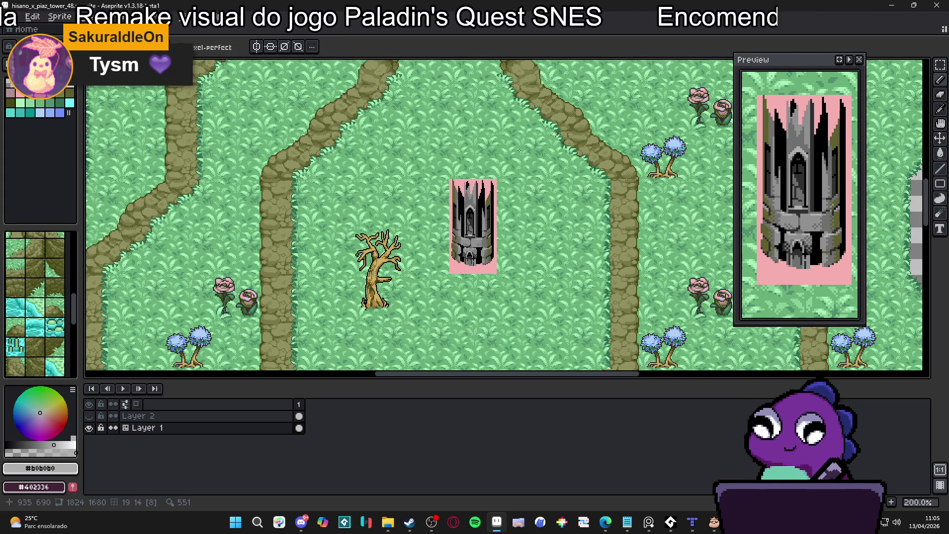
scroll(452, 190, up, 2)
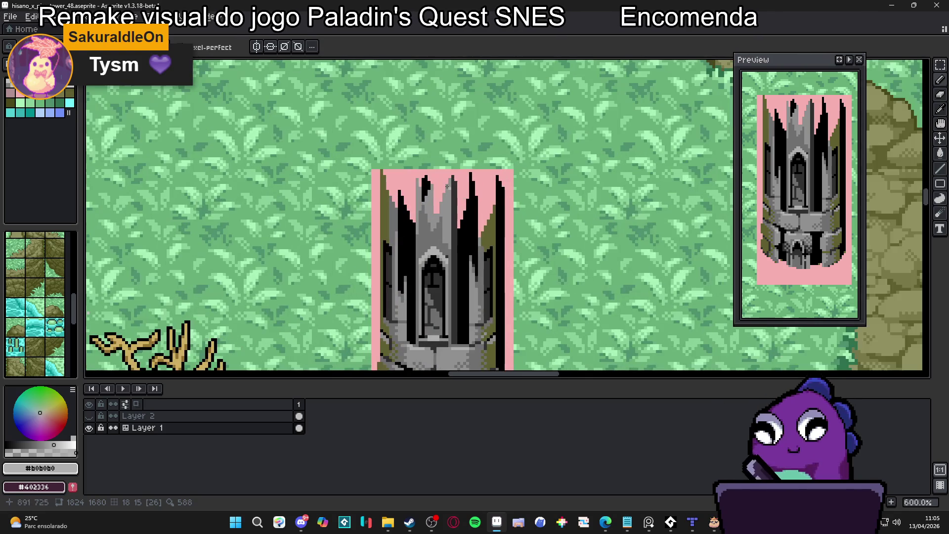
scroll(453, 191, up, 1)
alt+click(428, 188)
scroll(430, 184, up, 3)
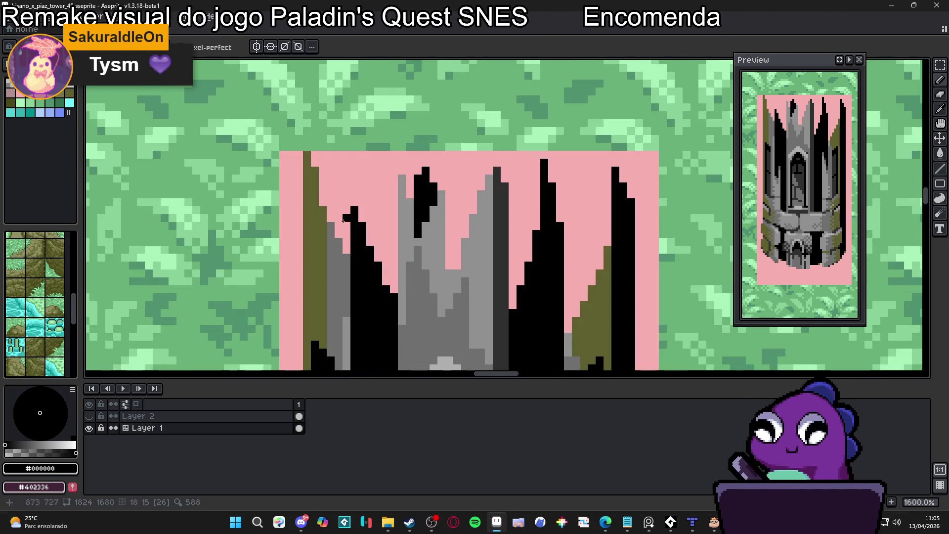
drag(364, 218, 393, 291)
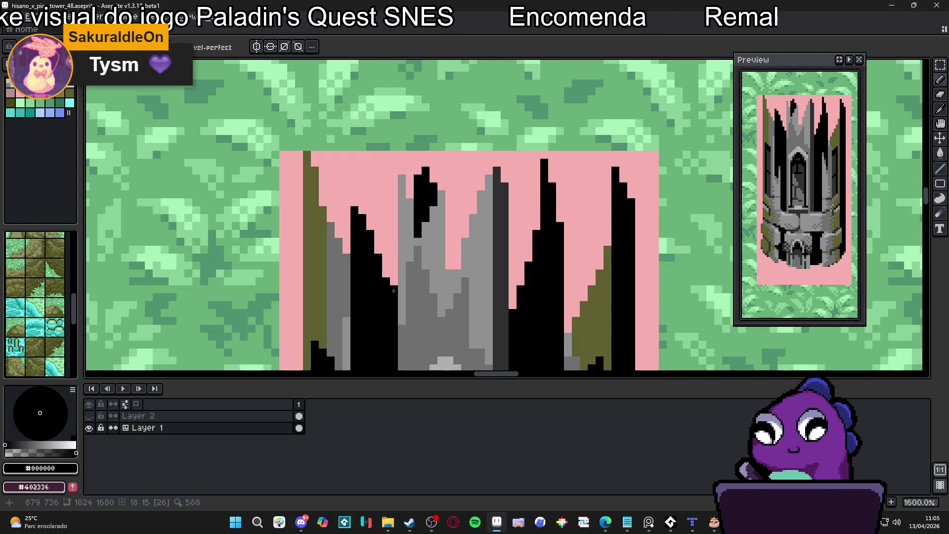
- Zoom out and show the tile grid over the map with Ctrl+'
scroll(422, 223, down, 3)
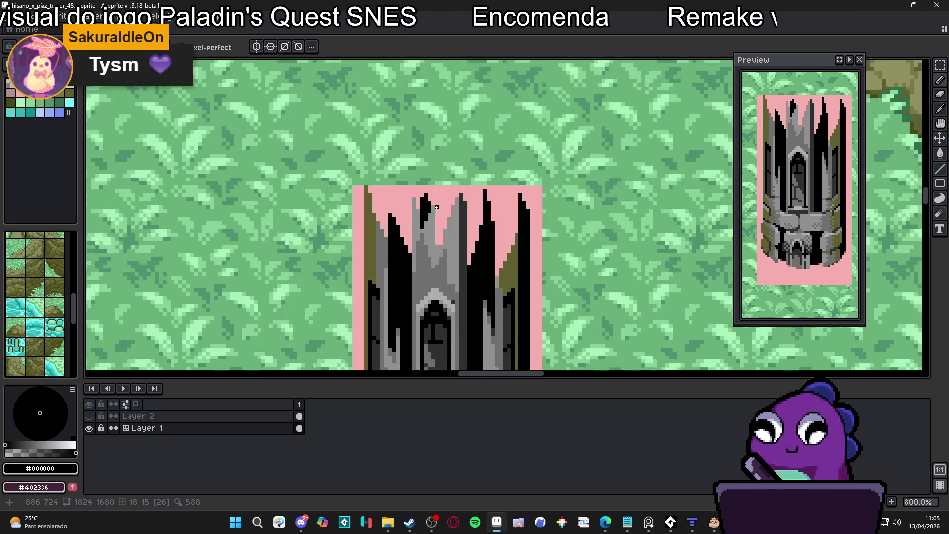
scroll(423, 193, up, 3)
scroll(423, 193, down, 6)
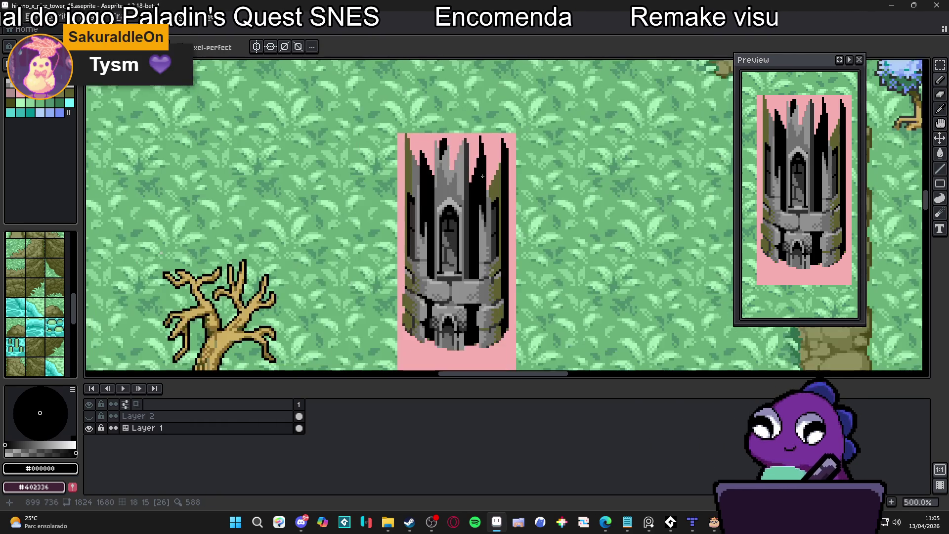
scroll(480, 181, down, 3)
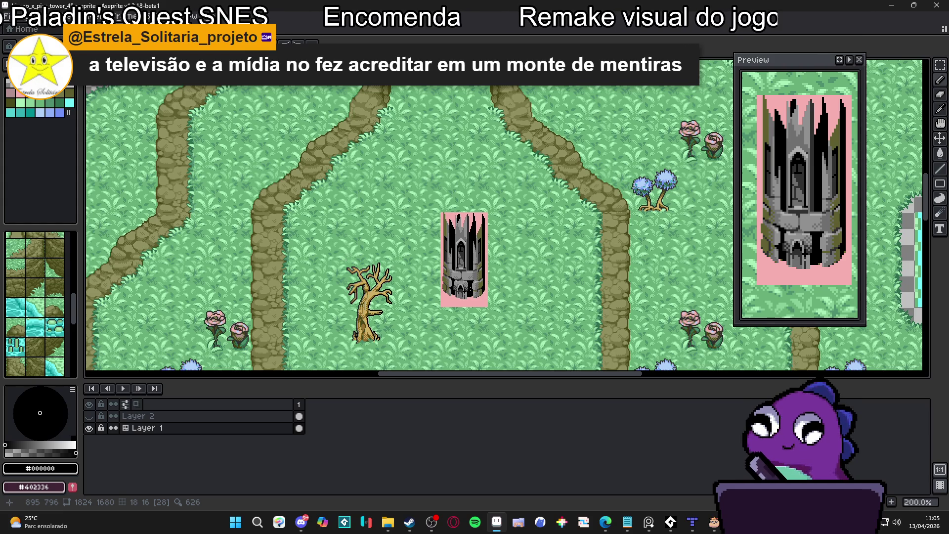
key(ctrl+apostrophe)
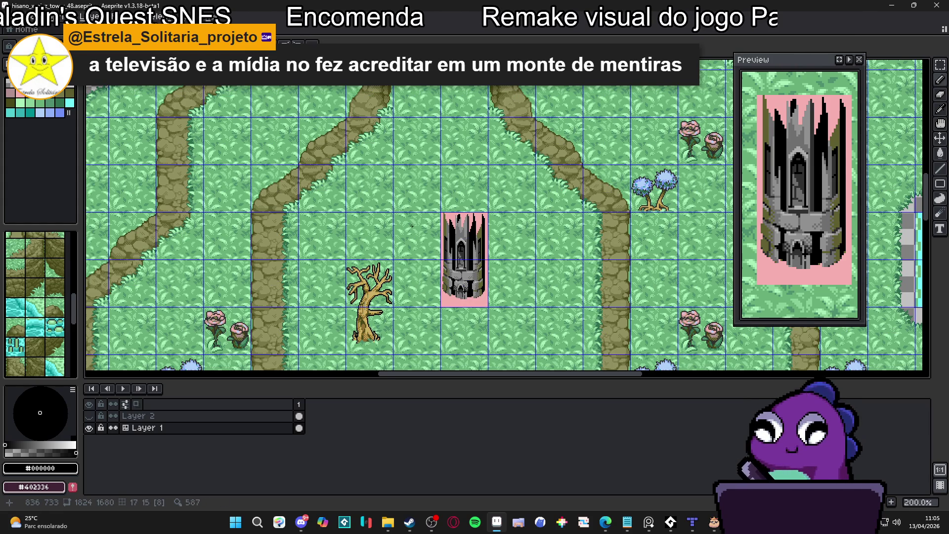
- Select the pink backing around the tower with the Magic Wand (W) and delete it
scroll(442, 238, up, 2)
click(464, 212)
key(ctrl+d)
scroll(388, 225, down, 1)
key(m)
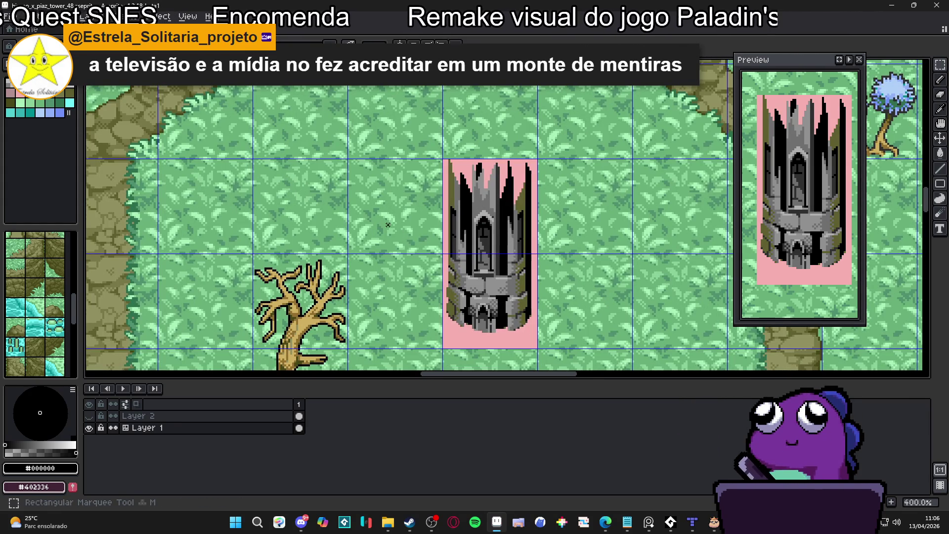
key(w)
click(513, 181)
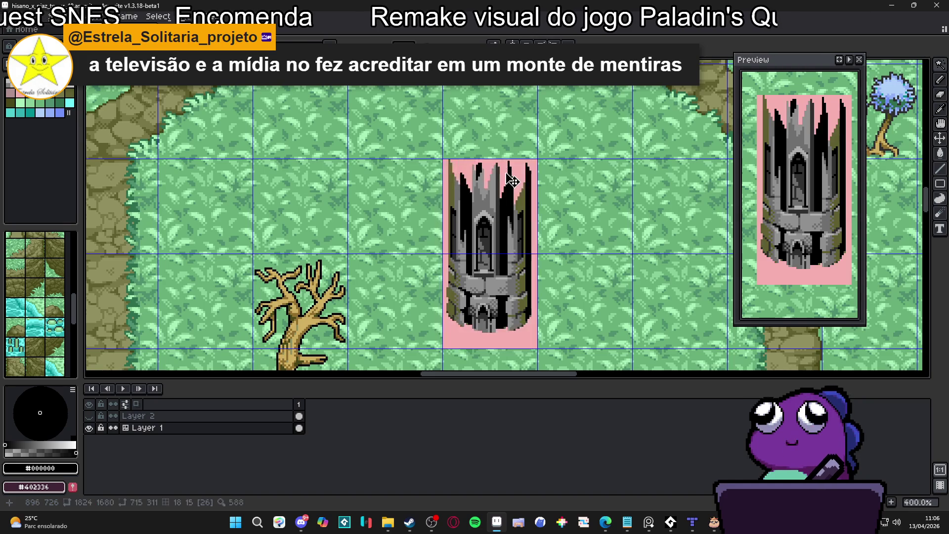
scroll(494, 186, up, 2)
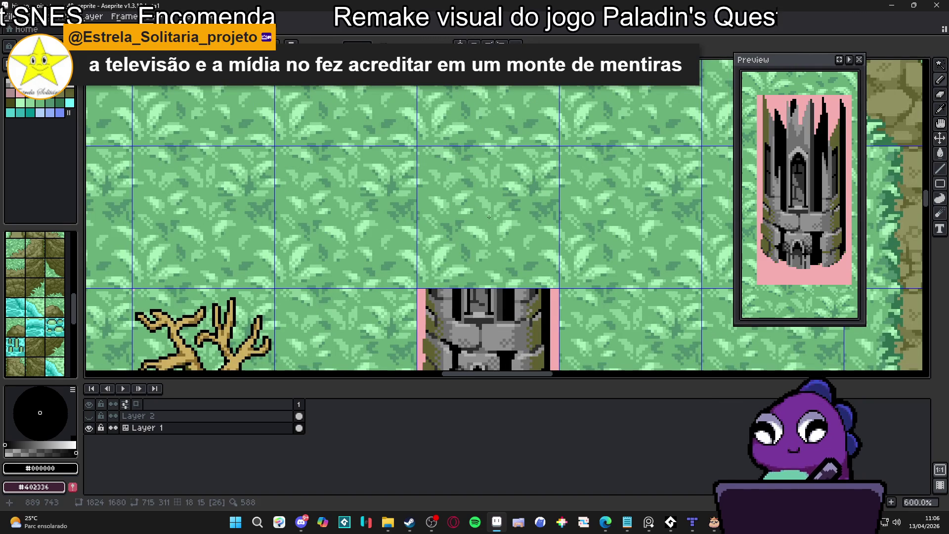
key(Delete)
scroll(489, 217, down, 4)
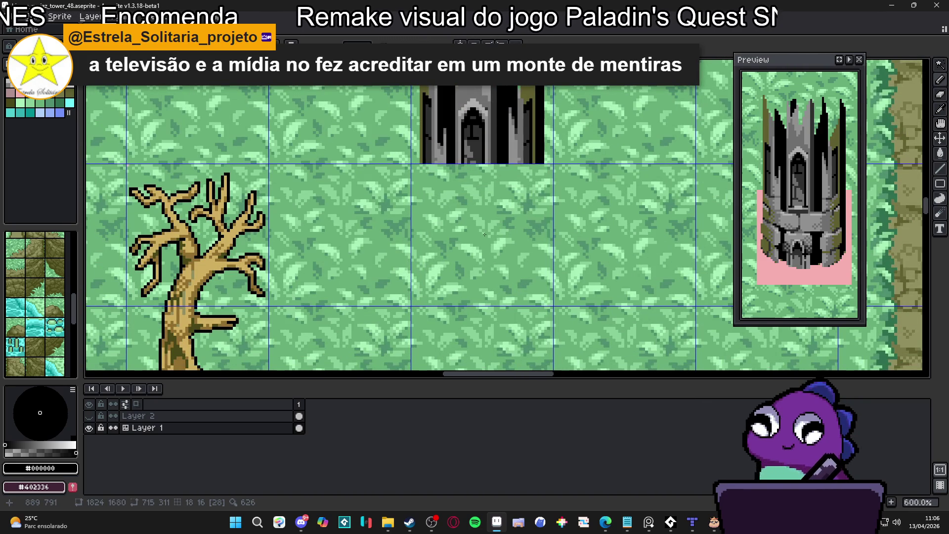
scroll(536, 258, down, 1)
scroll(538, 258, down, 2)
scroll(540, 263, down, 4)
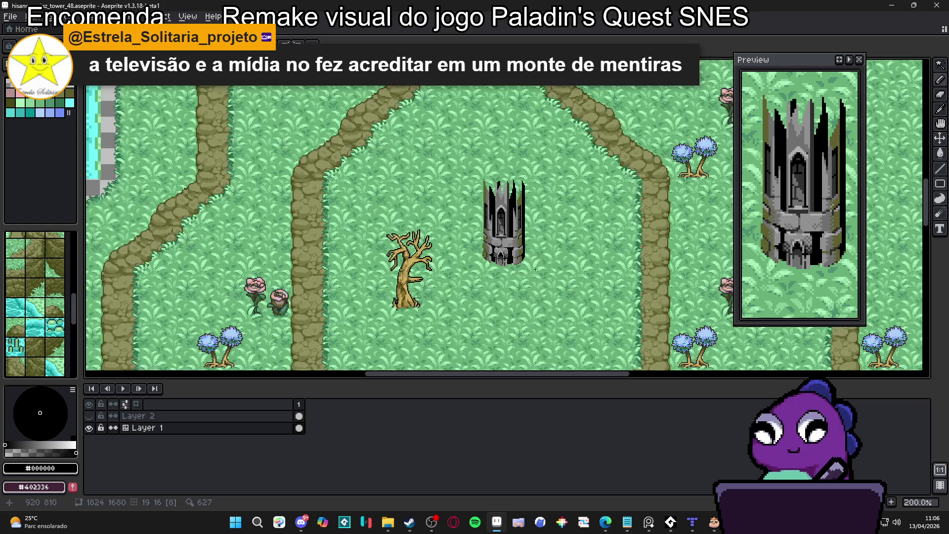
scroll(435, 195, up, 5)
scroll(436, 195, up, 5)
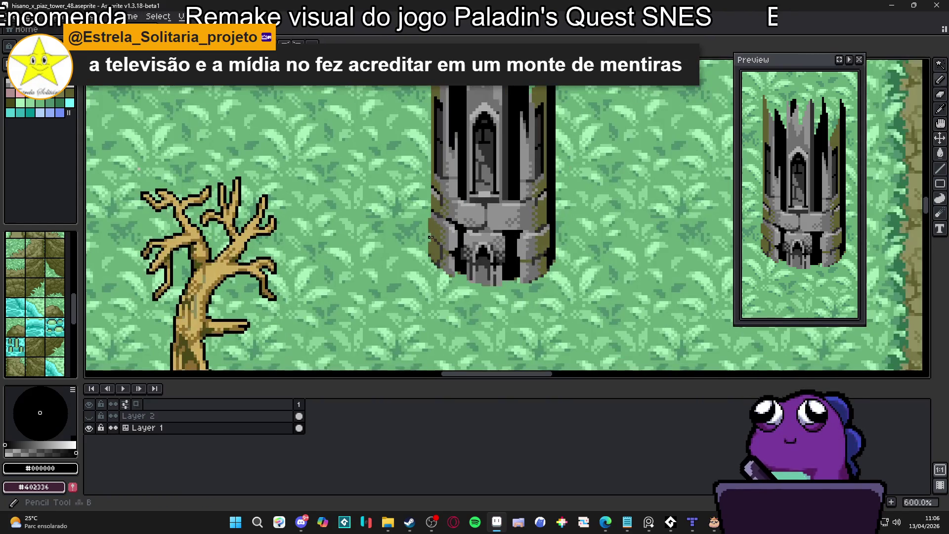
- Draw black outline pixels up the tower's left edge from the base to the broken spires
mouse_move(413, 251)
mouse_down()
mouse_move(411, 271)
mouse_move(419, 230)
mouse_move(409, 186)
mouse_up()
scroll(419, 173, down, 5)
scroll(422, 211, up, 5)
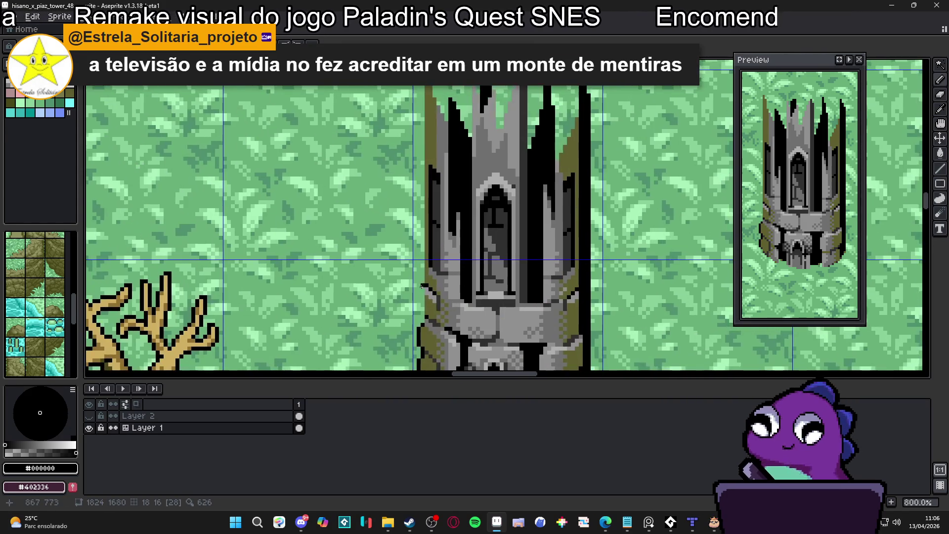
mouse_move(422, 212)
mouse_down()
mouse_move(401, 150)
mouse_move(401, 91)
mouse_move(417, 68)
mouse_move(459, 163)
mouse_up()
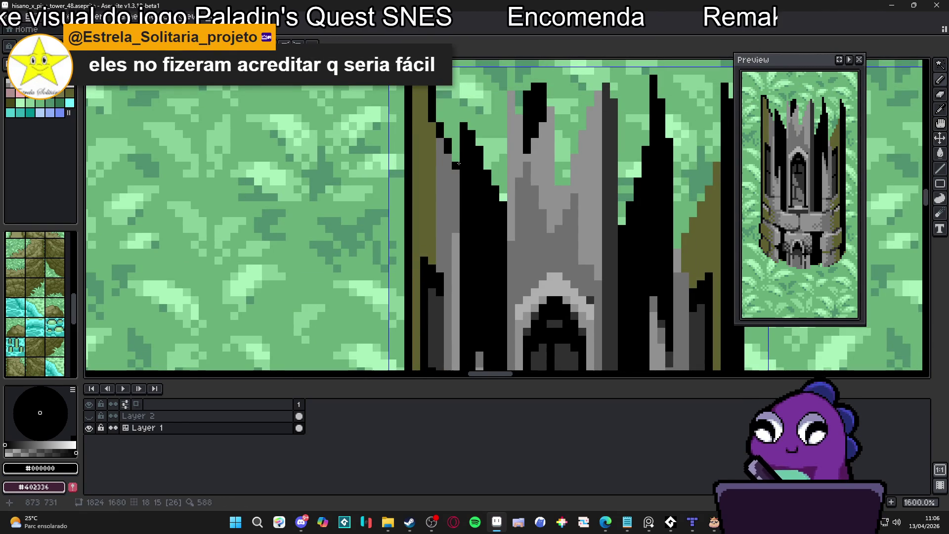
mouse_move(507, 203)
mouse_down()
mouse_move(503, 91)
mouse_move(512, 86)
mouse_move(566, 158)
mouse_move(566, 183)
mouse_move(591, 92)
mouse_move(620, 97)
mouse_move(626, 227)
mouse_up()
scroll(598, 306, down, 4)
drag(598, 306, 516, 259)
scroll(516, 259, down, 1)
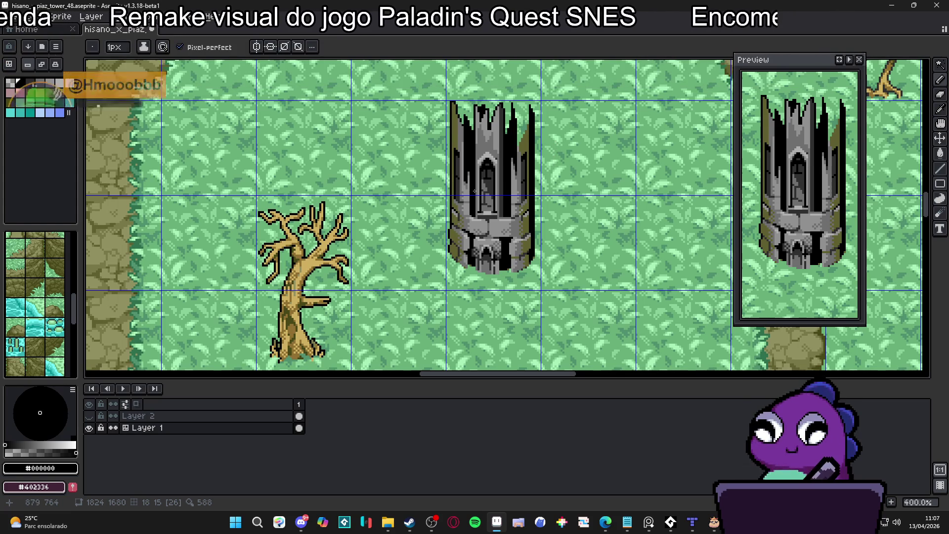
scroll(531, 139, up, 6)
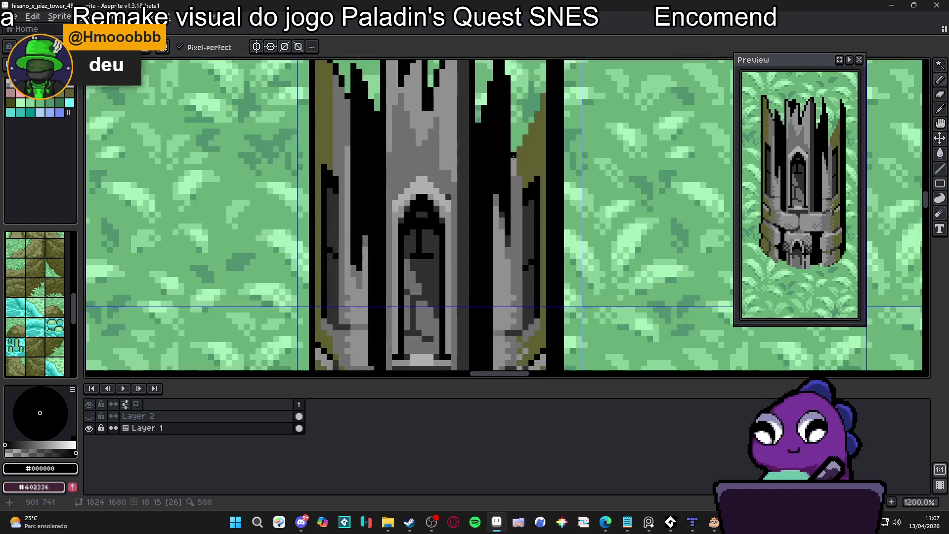
- Outline the tower's right edge in black, adding pixels up to the spires
drag(512, 151, 538, 103)
click(546, 83)
click(546, 89)
click(546, 76)
click(553, 75)
- Sample the tower's grey, then the grass green as the drawing colour
scroll(555, 107, down, 3)
scroll(544, 168, down, 3)
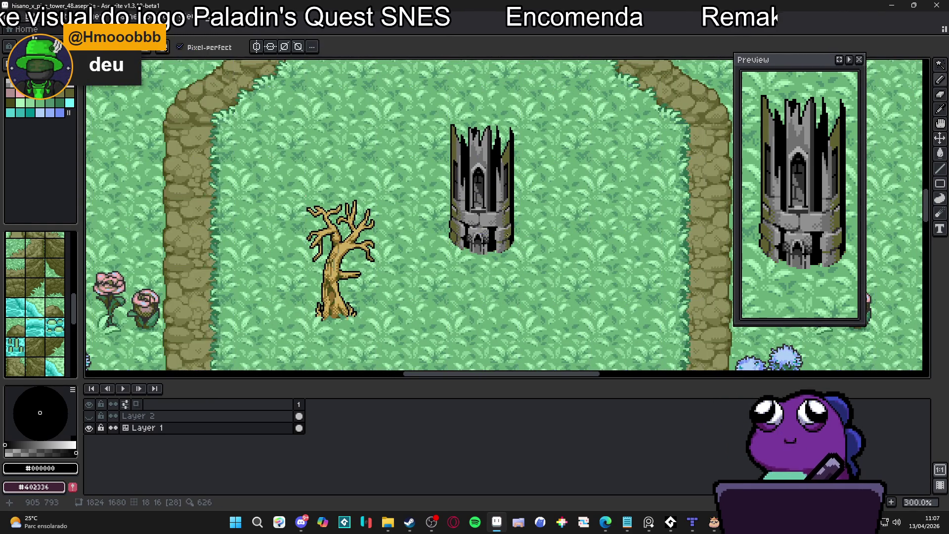
scroll(509, 240, down, 1)
scroll(505, 226, up, 3)
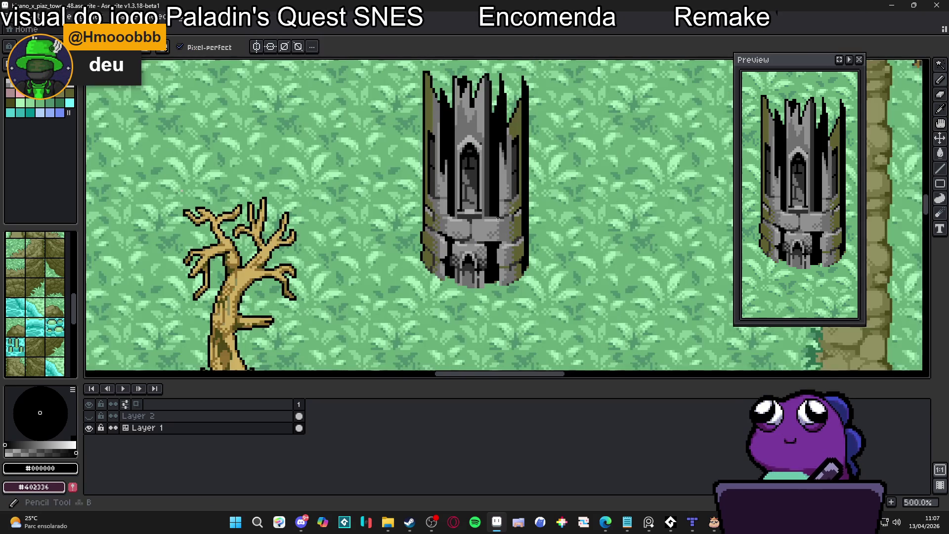
scroll(500, 193, up, 2)
alt+click(492, 190)
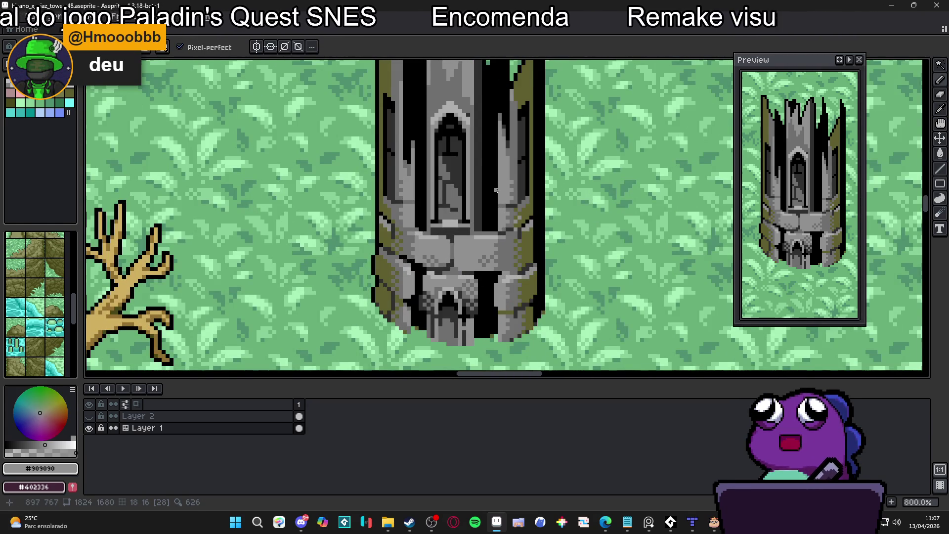
scroll(496, 190, down, 3)
scroll(499, 159, down, 1)
scroll(504, 132, up, 1)
scroll(503, 131, down, 2)
scroll(478, 164, up, 1)
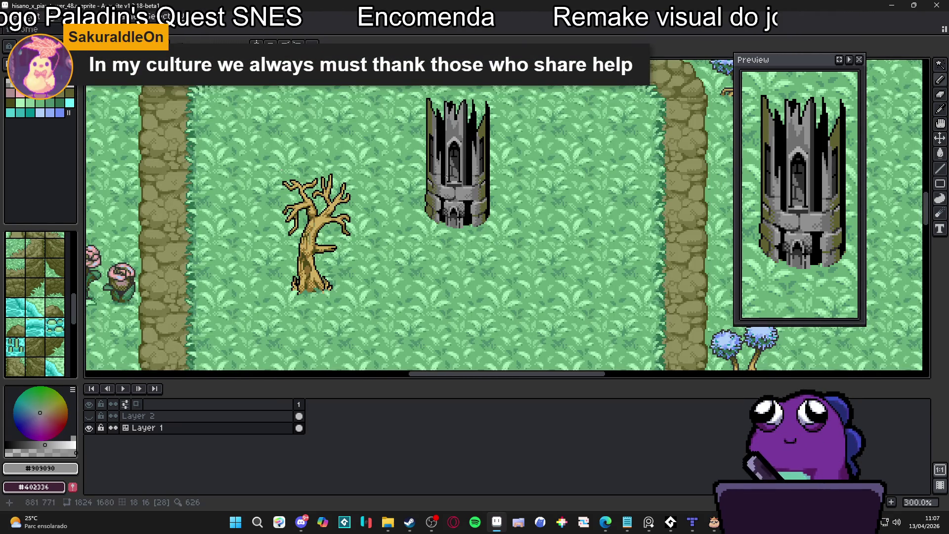
scroll(466, 214, up, 3)
scroll(444, 226, up, 1)
scroll(465, 232, down, 3)
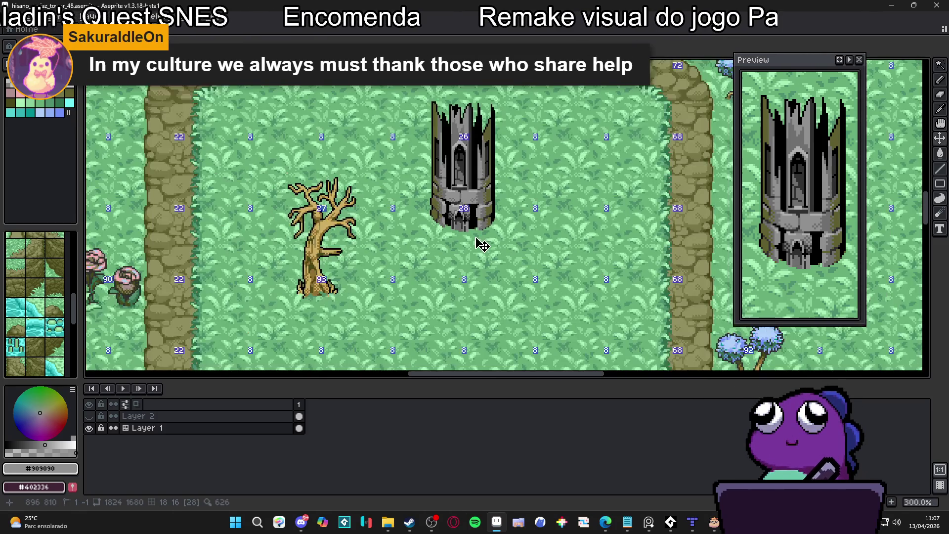
scroll(480, 237, down, 1)
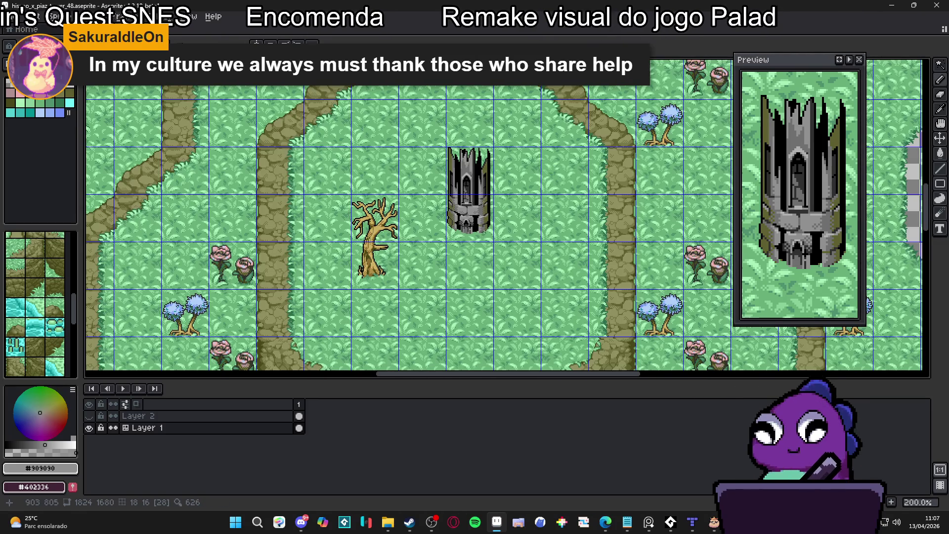
scroll(491, 240, up, 5)
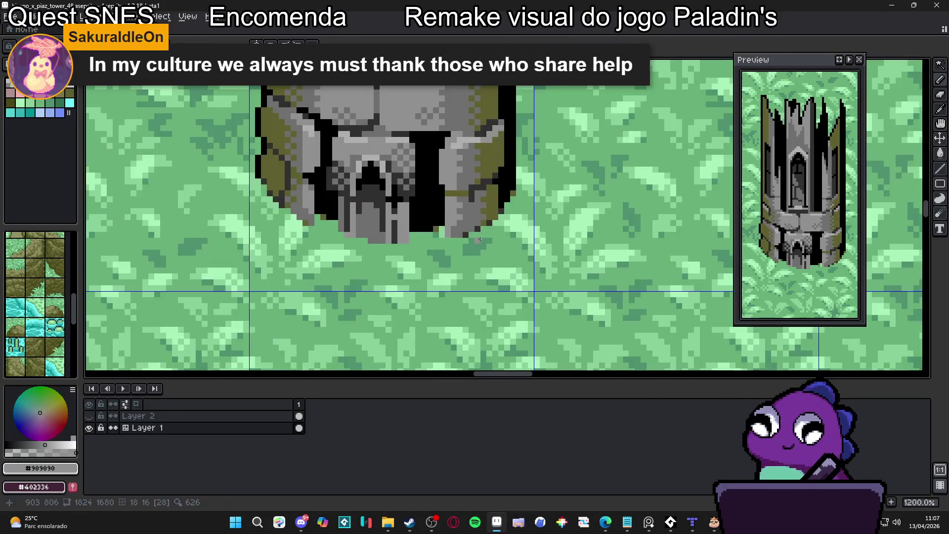
alt+click(482, 228)
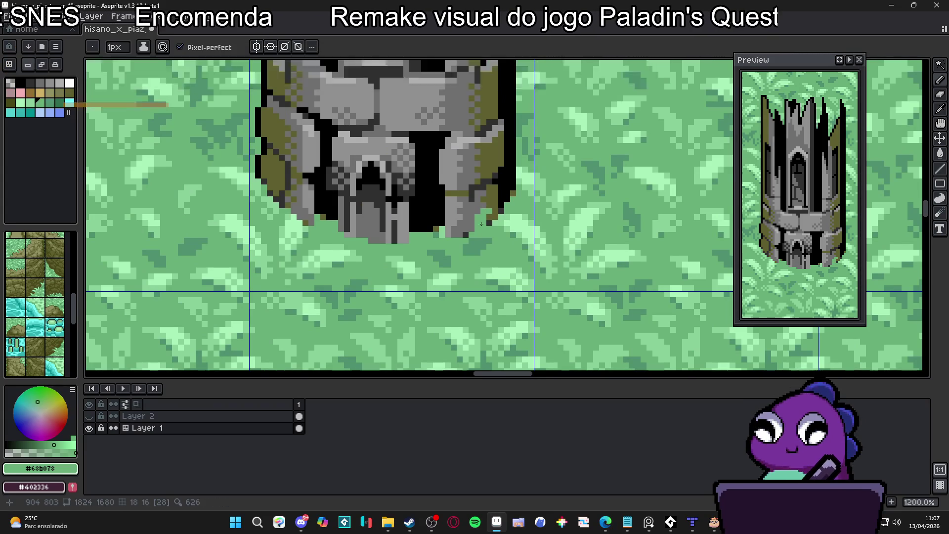
- Try a long grass stroke across the tower base edge, then undo it
scroll(481, 224, down, 1)
scroll(461, 222, up, 1)
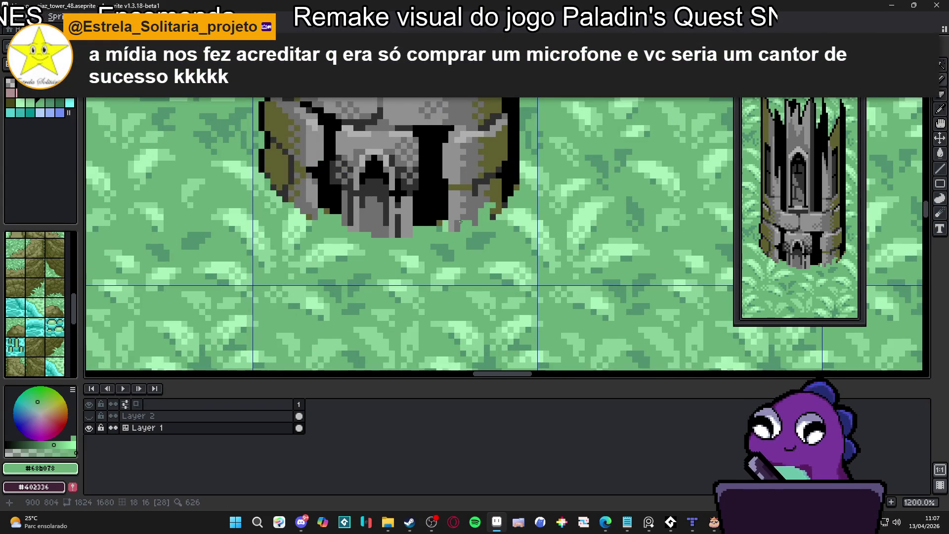
scroll(339, 221, up, 1)
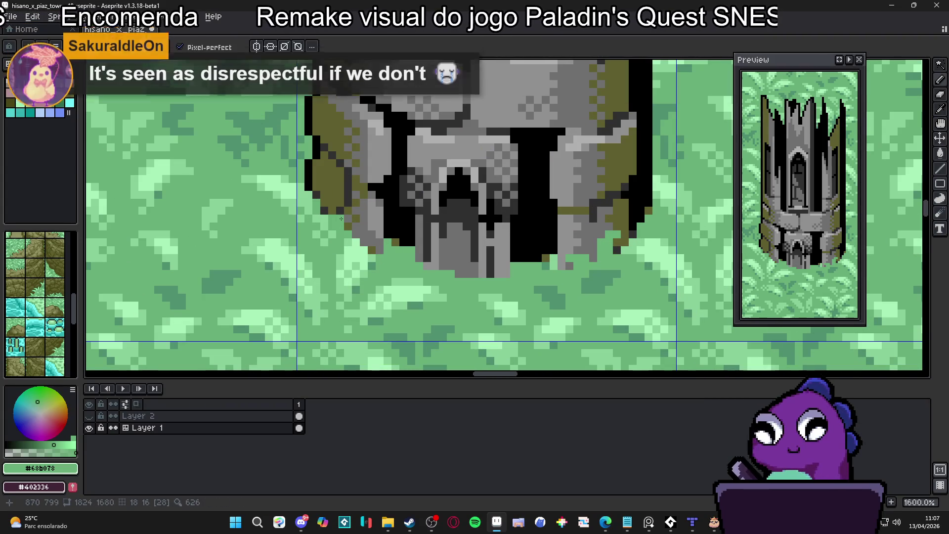
scroll(347, 218, down, 4)
scroll(404, 269, up, 3)
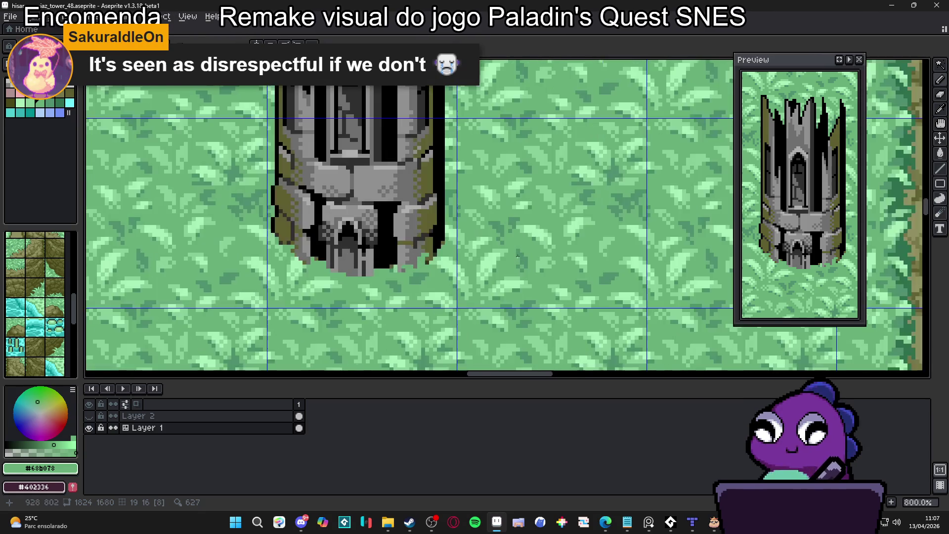
scroll(404, 270, up, 1)
scroll(468, 258, down, 1)
scroll(345, 251, down, 5)
scroll(223, 267, up, 6)
scroll(223, 273, down, 6)
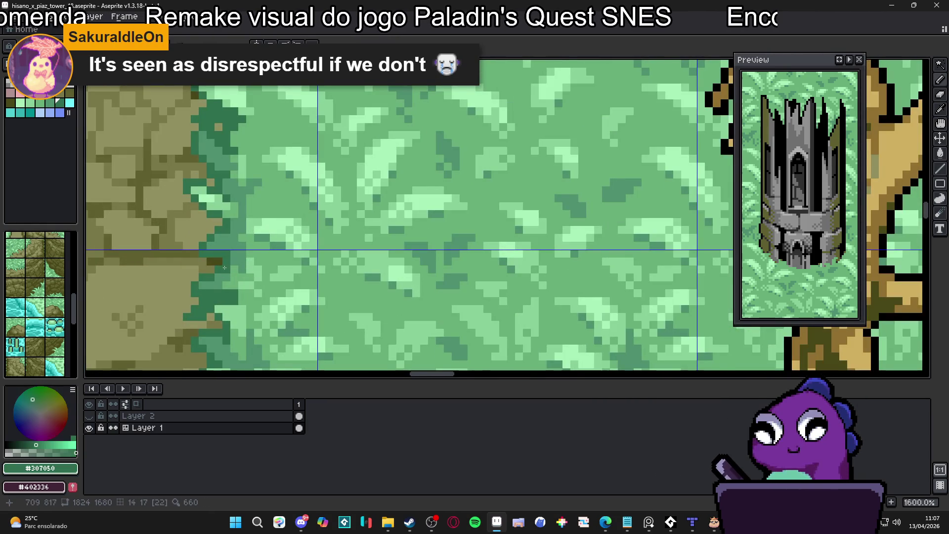
scroll(509, 218, up, 1)
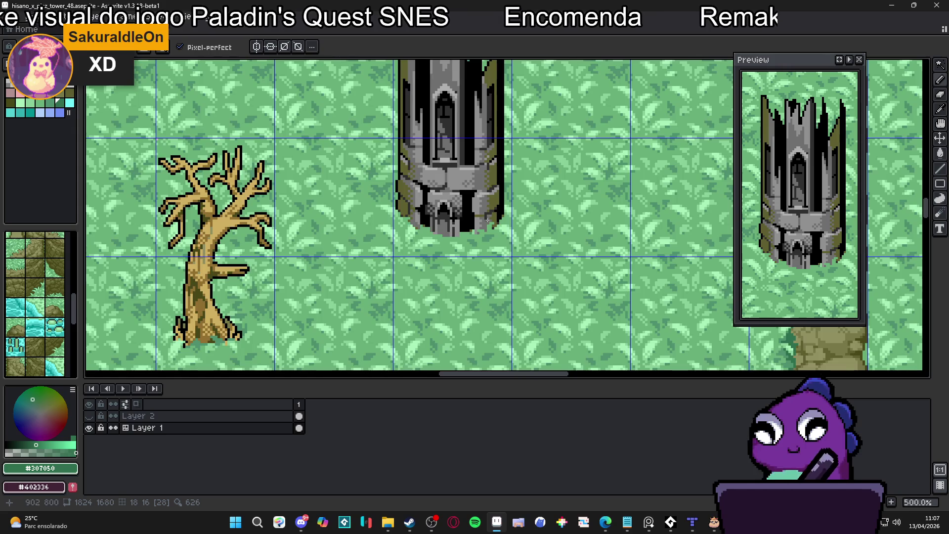
scroll(483, 220, up, 7)
drag(490, 205, 393, 266)
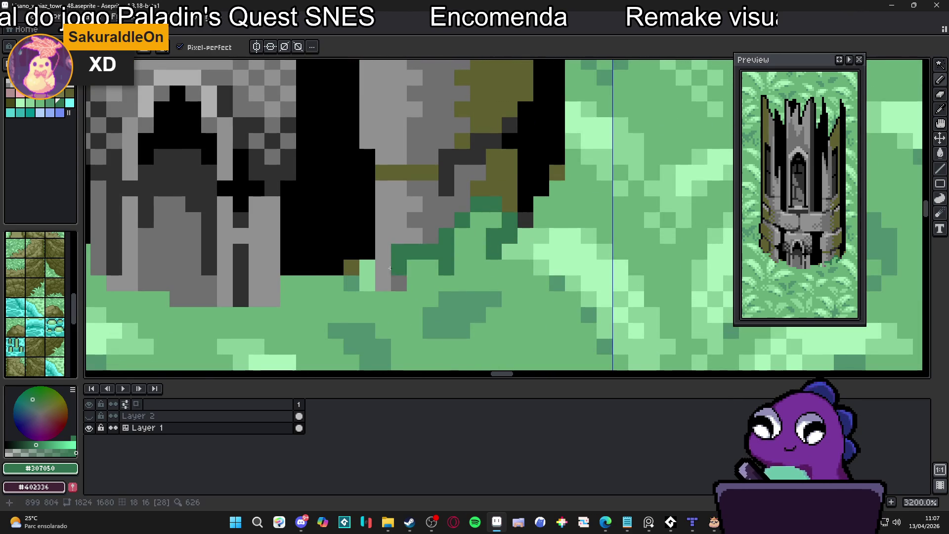
scroll(393, 266, down, 3)
scroll(350, 265, up, 3)
key(ctrl+z)
key(ctrl+z)
key(ctrl+z)
scroll(350, 265, down, 5)
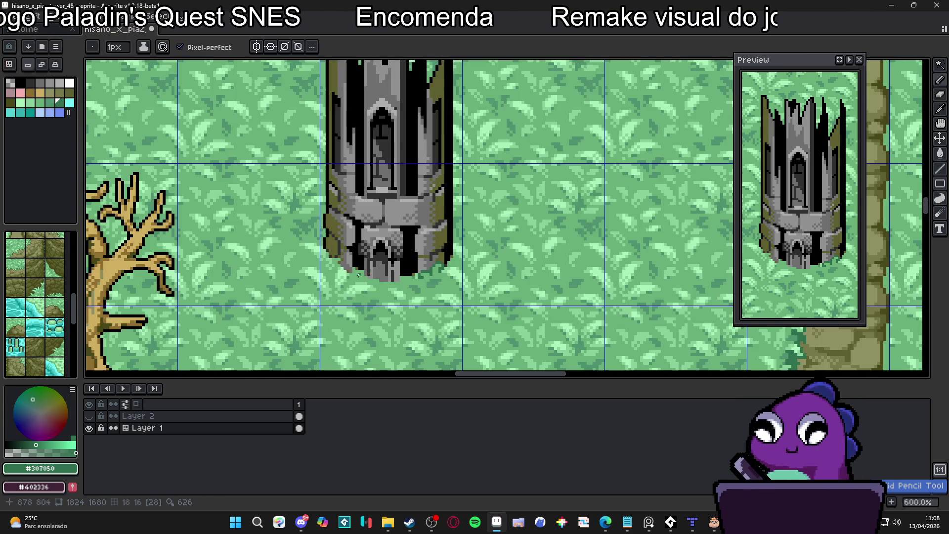
scroll(359, 275, up, 5)
- Paint green grass tufts and pixels over the tower's lower-left base edge
mouse_move(346, 251)
mouse_down()
mouse_move(332, 264)
mouse_move(356, 274)
mouse_up()
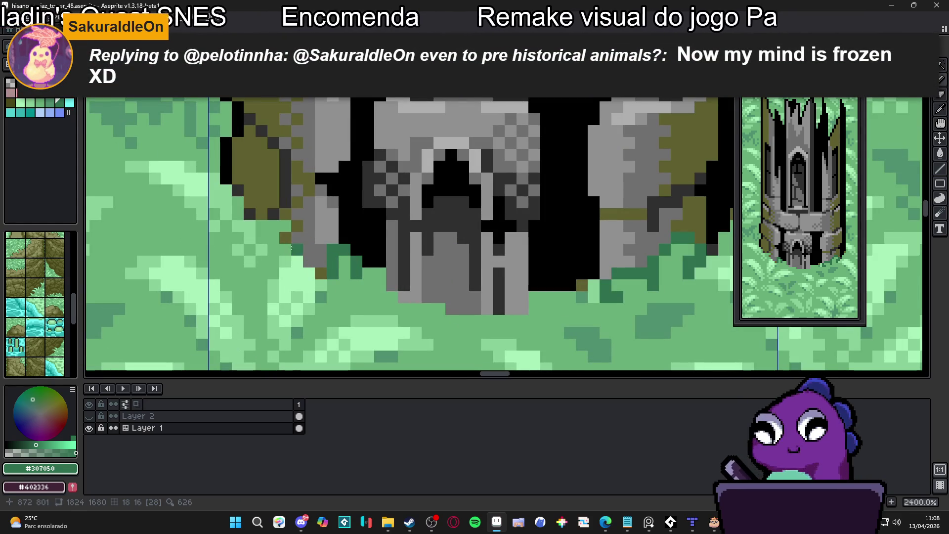
mouse_move(289, 220)
mouse_down()
mouse_move(274, 214)
mouse_move(249, 226)
mouse_move(249, 237)
mouse_move(268, 239)
mouse_up()
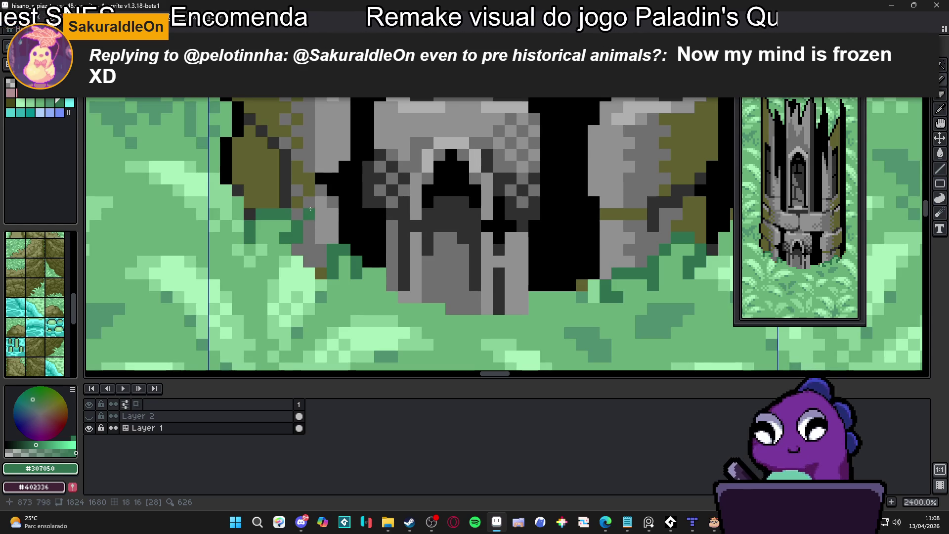
scroll(316, 210, down, 8)
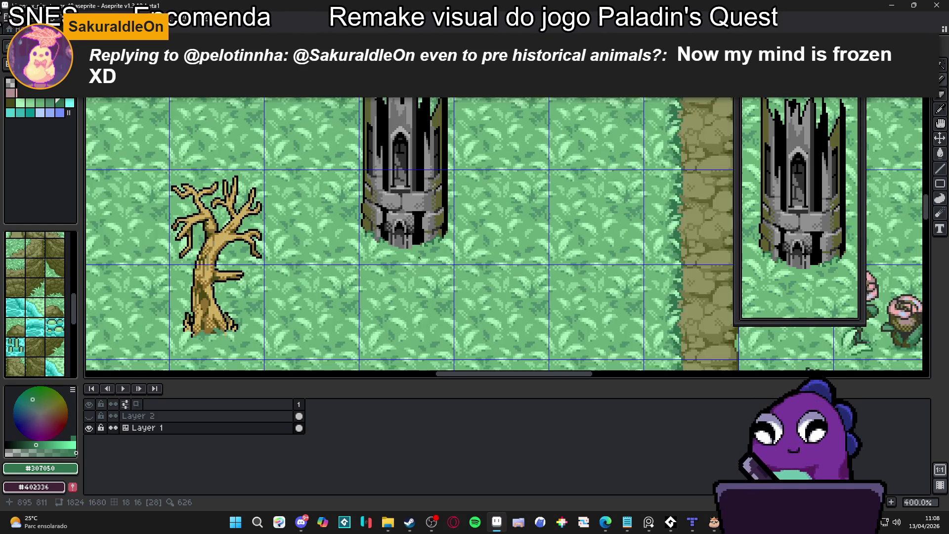
scroll(429, 250, up, 8)
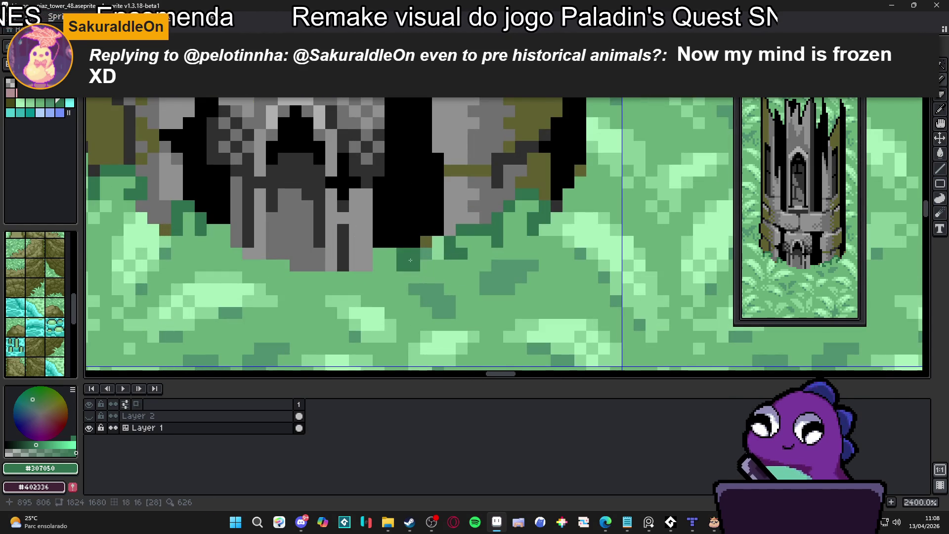
click(284, 265)
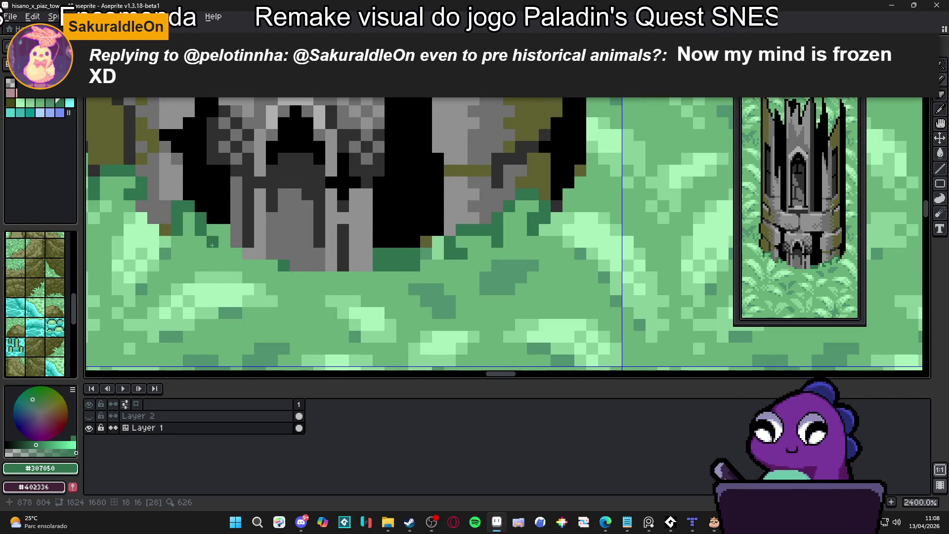
click(227, 242)
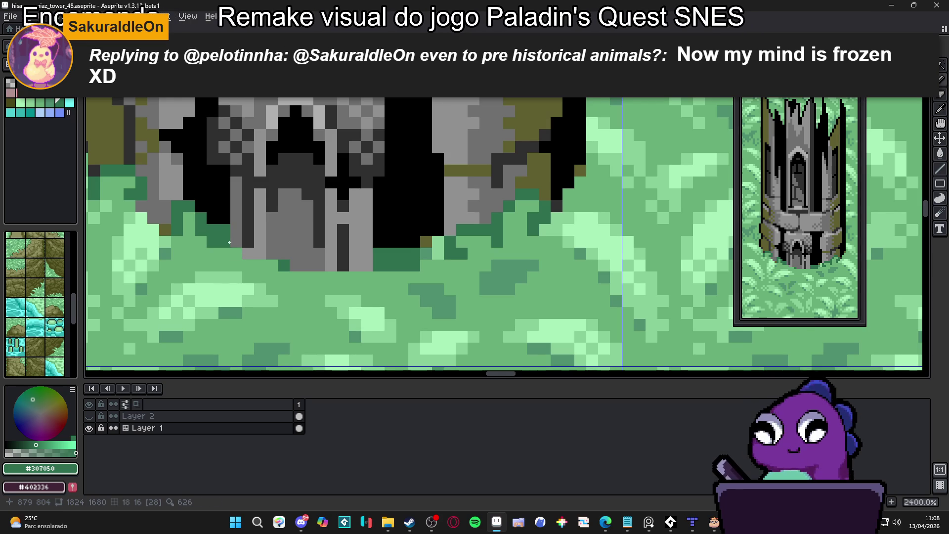
scroll(230, 242, down, 3)
scroll(247, 247, down, 1)
scroll(247, 247, up, 2)
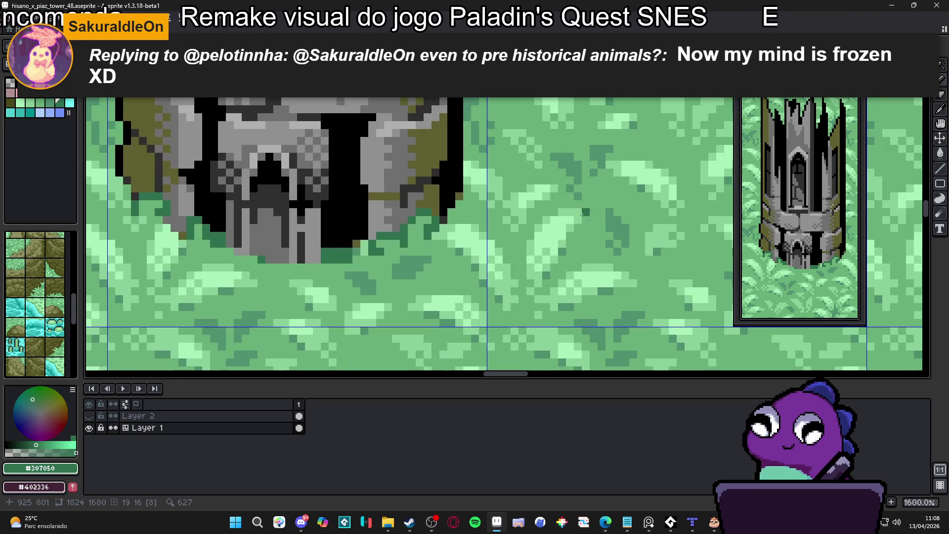
scroll(558, 212, up, 5)
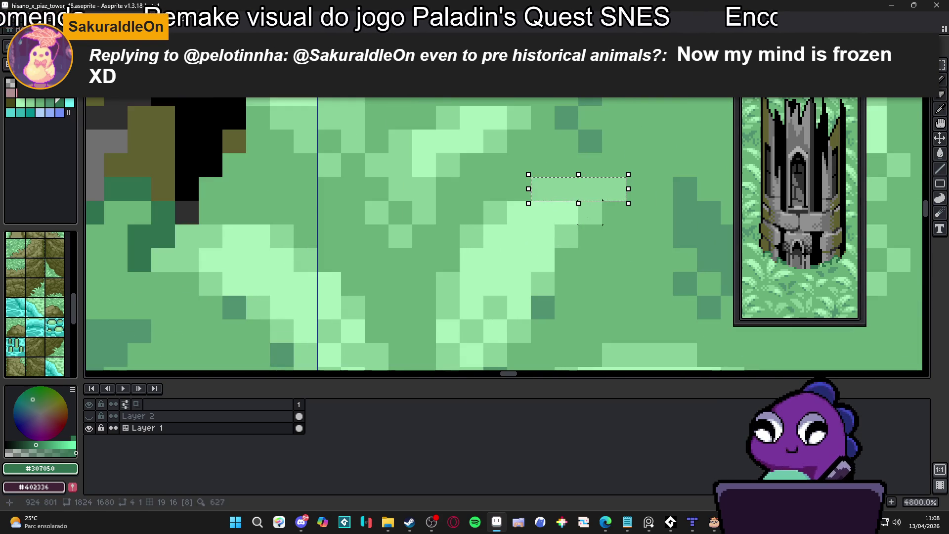
scroll(471, 239, down, 3)
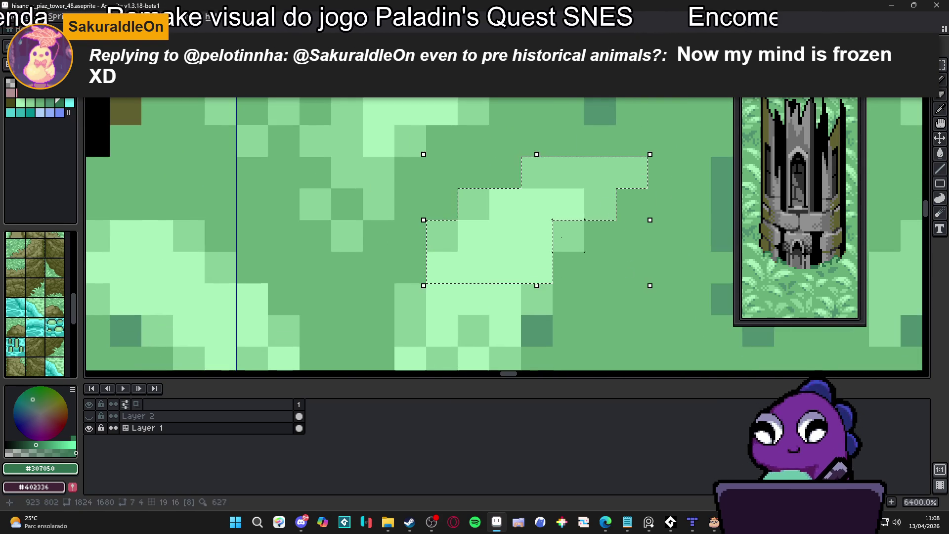
drag(256, 255, 295, 255)
scroll(294, 254, up, 2)
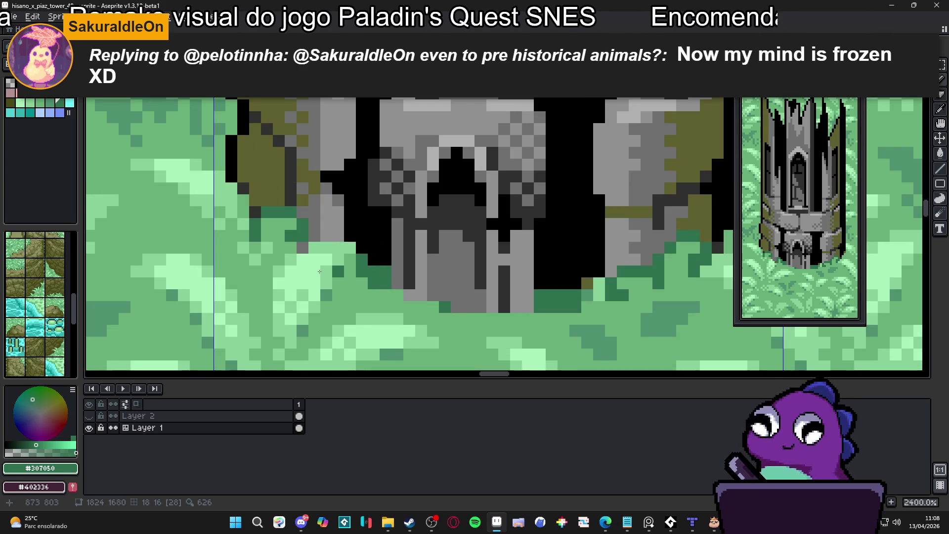
drag(314, 236, 324, 261)
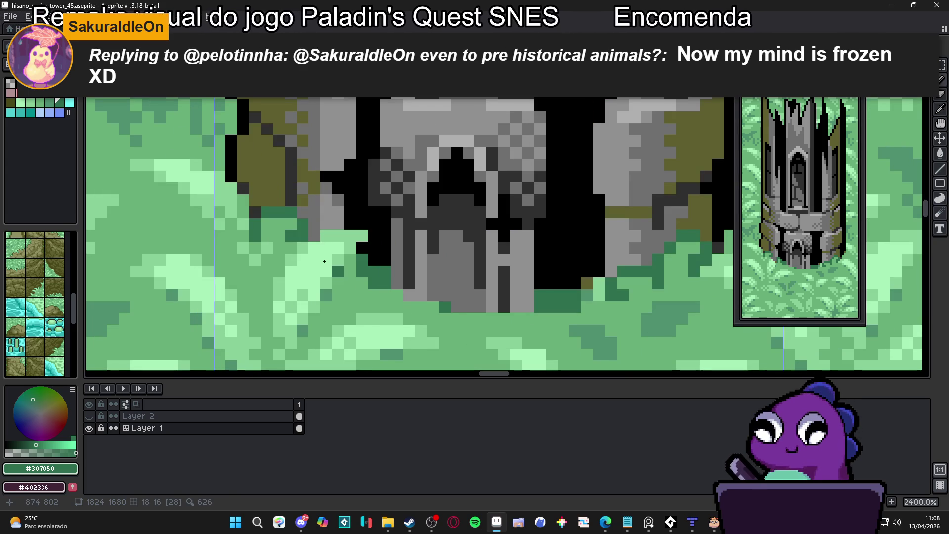
scroll(433, 296, down, 8)
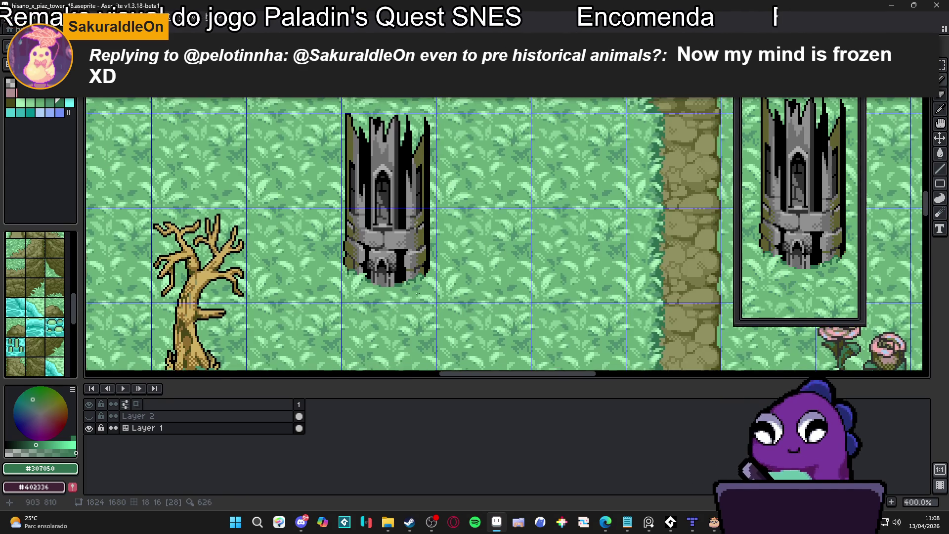
- Pick black and add notch pixels up the tower's right edge
scroll(433, 297, up, 2)
scroll(417, 289, down, 2)
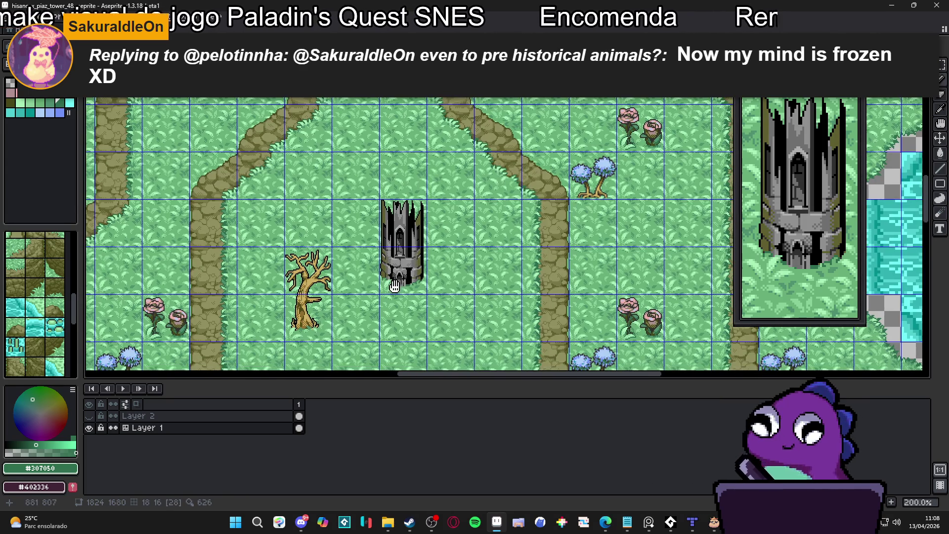
scroll(405, 278, up, 1)
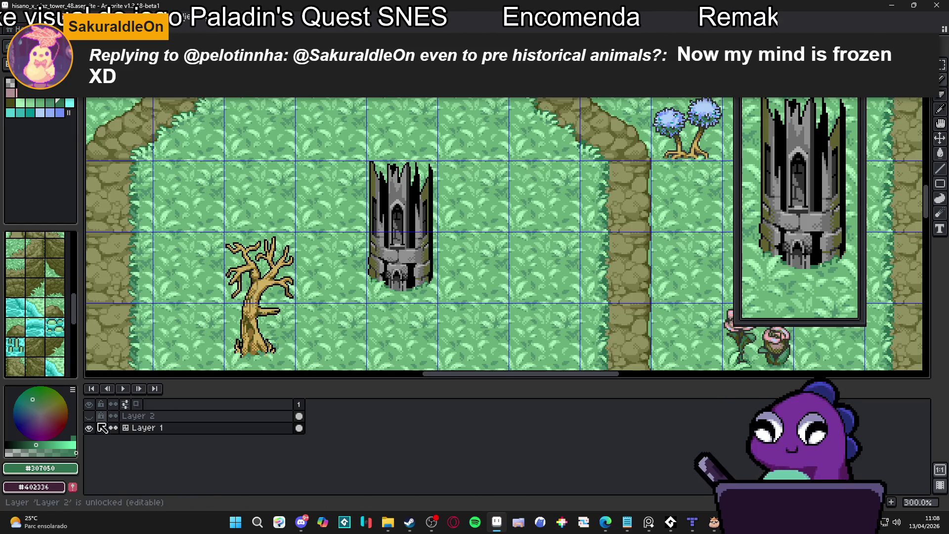
scroll(411, 219, up, 2)
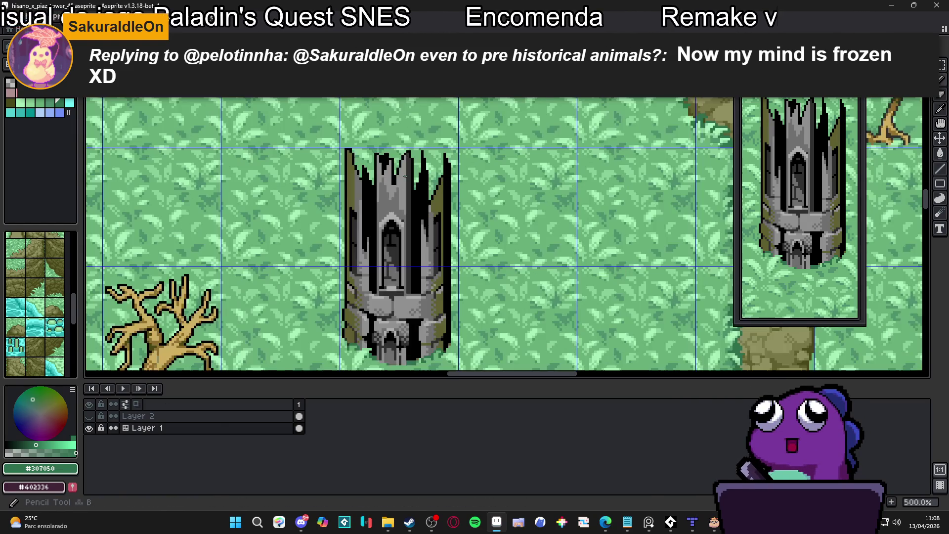
scroll(427, 189, down, 1)
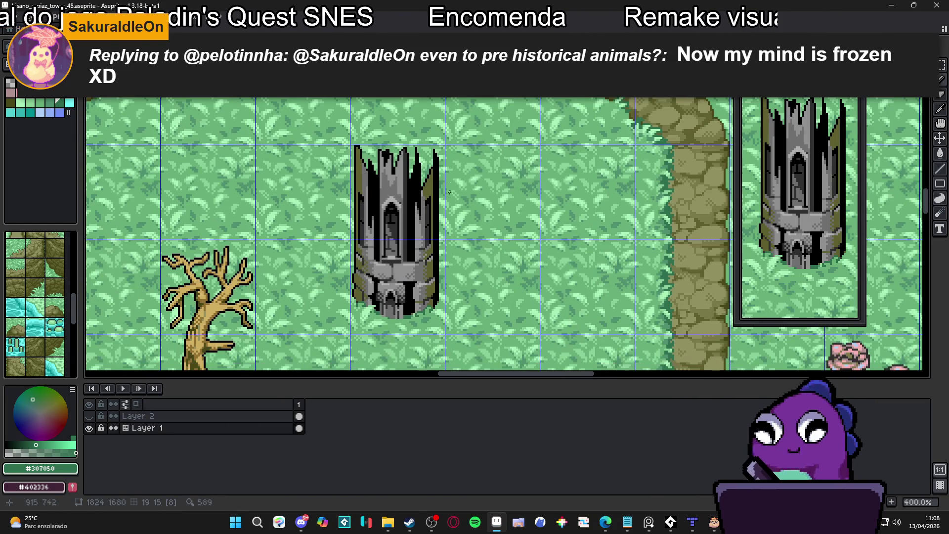
scroll(448, 209, down, 1)
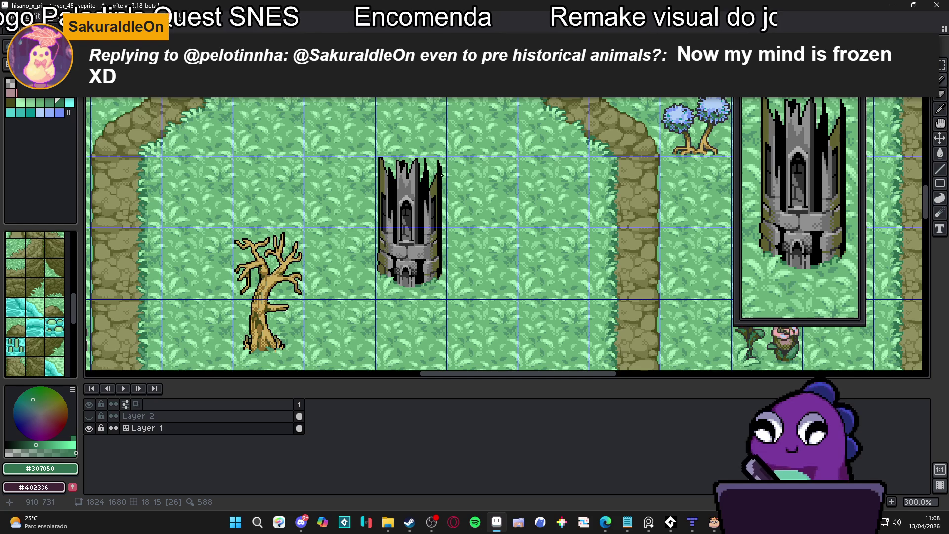
scroll(460, 192, up, 3)
alt+click(454, 192)
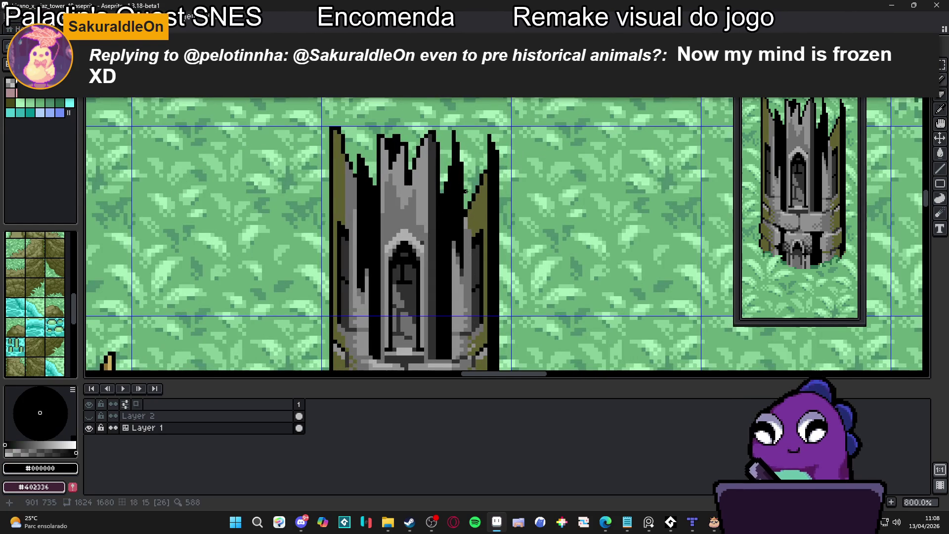
scroll(470, 202, up, 3)
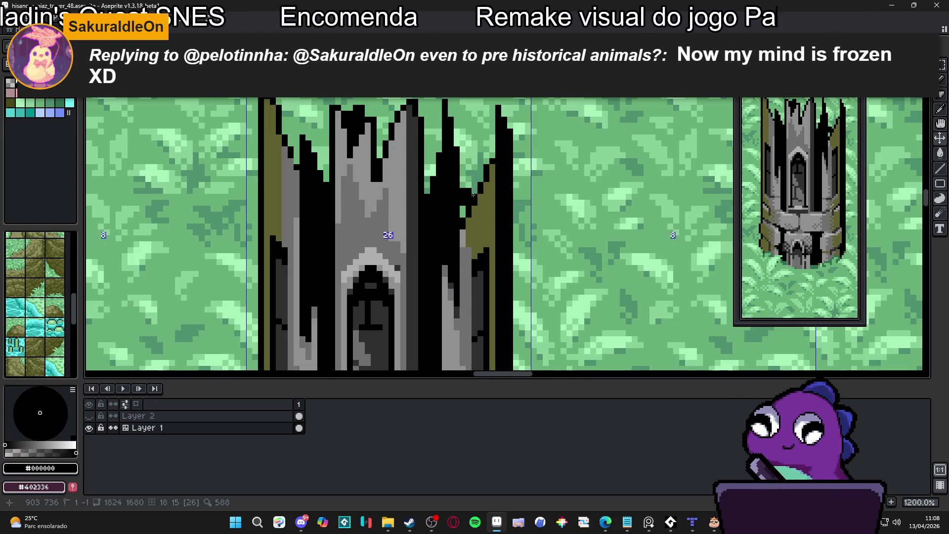
click(470, 190)
drag(470, 181, 475, 154)
click(475, 161)
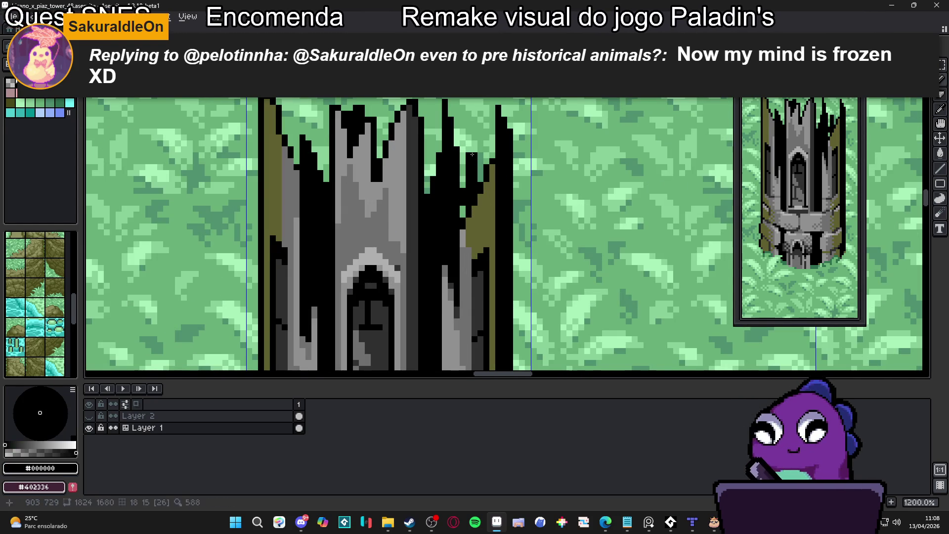
- Sample mid grey from the tower stone as the drawing colour
scroll(463, 213, down, 3)
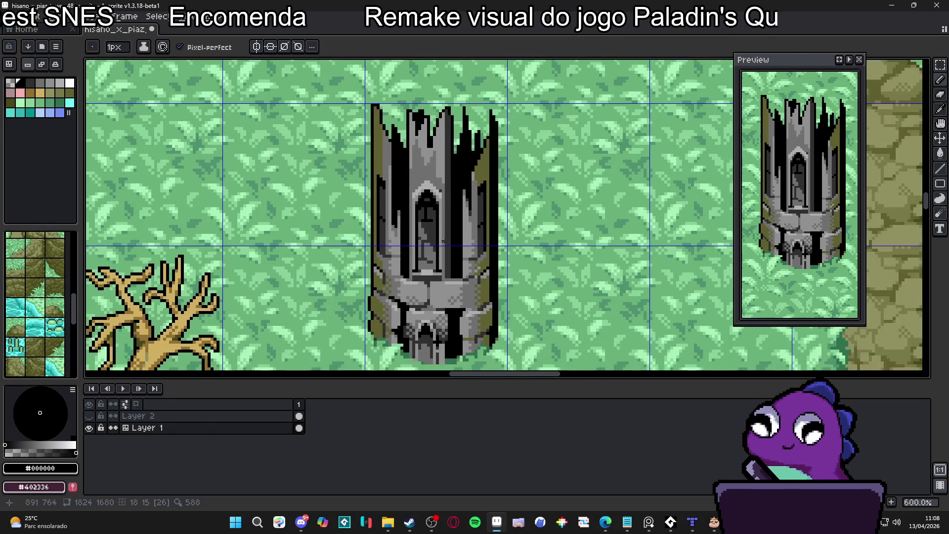
scroll(445, 225, down, 2)
scroll(443, 226, down, 2)
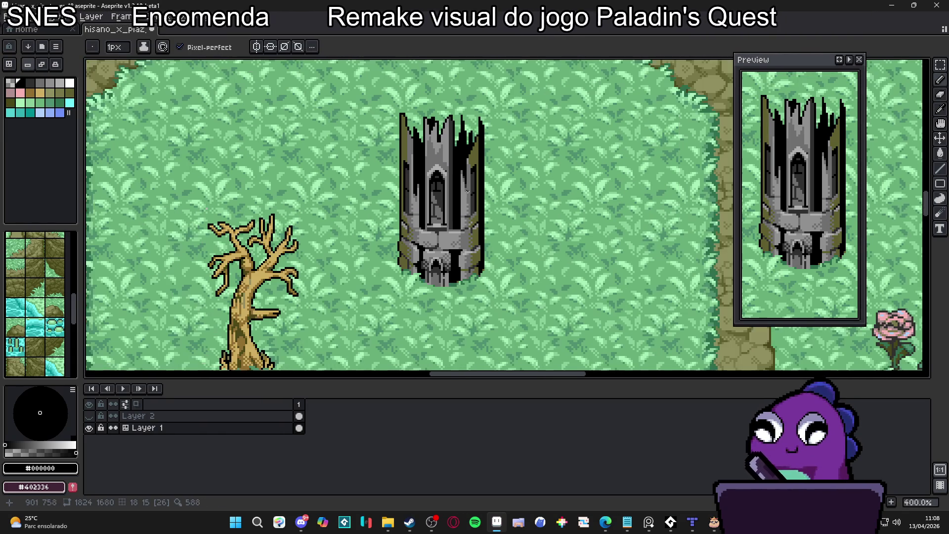
scroll(494, 199, down, 1)
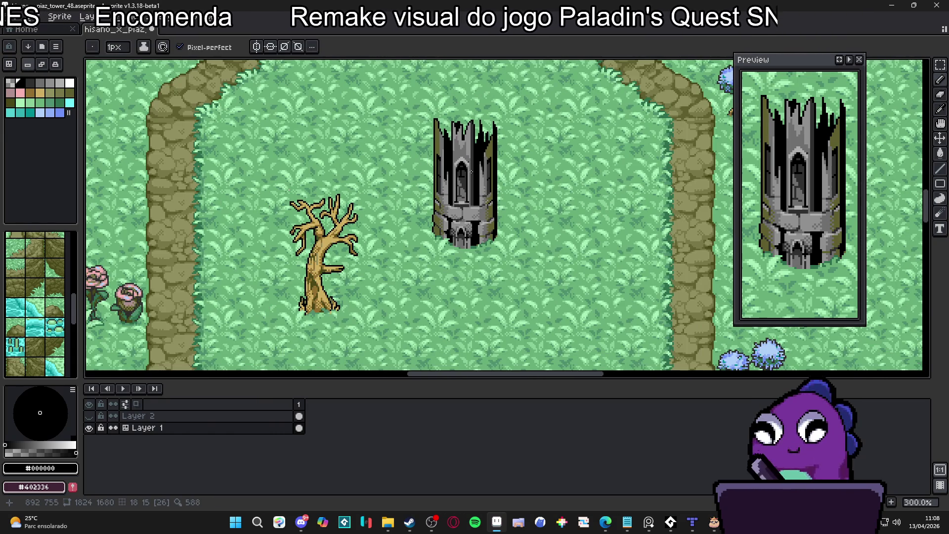
scroll(472, 171, up, 3)
scroll(460, 278, up, 3)
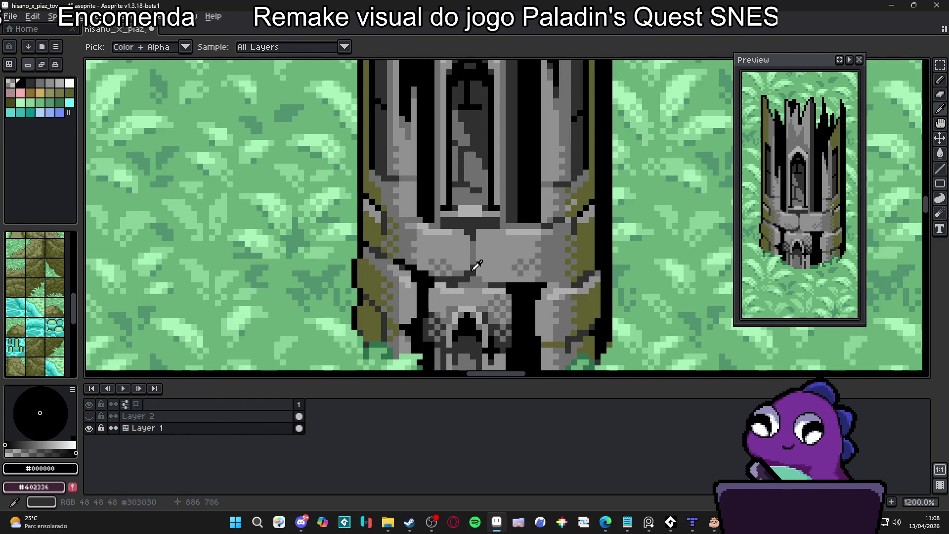
alt+click(474, 259)
scroll(475, 259, down, 3)
scroll(478, 178, up, 2)
scroll(472, 193, down, 3)
scroll(467, 203, up, 1)
scroll(462, 216, down, 1)
- Save hisano_x_piaz_tower_48.aseprite
key(ctrl+s)
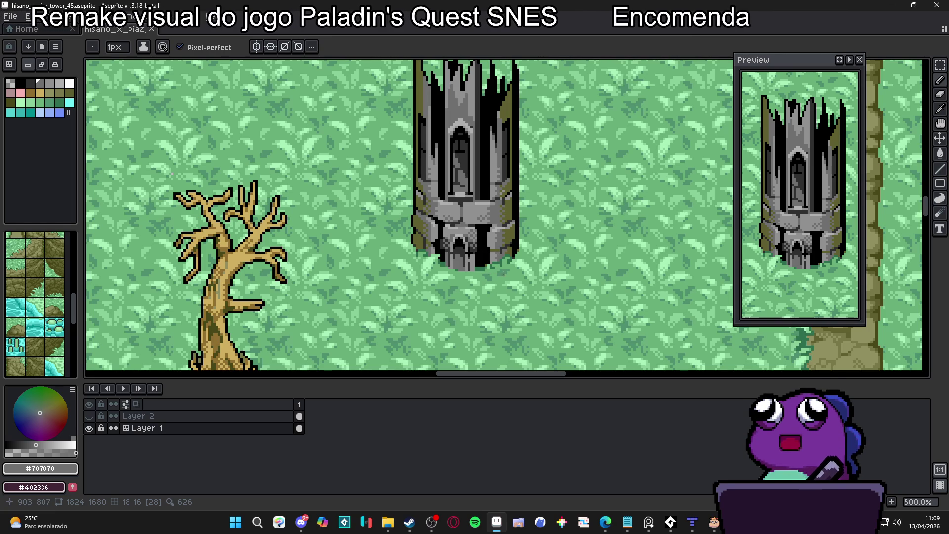
scroll(493, 285, up, 5)
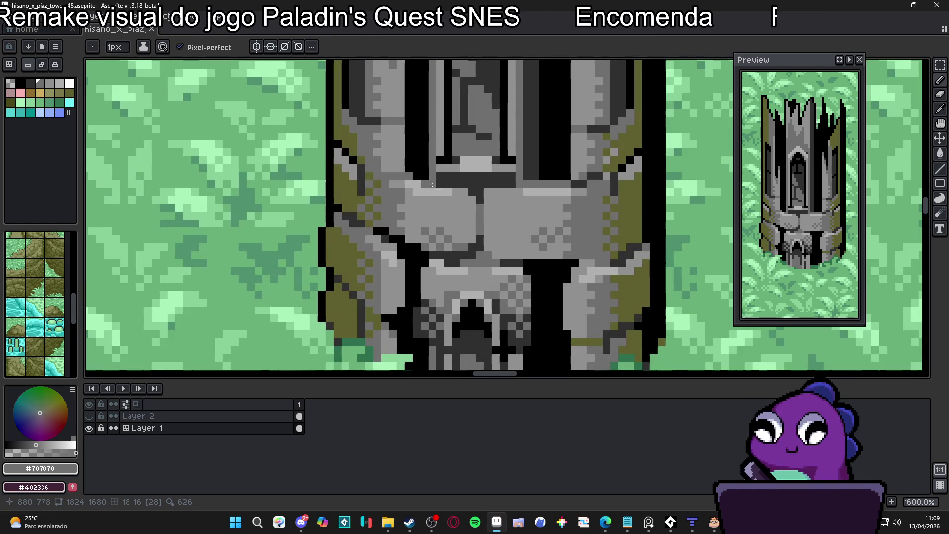
scroll(470, 208, down, 3)
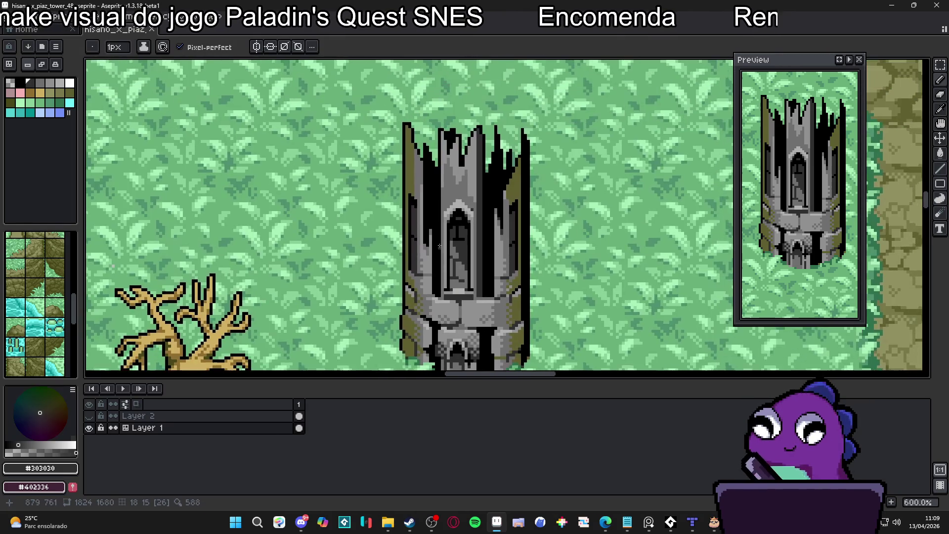
scroll(455, 185, up, 3)
scroll(455, 185, up, 1)
- Draw a dark horizontal line above the window arch with a short vertical stroke
click(496, 181)
drag(448, 180, 543, 180)
click(495, 157)
key(ctrl+z)
drag(484, 169, 489, 158)
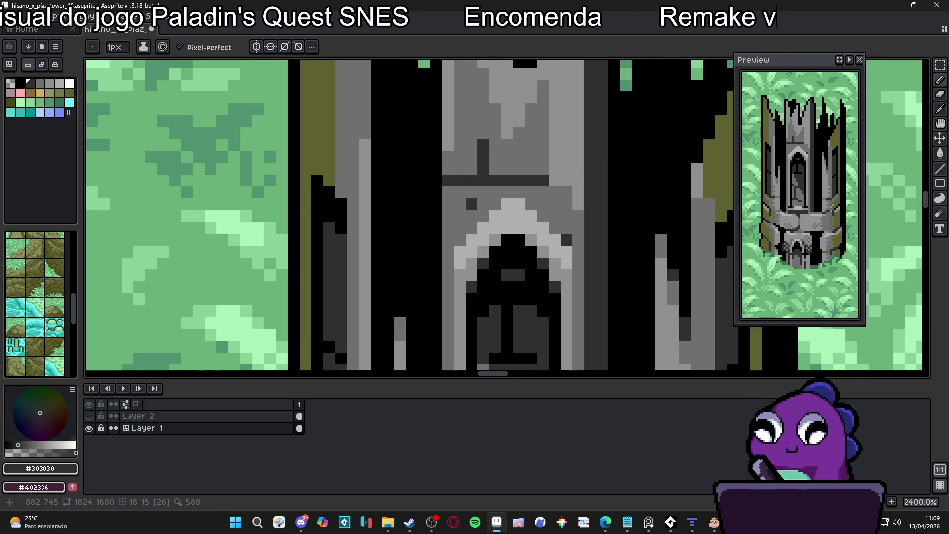
- Pick light grey and lighten a small block of the upper wall
alt+click(436, 183)
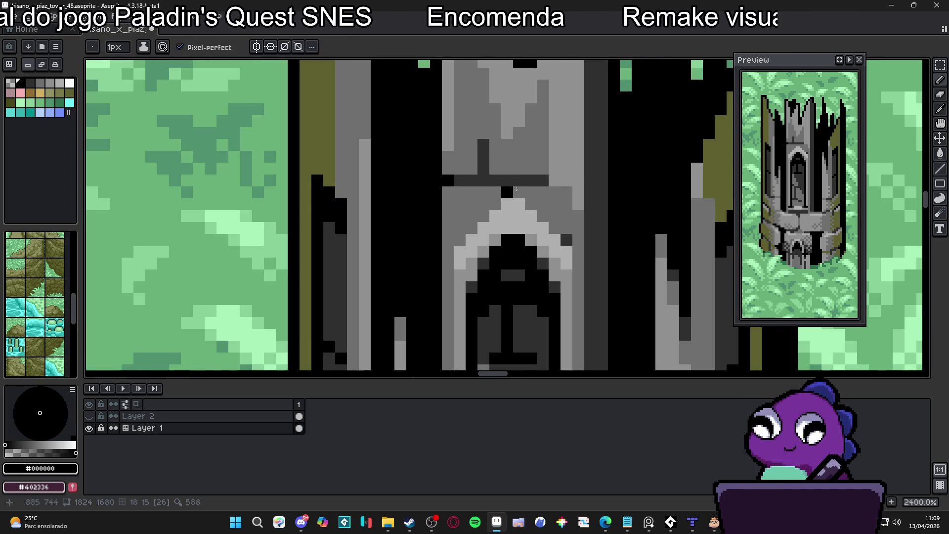
scroll(500, 191, down, 5)
scroll(500, 191, up, 3)
scroll(500, 191, down, 4)
scroll(525, 187, up, 2)
scroll(546, 182, down, 2)
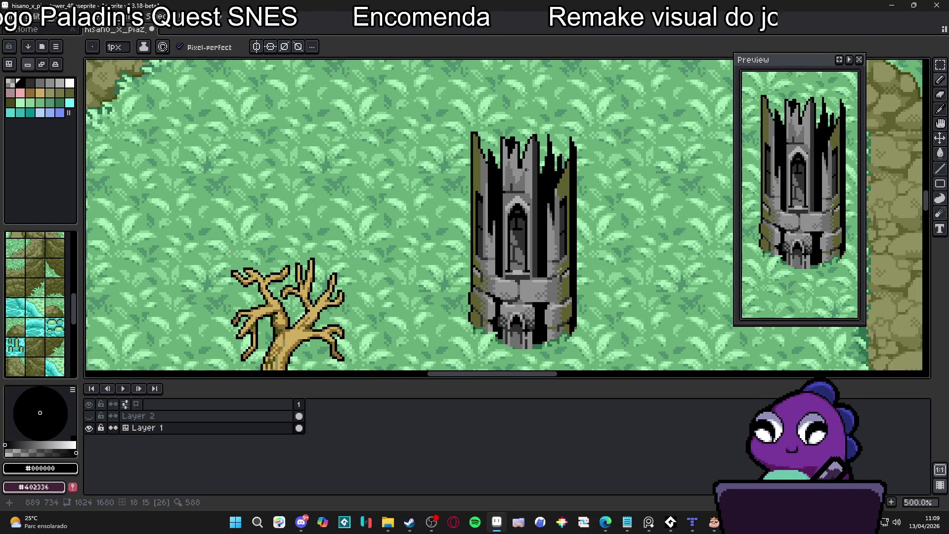
scroll(527, 170, up, 4)
alt+click(519, 169)
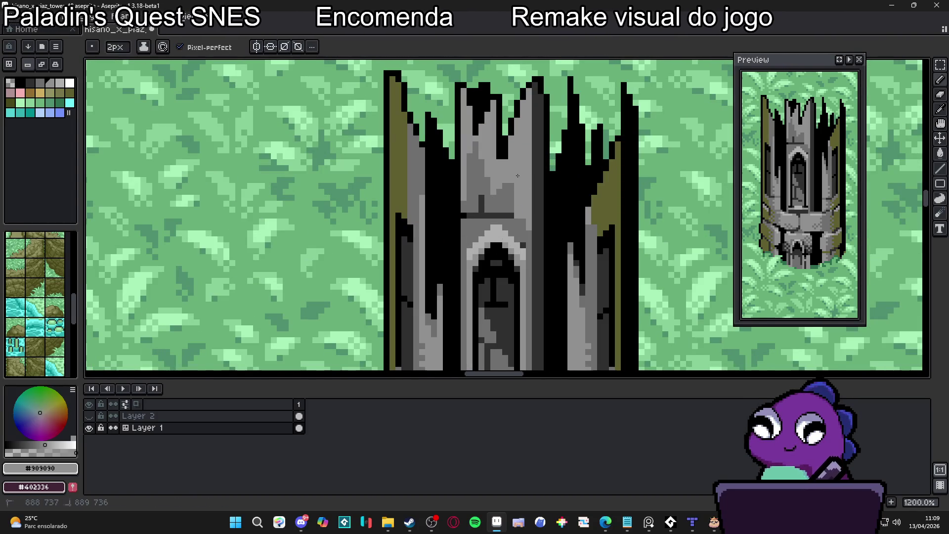
mouse_move(483, 185)
mouse_down()
mouse_move(476, 145)
mouse_move(473, 195)
mouse_up()
click(472, 196)
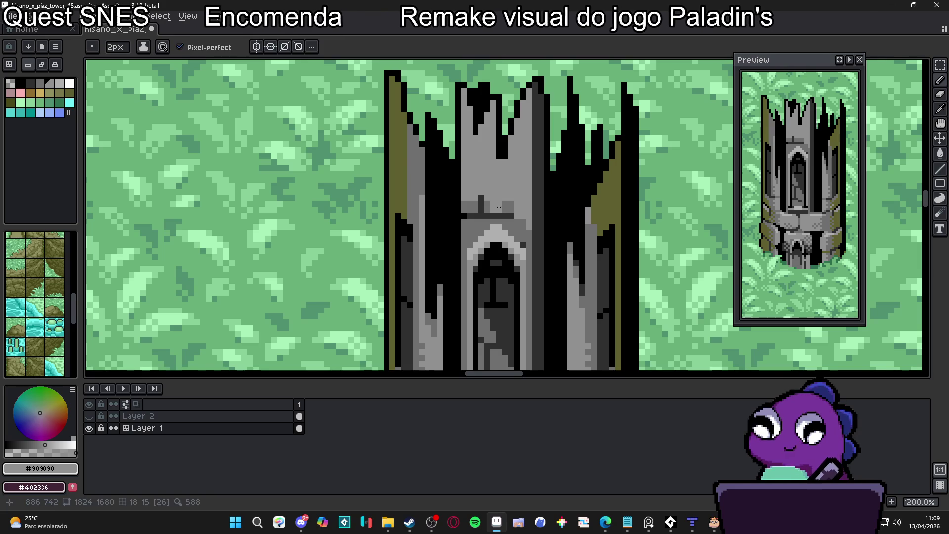
- With a 1px brush, draw a dark grey horizontal line across the wall
key(minus)
alt+click(500, 207)
alt+click(481, 192)
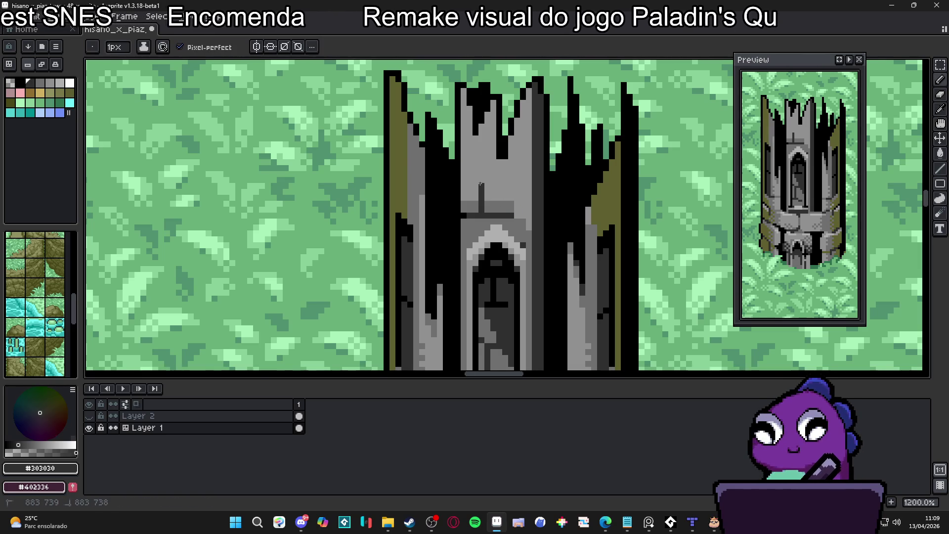
drag(483, 186, 520, 186)
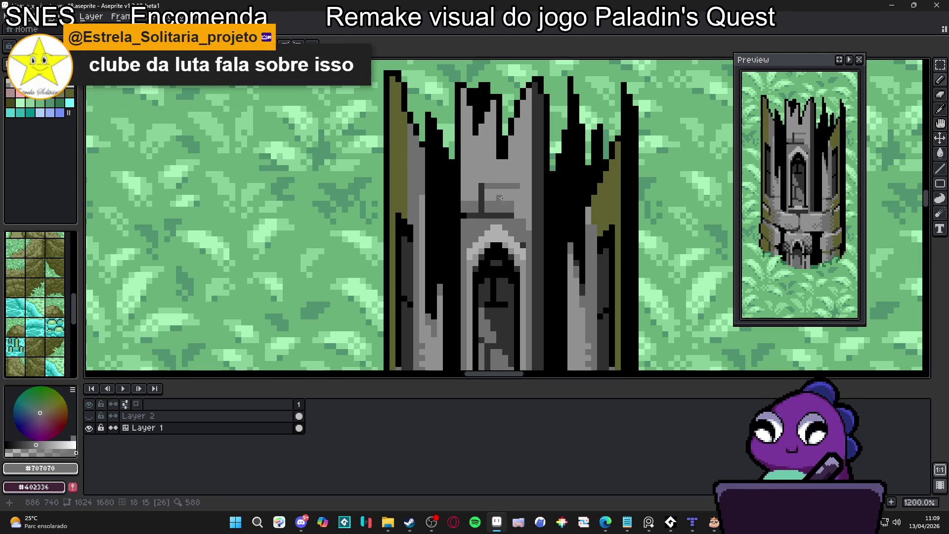
alt+click(480, 200)
- Add a light grey row and mid grey pixels to finish the stone panel
scroll(479, 202, up, 1)
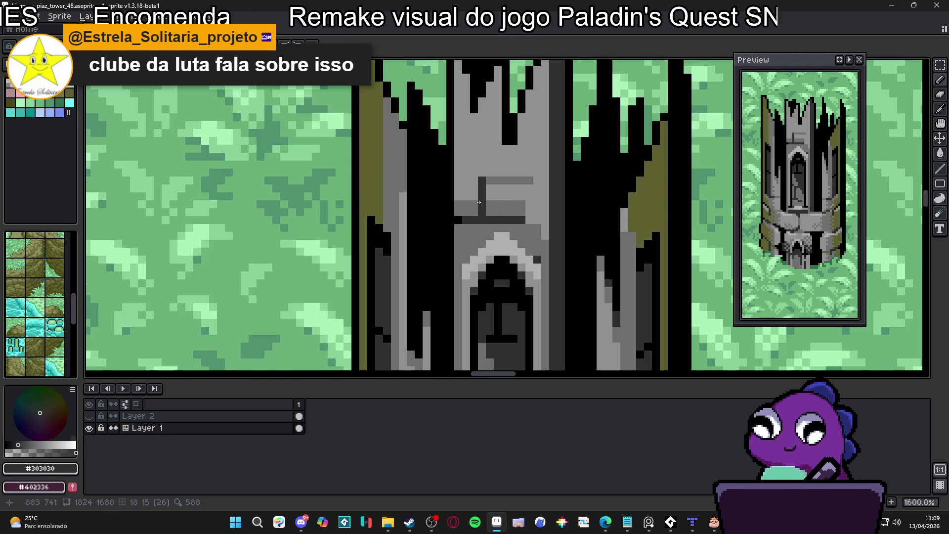
alt+click(491, 205)
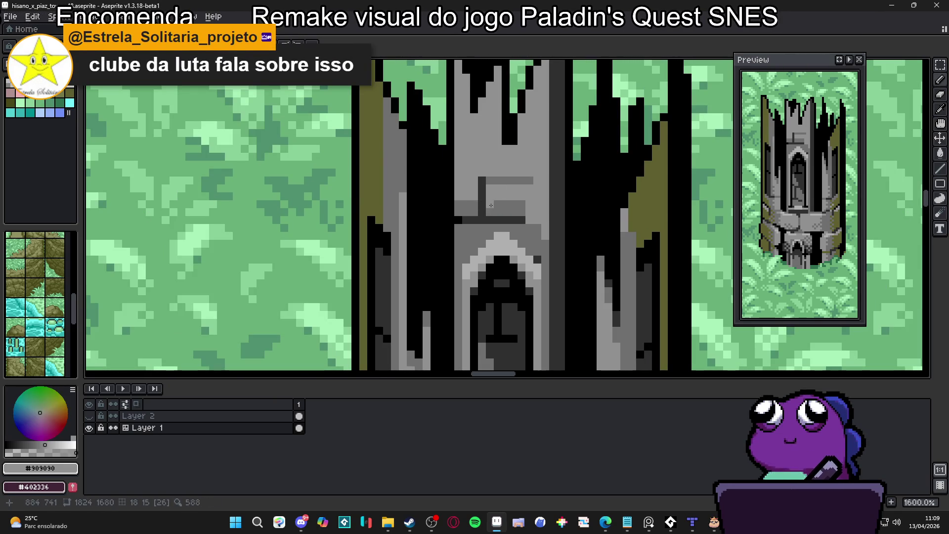
drag(491, 212, 529, 205)
alt+click(512, 205)
drag(464, 194, 488, 201)
alt+click(502, 199)
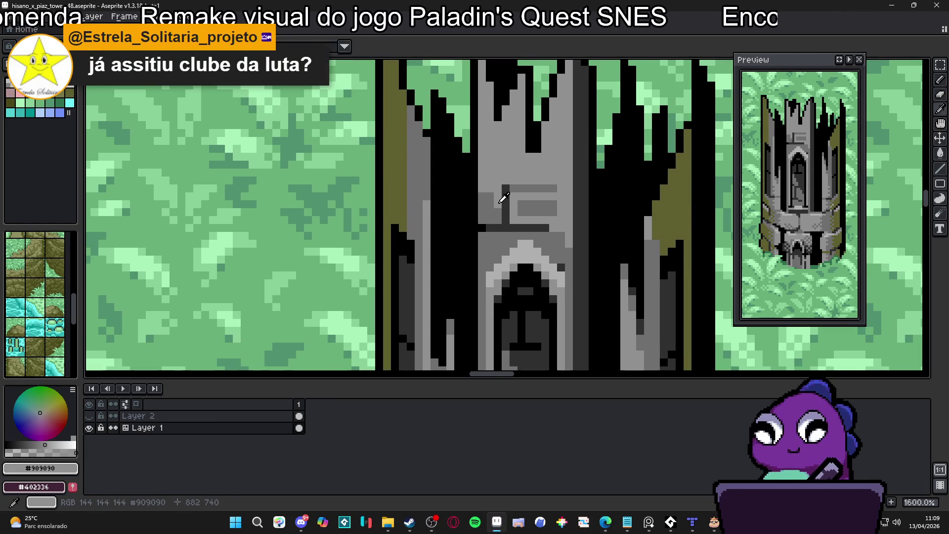
click(484, 220)
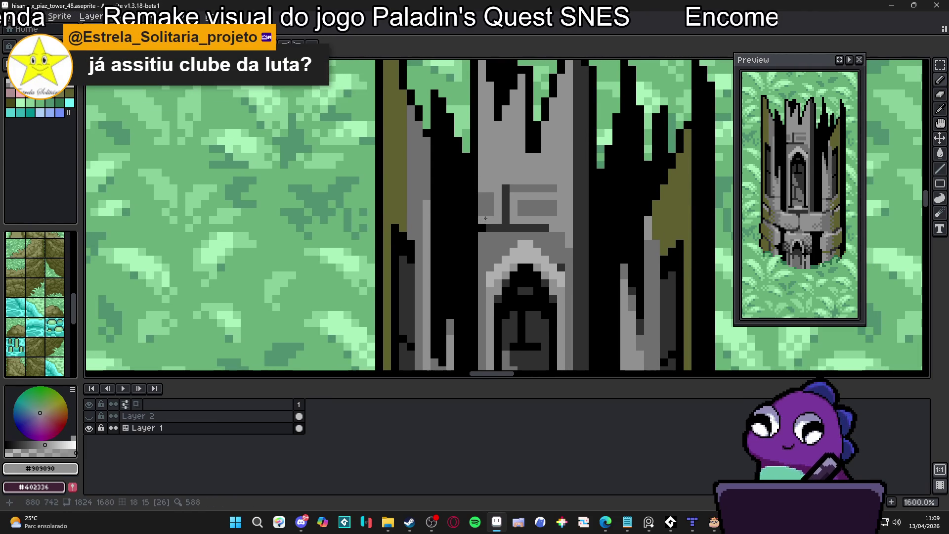
drag(484, 220, 487, 255)
alt+click(494, 230)
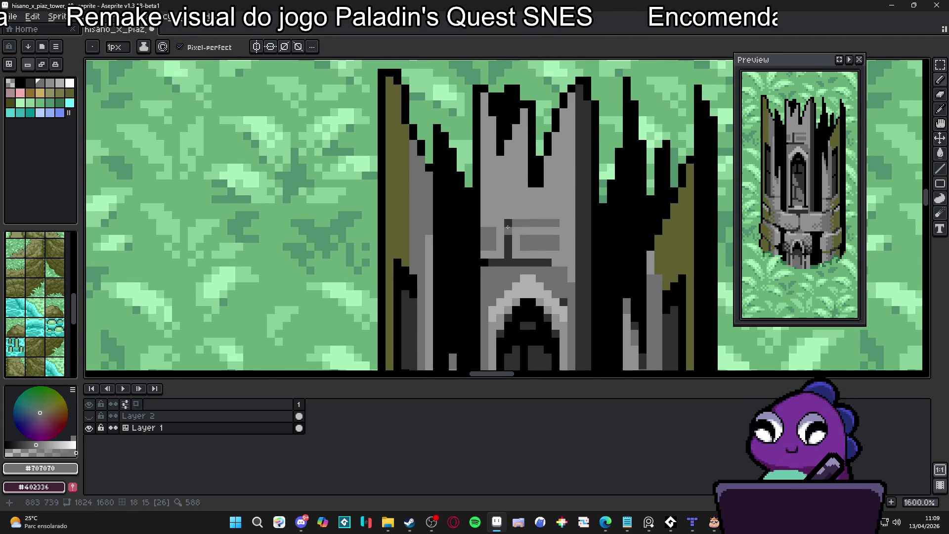
- Zoom in on the tower's broken top and eyedrop the light grey #b0b0b0
scroll(508, 227, down, 6)
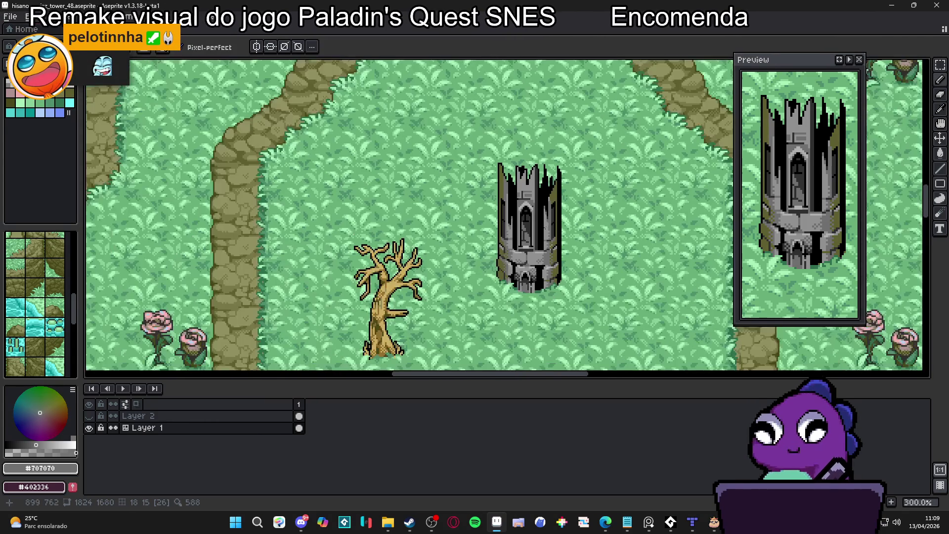
scroll(544, 225, down, 1)
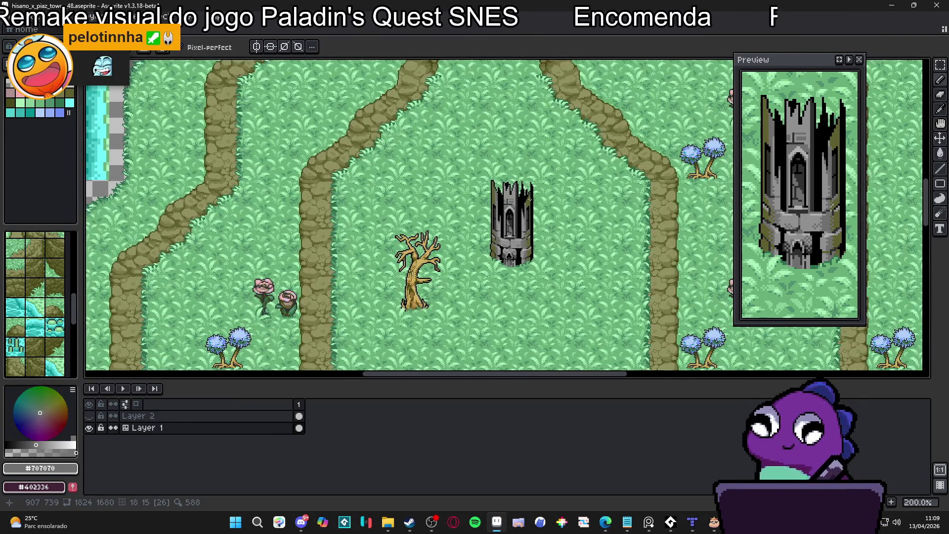
scroll(534, 203, up, 3)
scroll(519, 181, down, 1)
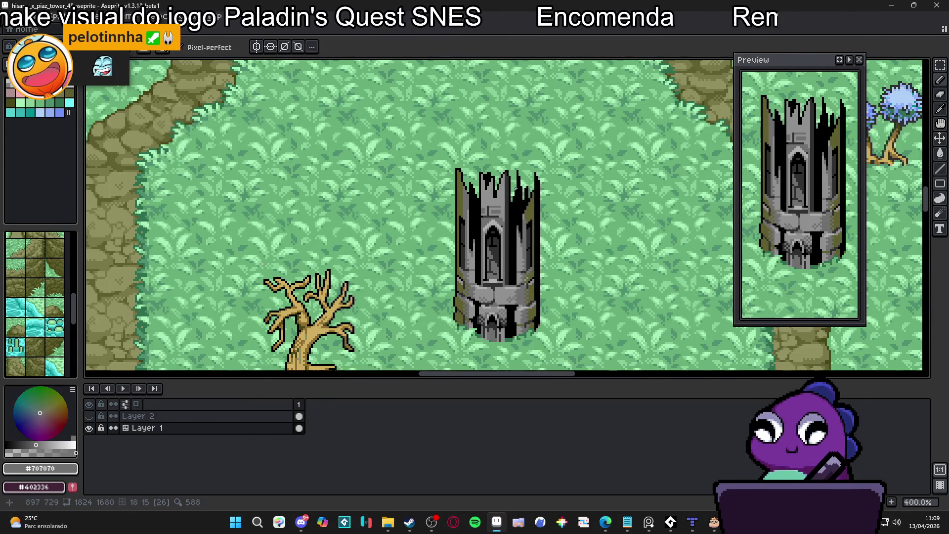
scroll(516, 242, up, 2)
alt+click(517, 286)
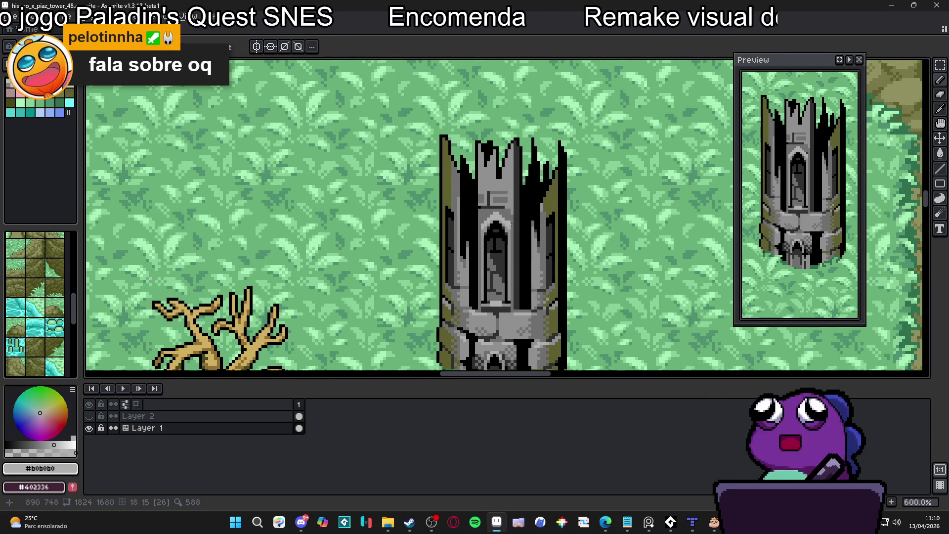
- Pencil light-grey highlight pixels along the inner edges of the right-hand spikes
scroll(510, 143, up, 6)
click(522, 149)
click(510, 172)
click(498, 209)
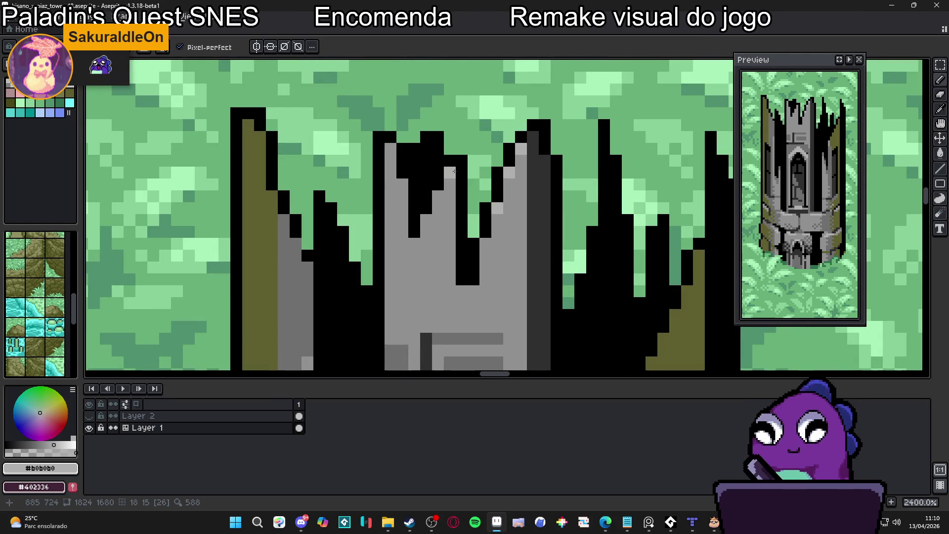
click(402, 184)
click(401, 196)
click(390, 160)
click(414, 172)
- Undo a misplaced pixel and extend the stepped highlight staircases down the spike edges
key(ctrl+z)
click(449, 173)
click(450, 184)
click(438, 196)
click(438, 209)
click(426, 220)
click(426, 232)
click(498, 220)
click(509, 184)
click(522, 161)
- Highlight the central notch's bottom and the left spike's inner edge, re-picking light grey
click(485, 255)
click(461, 291)
click(473, 291)
scroll(380, 281, left, 2)
click(335, 271)
click(312, 230)
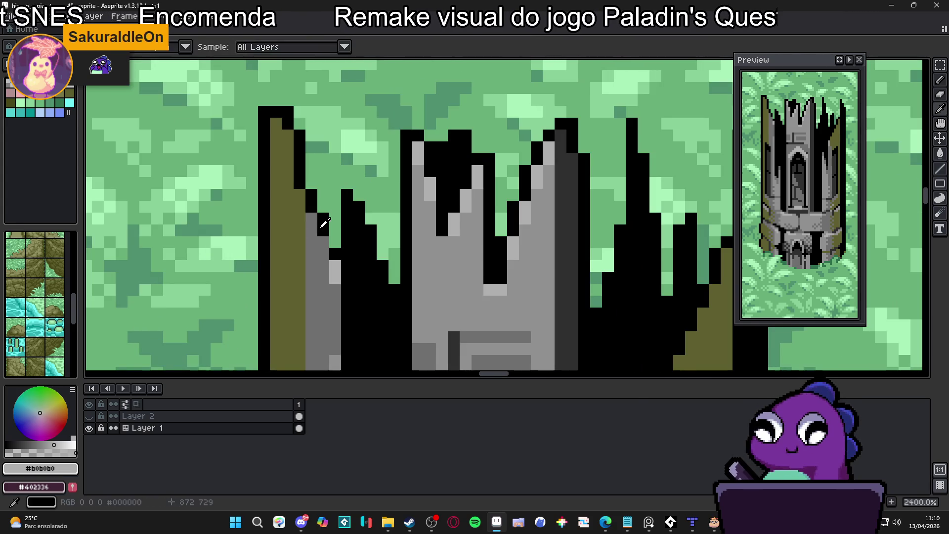
click(340, 271)
click(323, 254)
click(312, 218)
scroll(315, 232, up, 1)
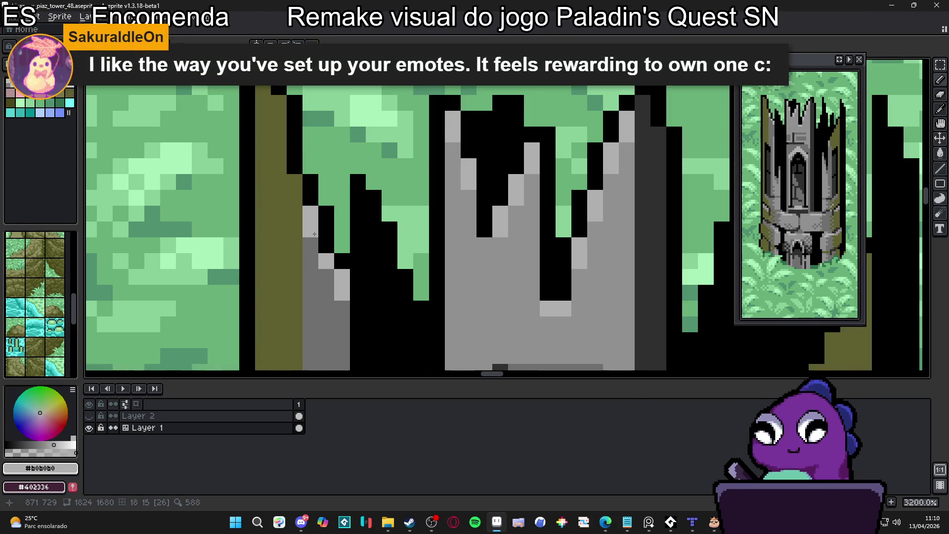
scroll(372, 243, down, 3)
scroll(389, 254, down, 1)
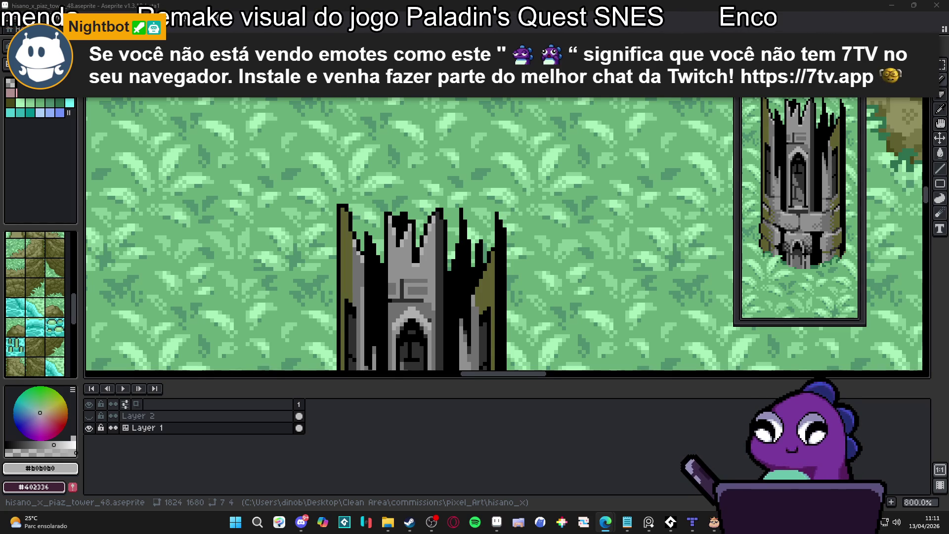
- Eyedrop grass green #68b078, show the tile grid, and paint over the black spike's tip to shorten it
scroll(398, 216, down, 2)
scroll(398, 216, up, 3)
alt+click(402, 220)
key(ctrl+apostrophe)
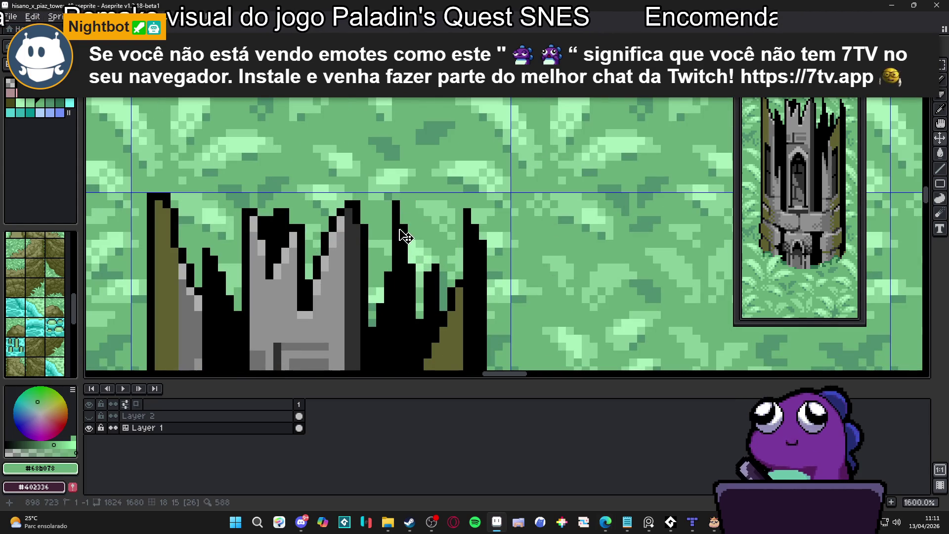
drag(398, 203, 404, 236)
scroll(404, 236, down, 4)
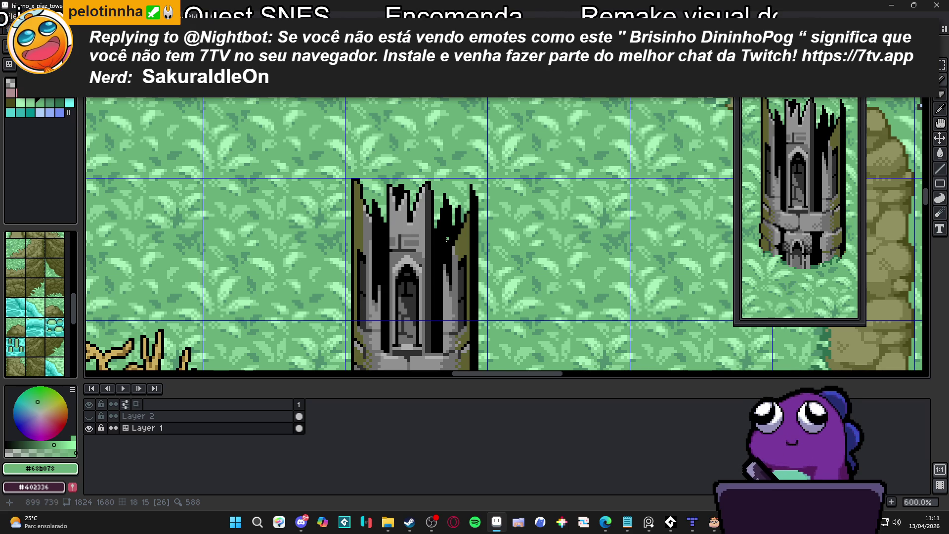
- Sample the tower colour and pencil a checker dither into the black shadow above the stone ring
scroll(453, 244, up, 4)
alt+click(456, 189)
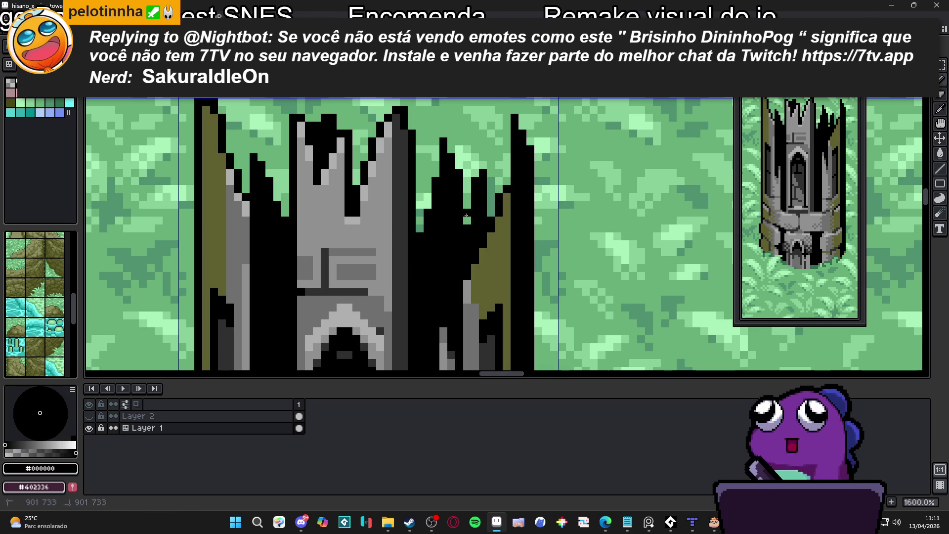
scroll(461, 214, down, 4)
scroll(460, 214, up, 1)
scroll(461, 214, down, 2)
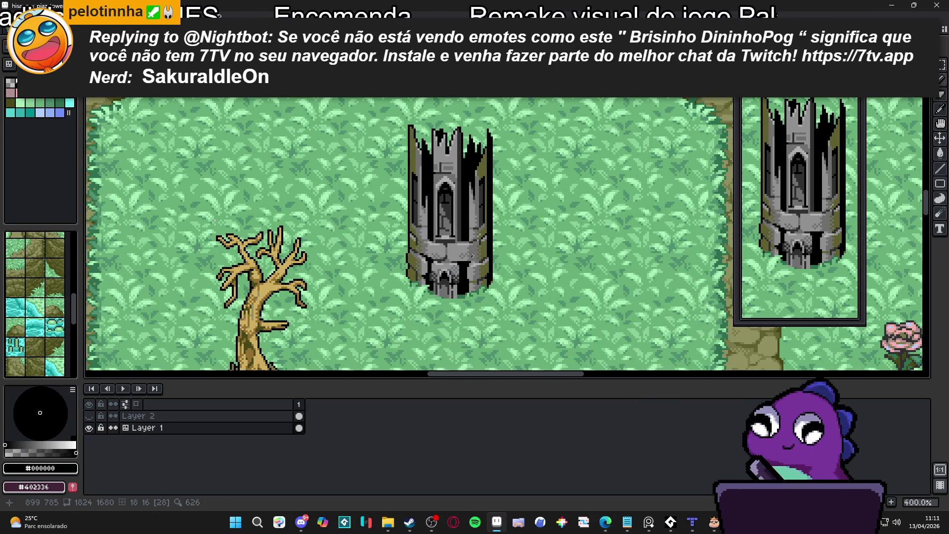
scroll(473, 263, up, 2)
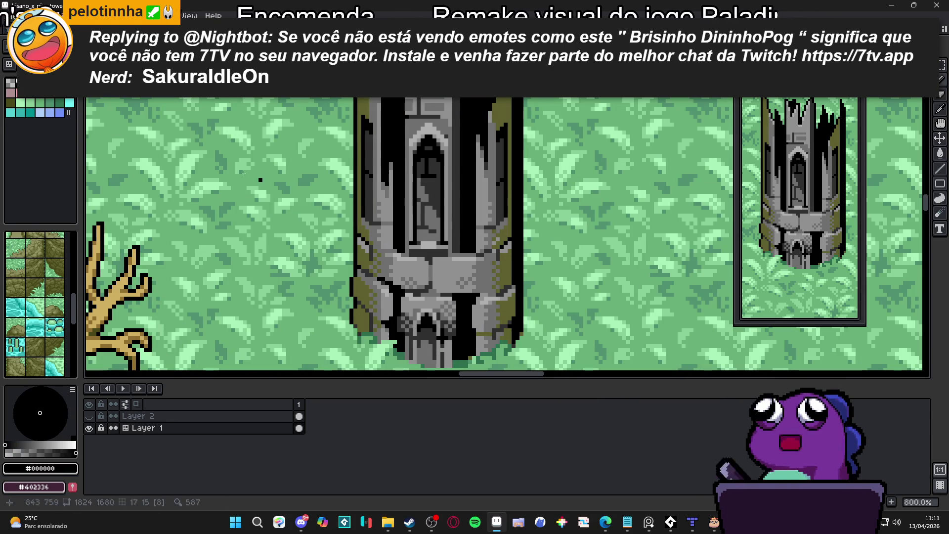
scroll(454, 244, up, 2)
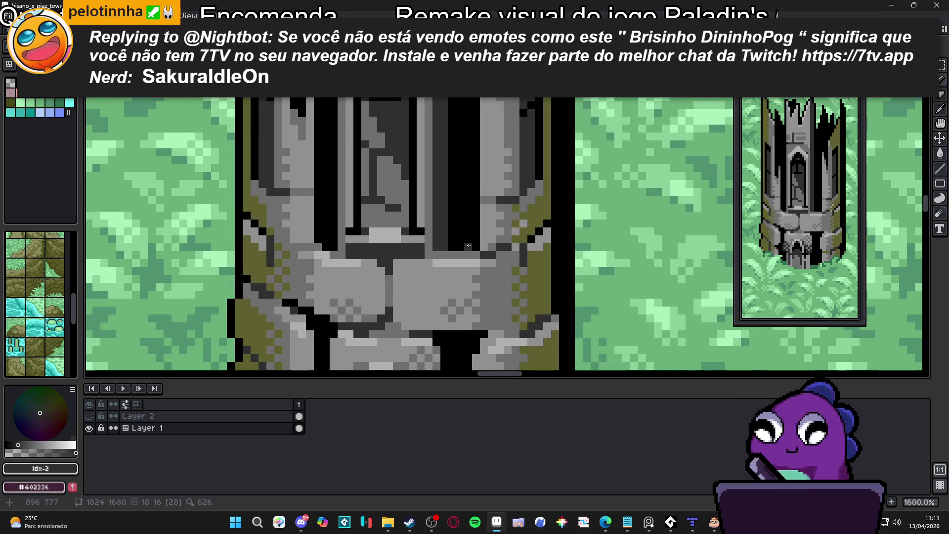
click(456, 239)
click(468, 247)
click(468, 239)
click(477, 239)
click(468, 231)
- Extend the checker dither upward and add a dither pixel near the doorway
click(452, 223)
click(468, 224)
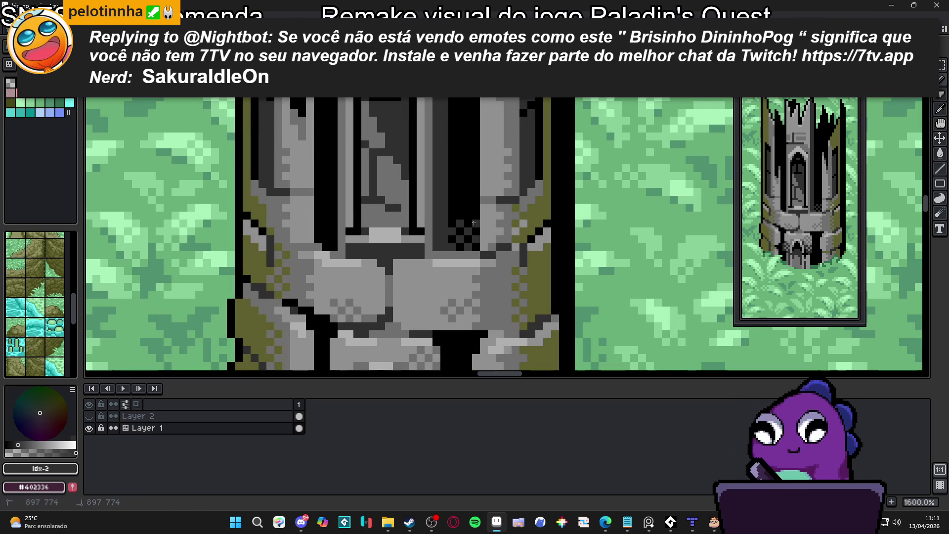
scroll(453, 215, down, 2)
scroll(468, 253, up, 2)
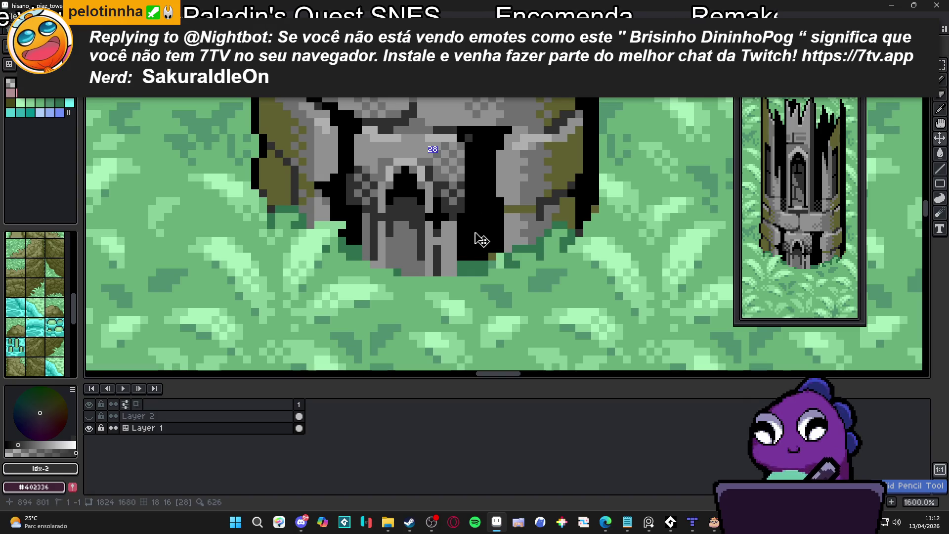
click(460, 255)
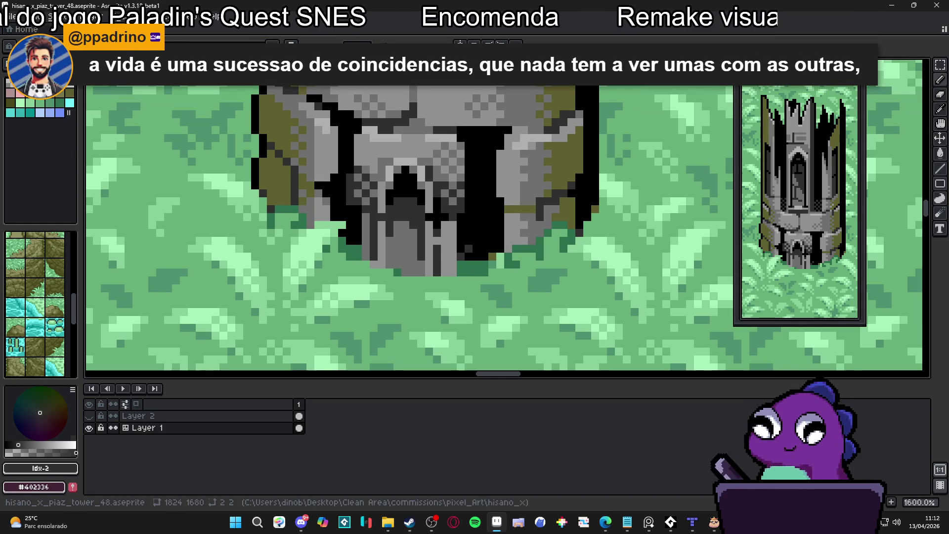
- Pencil dark checker dither pixels into the black shadow beside the doorway, working upward
click(477, 241)
click(476, 255)
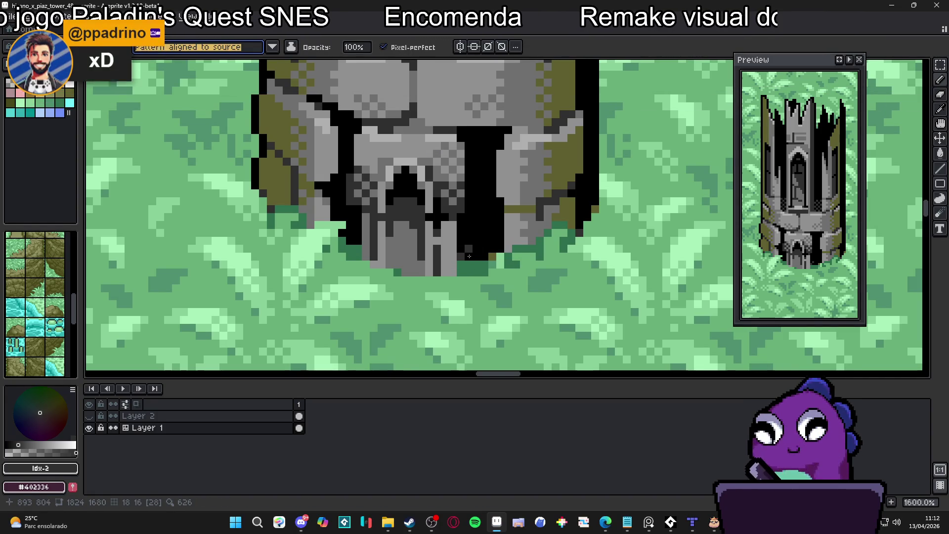
click(488, 237)
click(469, 233)
click(500, 232)
click(476, 226)
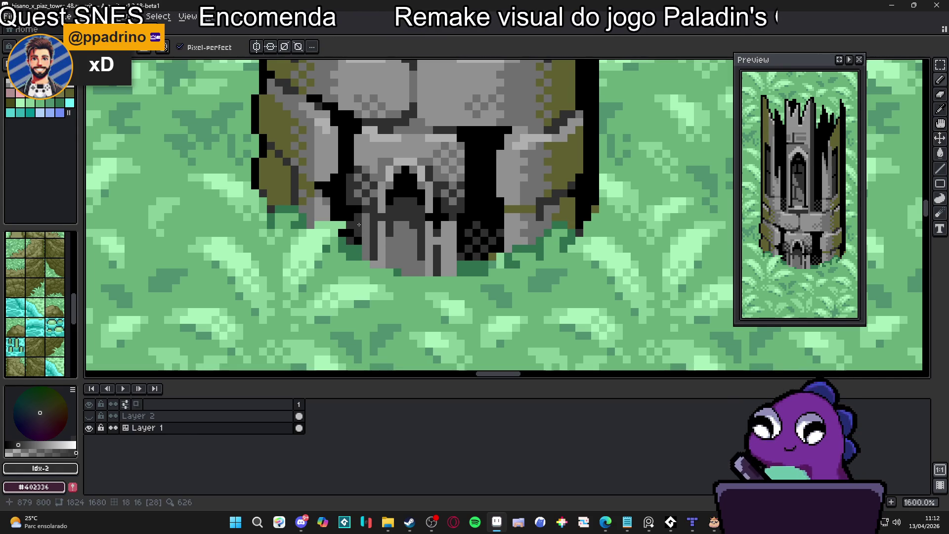
- Eyedrop mid grey #707070, retouch the doorway pixels, and recentre the tower in view
scroll(339, 215, up, 3)
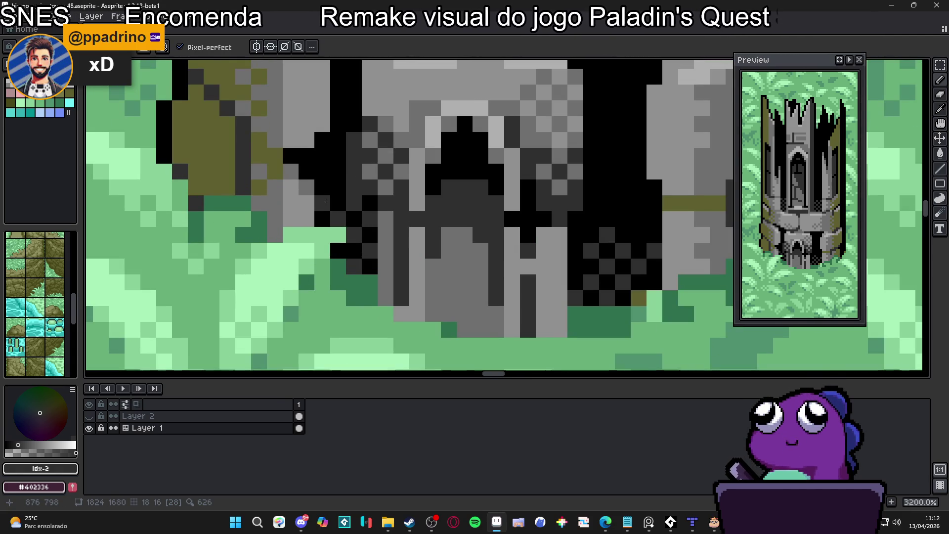
scroll(325, 202, down, 4)
scroll(442, 206, up, 3)
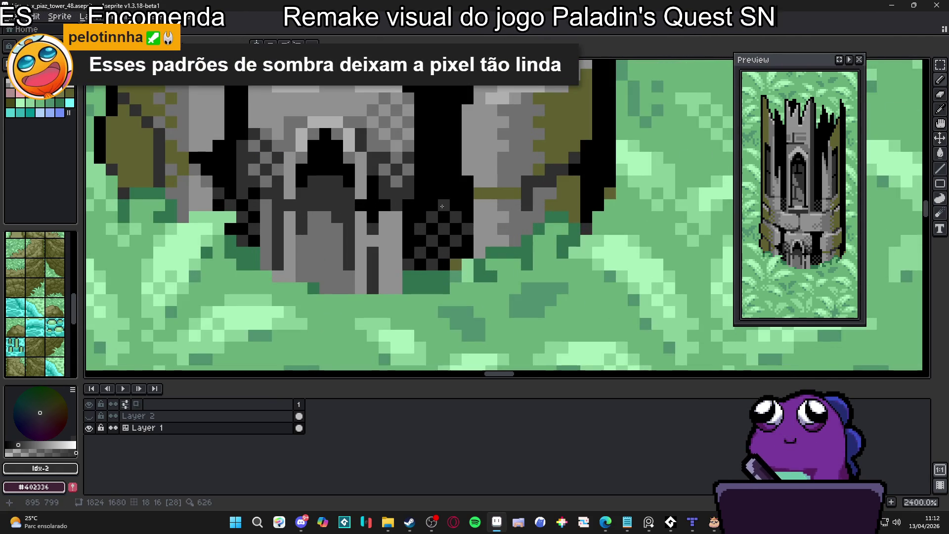
scroll(430, 245, down, 4)
scroll(428, 247, down, 1)
scroll(424, 257, up, 2)
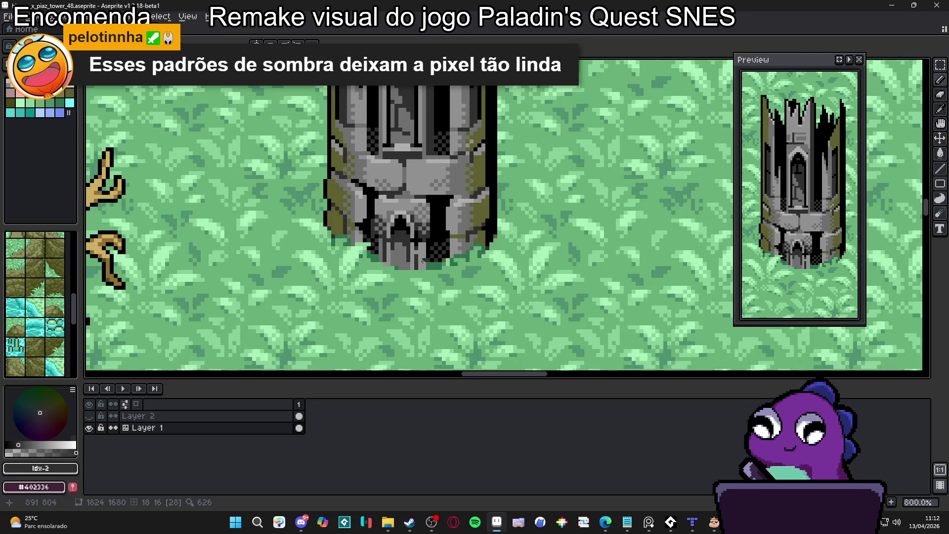
scroll(423, 261, up, 3)
alt+click(417, 270)
click(418, 262)
click(343, 262)
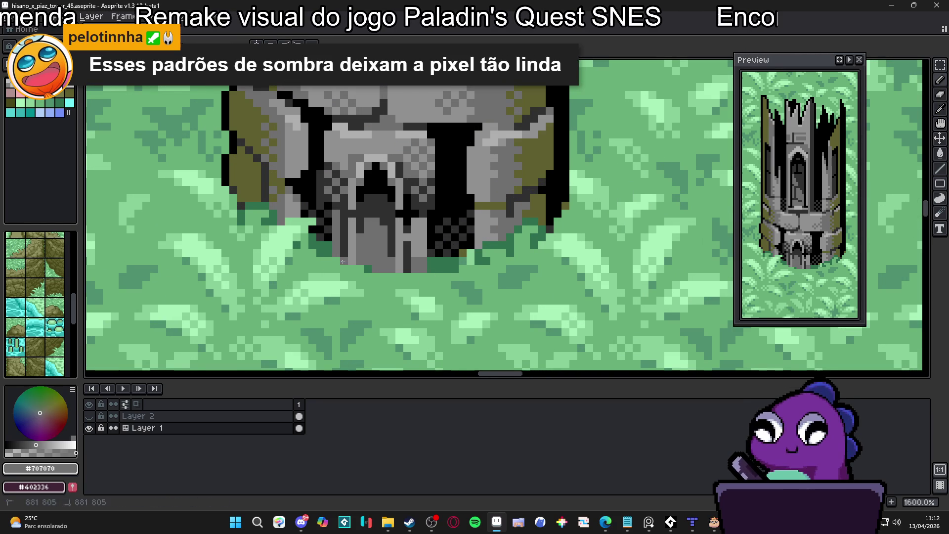
scroll(342, 261, down, 5)
drag(385, 277, 399, 289)
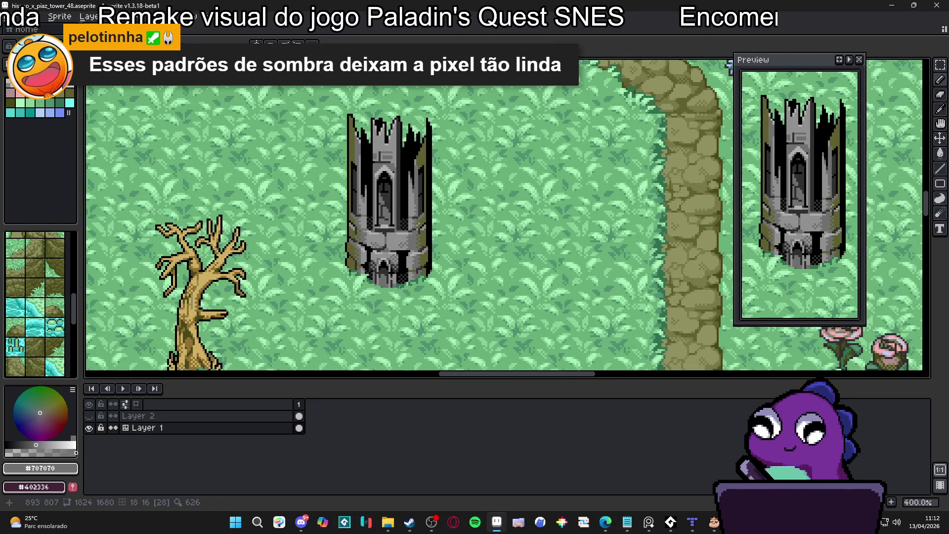
- Recentre and zoom on the tower, then eyedrop the dark grey #303030
drag(402, 244, 416, 241)
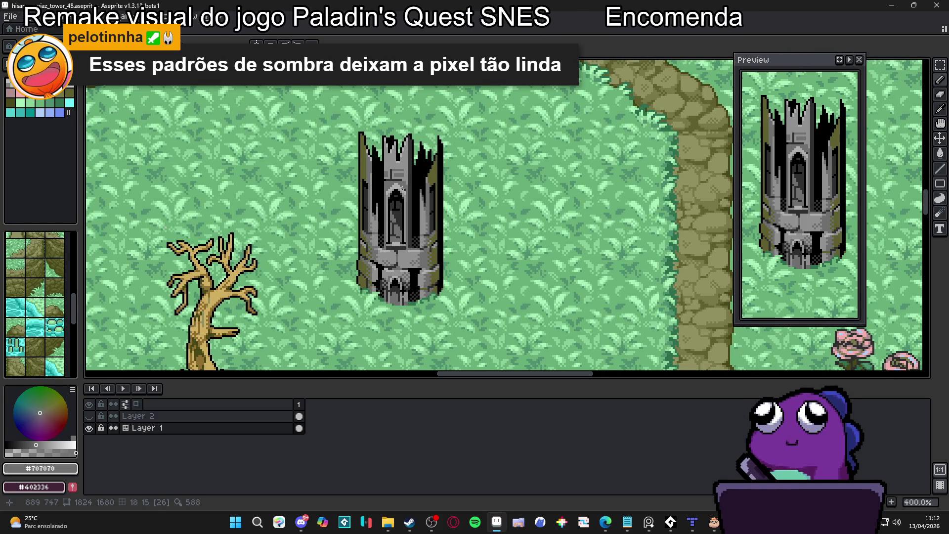
scroll(378, 183, up, 4)
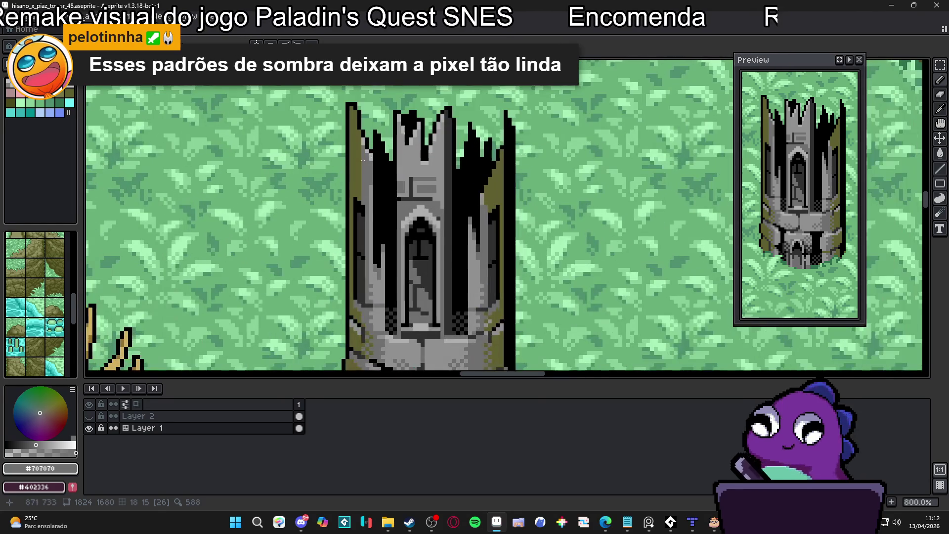
scroll(362, 208, down, 3)
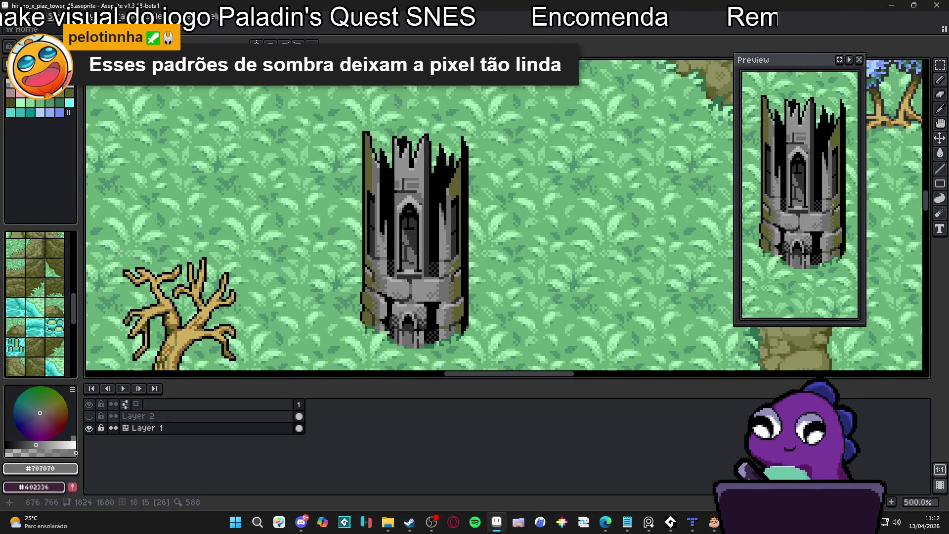
scroll(375, 228, up, 4)
alt+click(387, 247)
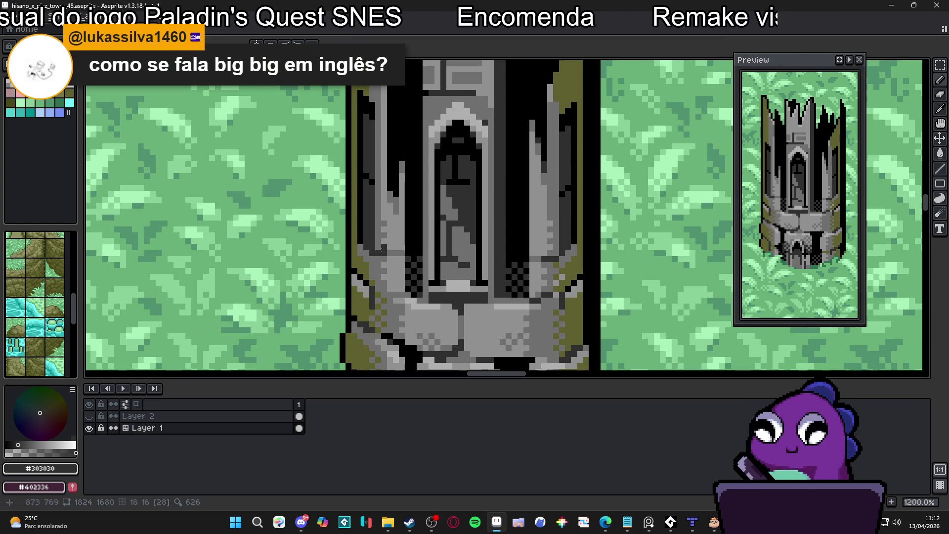
- Sample #707070 and repaint the dark wall pixels and a row of light pixels mid-grey
scroll(382, 252, up, 4)
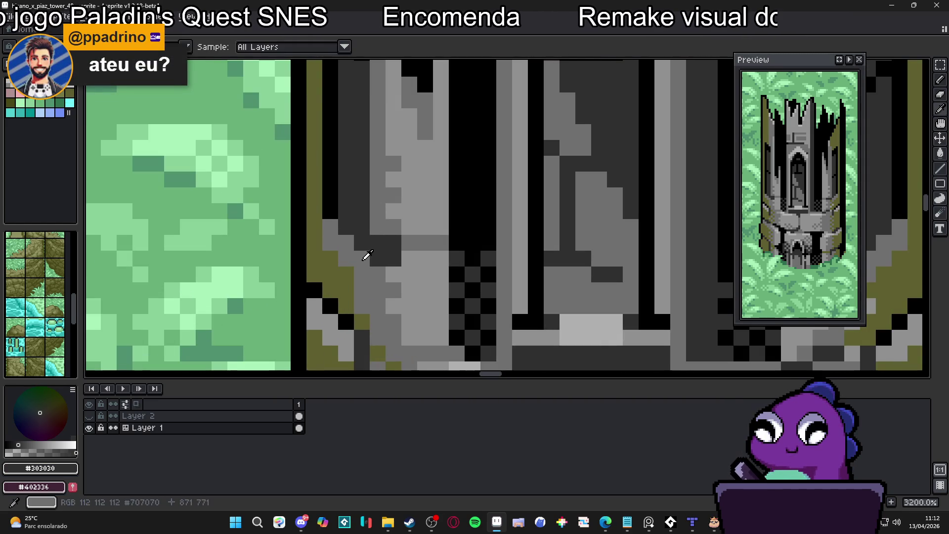
alt+click(365, 254)
click(377, 259)
click(394, 243)
scroll(395, 241, down, 1)
click(394, 253)
scroll(395, 253, up, 1)
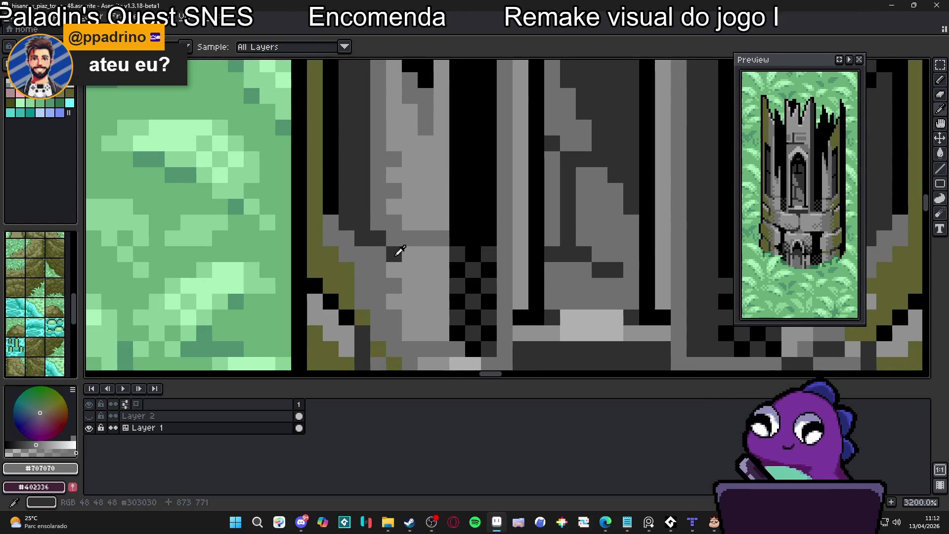
drag(410, 254, 441, 254)
- Darken one wall pixel with #303030, then paint a dark pixel lighter grey #909090
scroll(406, 252, down, 1)
alt+click(390, 240)
click(407, 252)
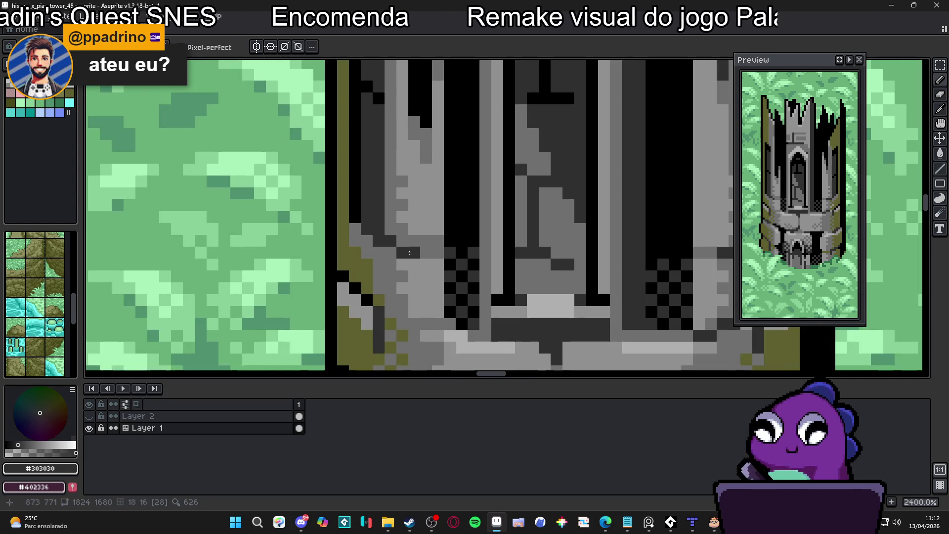
scroll(406, 252, down, 5)
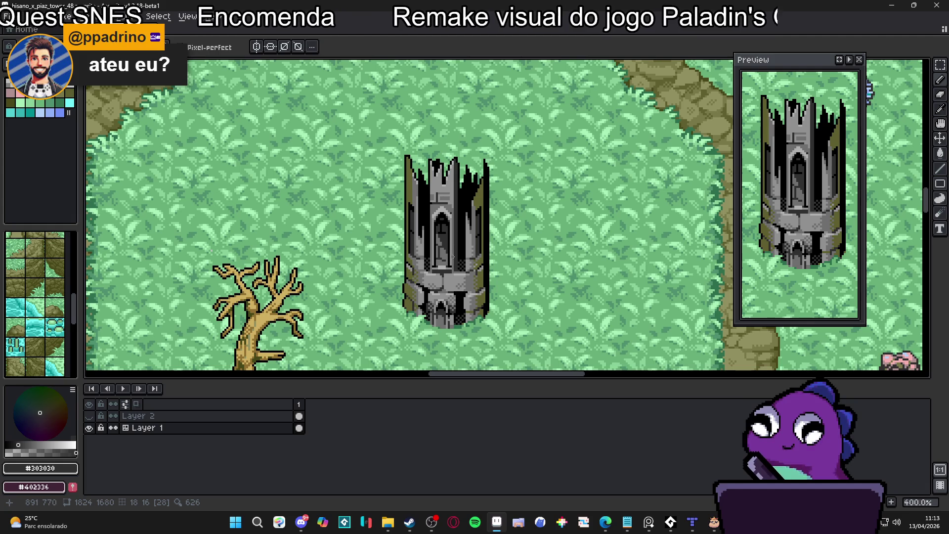
scroll(471, 259, up, 4)
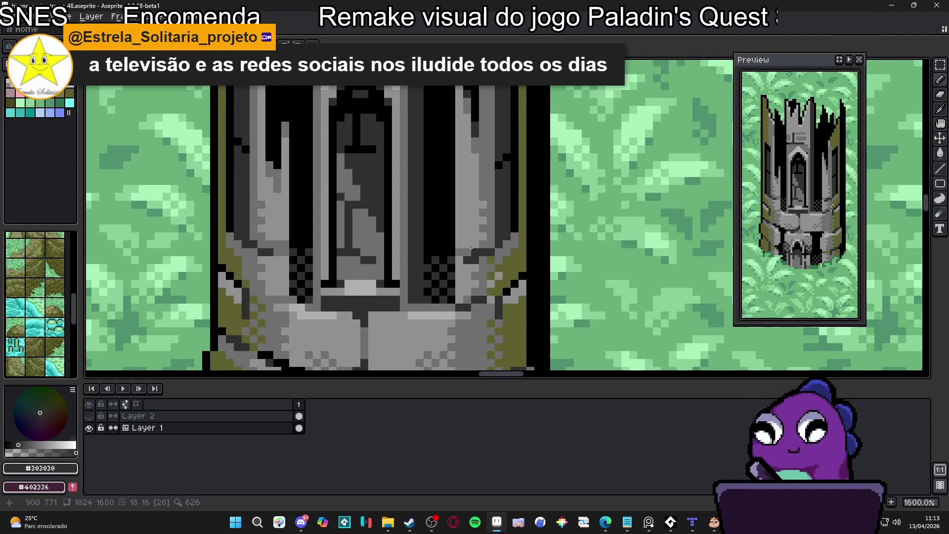
scroll(478, 238, up, 1)
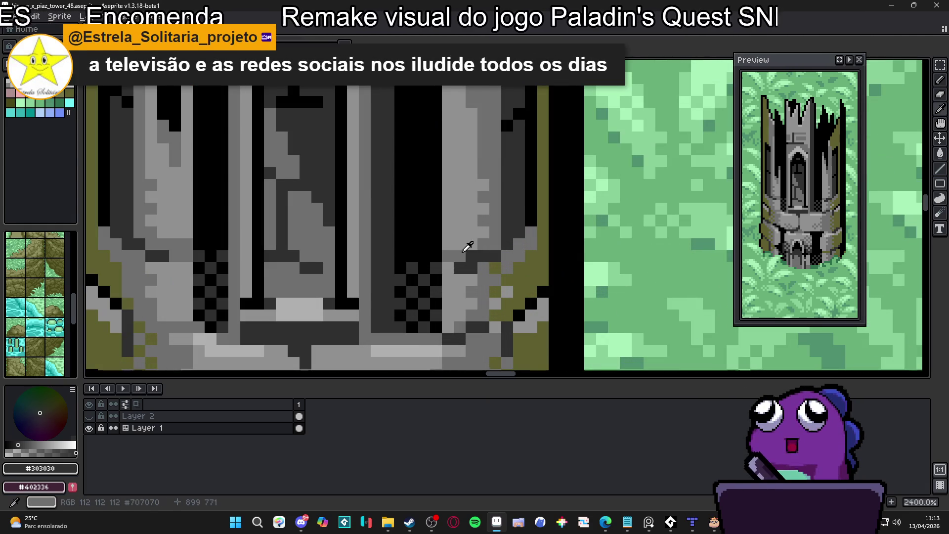
alt+click(462, 249)
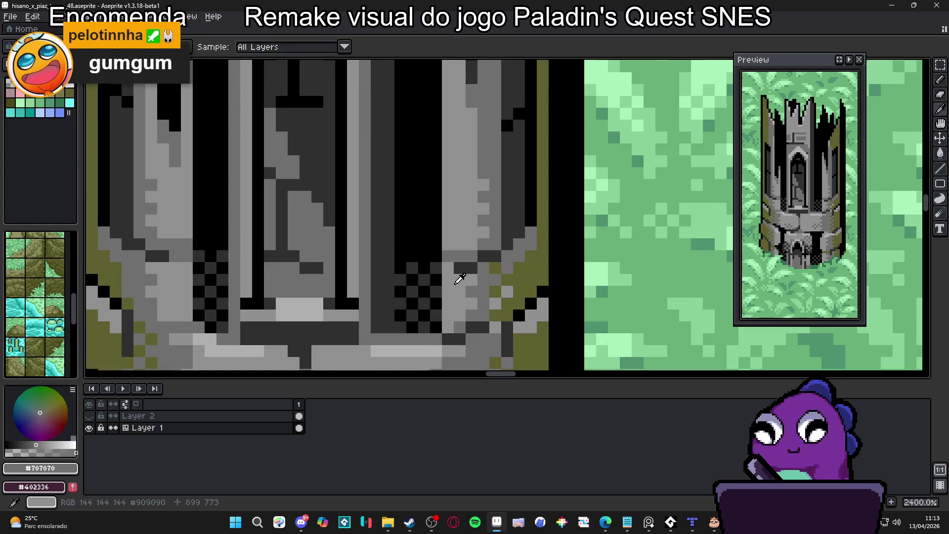
alt+click(457, 279)
click(460, 268)
- Re-pick the dark grey #303030 and save hisano_x_piaz_tower_48.aseprite
scroll(476, 274, down, 4)
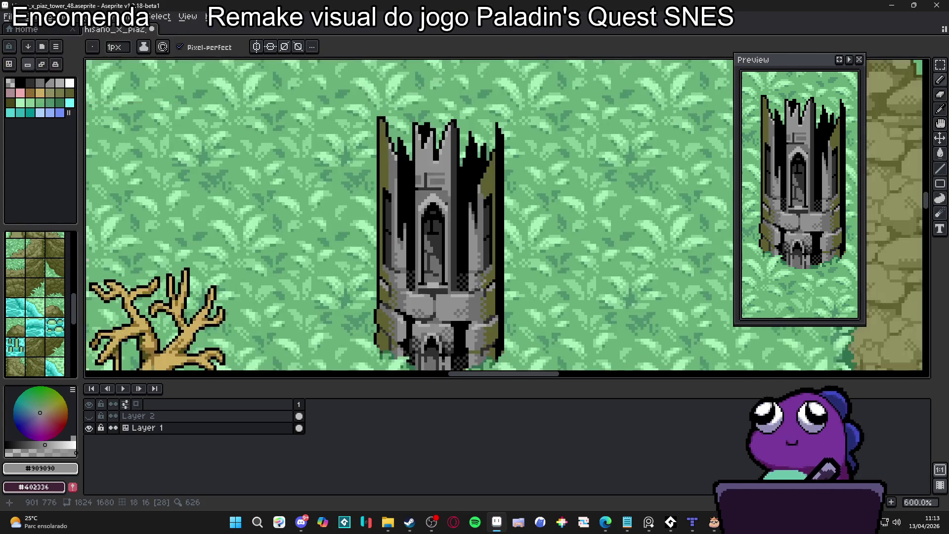
scroll(472, 271, up, 2)
alt+click(470, 268)
scroll(476, 275, down, 4)
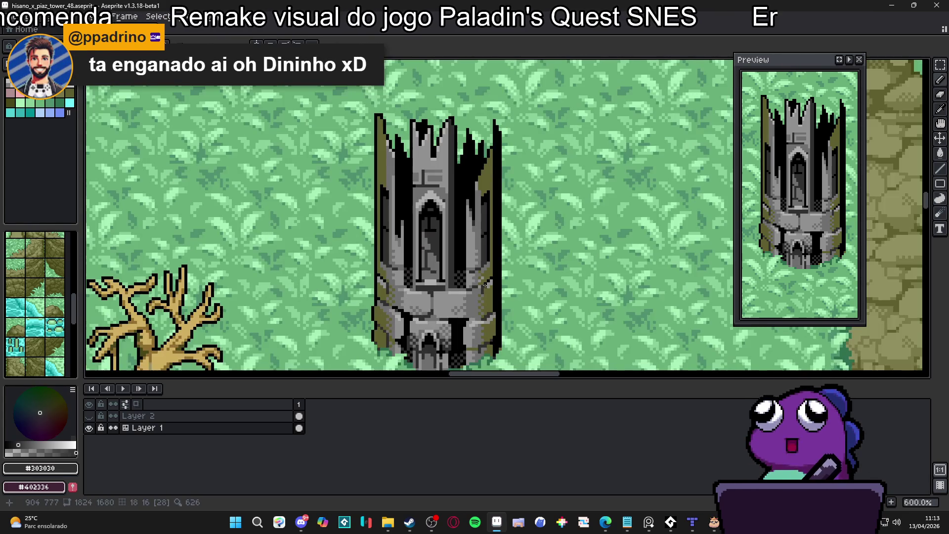
scroll(482, 287, down, 2)
scroll(482, 287, up, 3)
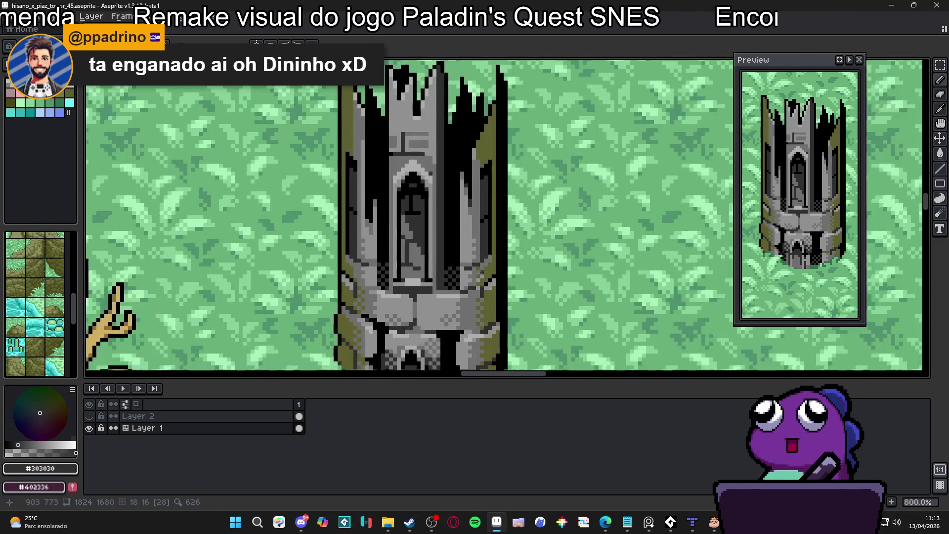
key(ctrl+s)
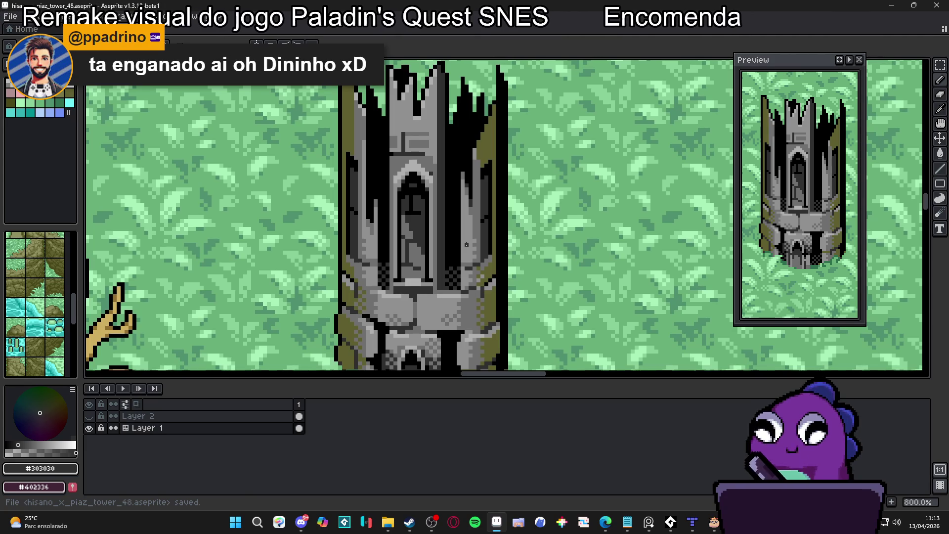
- Zoom in and out over the map to check the saved tower, then pan to its left edge
scroll(460, 247, down, 3)
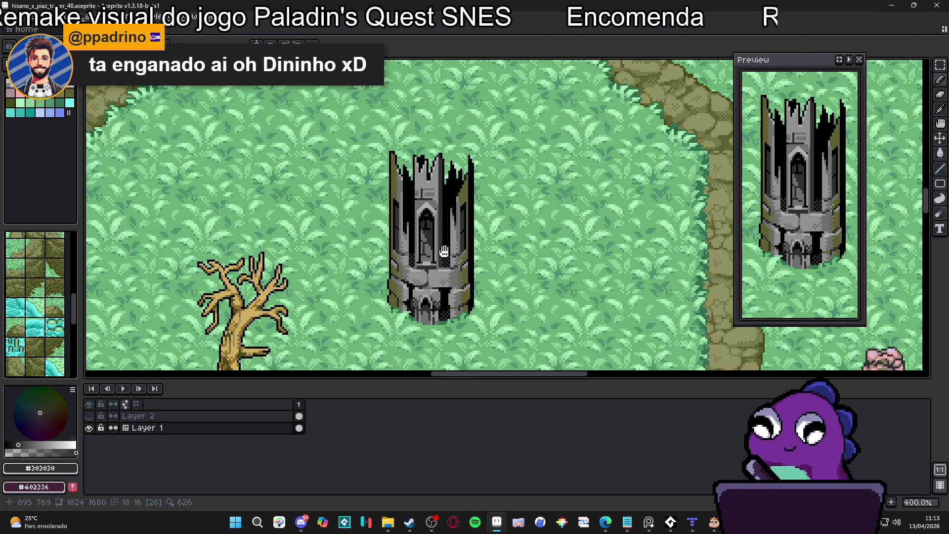
scroll(444, 251, down, 3)
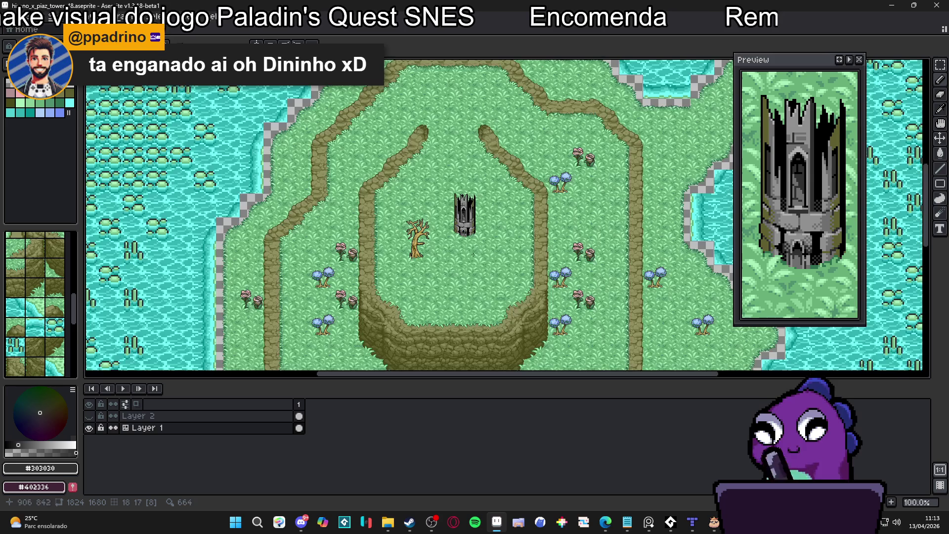
scroll(473, 256, up, 1)
scroll(469, 262, down, 1)
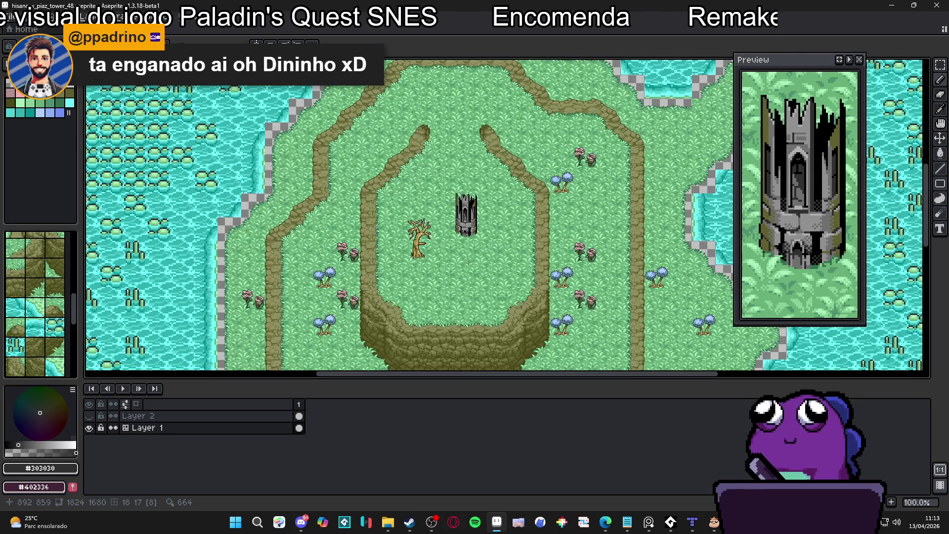
scroll(468, 263, up, 1)
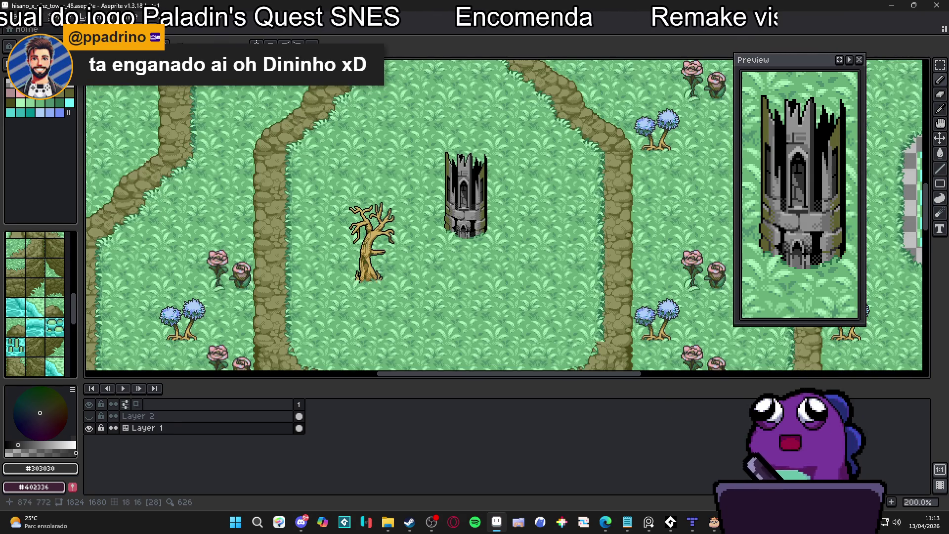
scroll(452, 204, up, 3)
scroll(452, 204, down, 1)
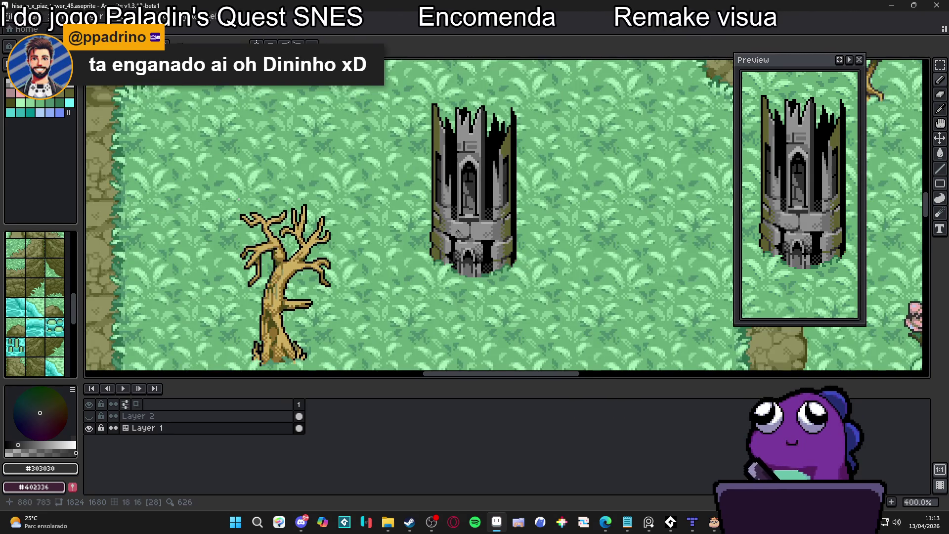
scroll(474, 217, down, 1)
scroll(455, 206, up, 5)
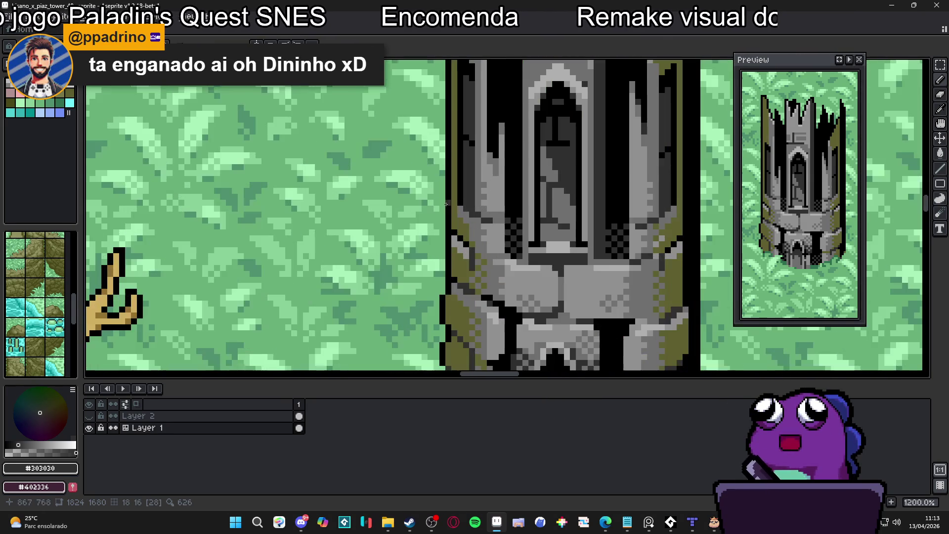
drag(455, 206, 447, 223)
- Pick black and draw the outline line further down the tower's left edge
alt+click(447, 222)
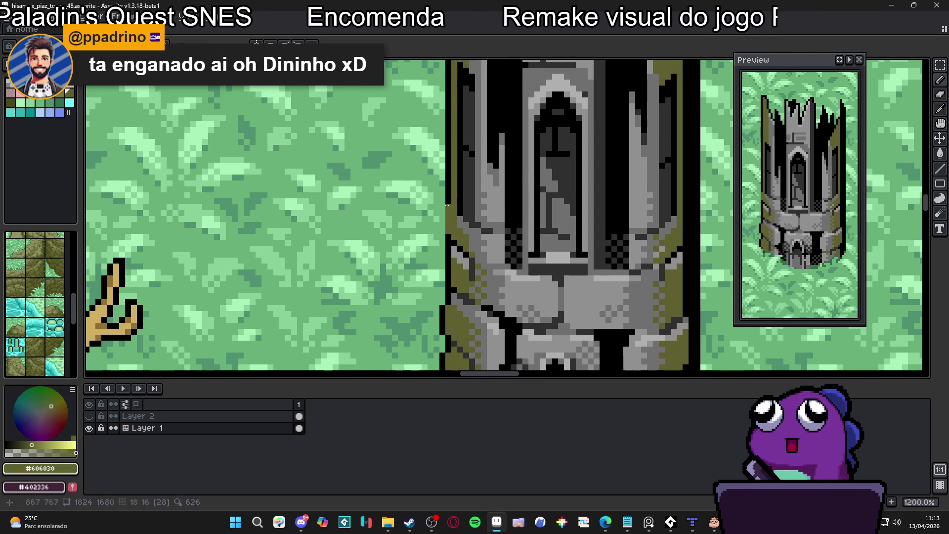
alt+click(441, 212)
drag(441, 211, 441, 229)
scroll(481, 243, down, 5)
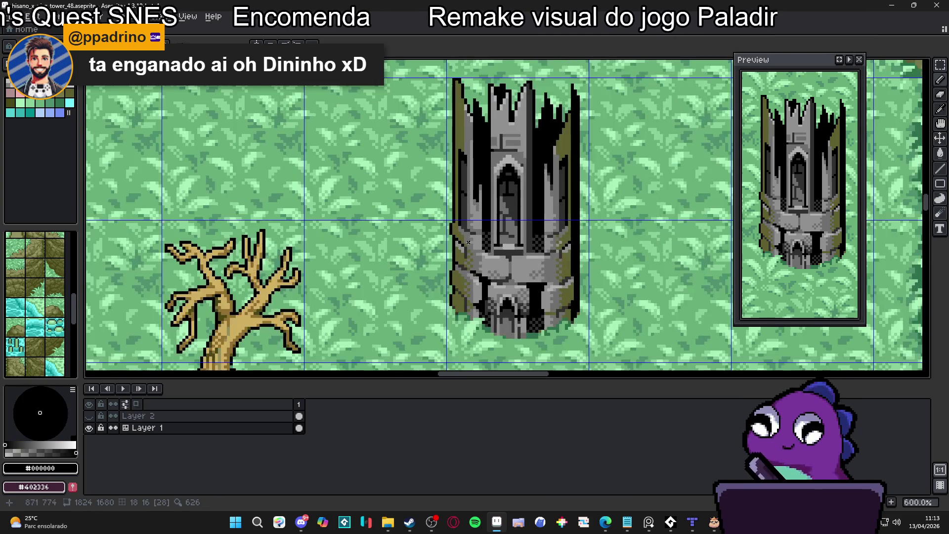
scroll(544, 215, up, 1)
scroll(544, 215, down, 1)
scroll(546, 214, up, 3)
- Sample the olive #606030 and paint it over the tower's right-edge outline
alt+click(548, 213)
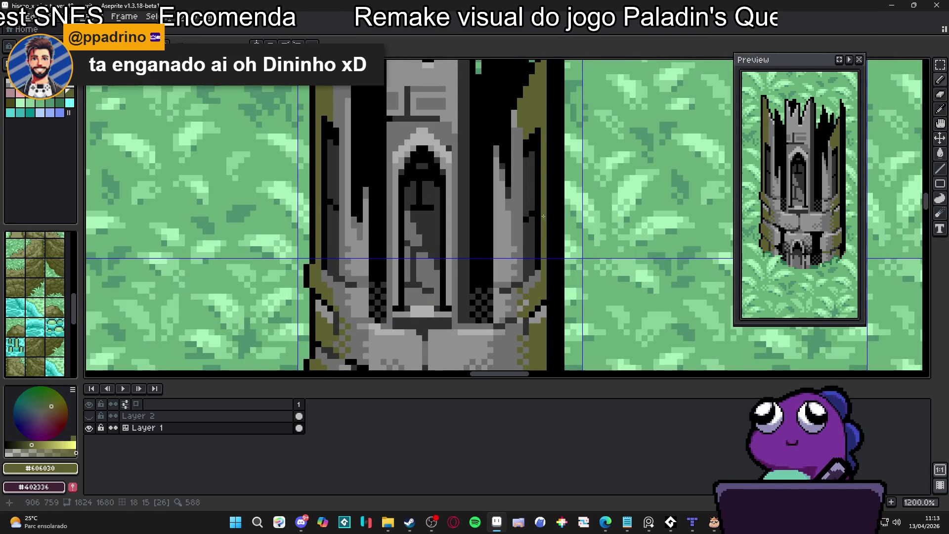
drag(548, 228, 547, 251)
scroll(545, 212, down, 6)
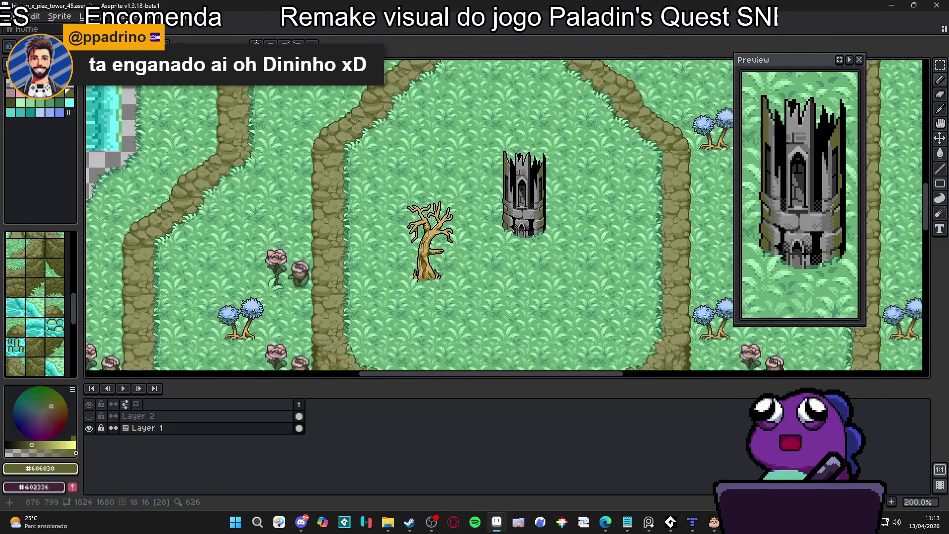
scroll(572, 186, down, 1)
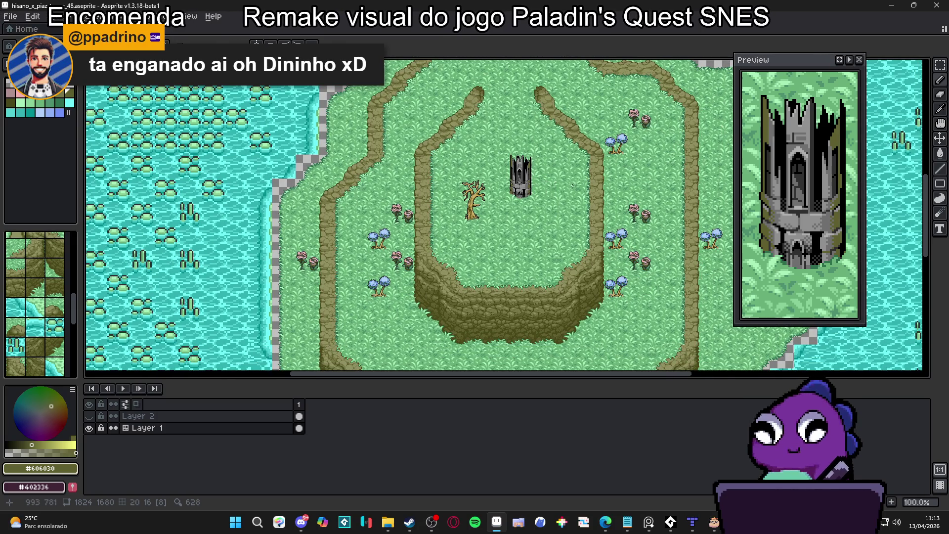
drag(477, 225, 474, 219)
scroll(474, 218, down, 1)
scroll(470, 242, down, 1)
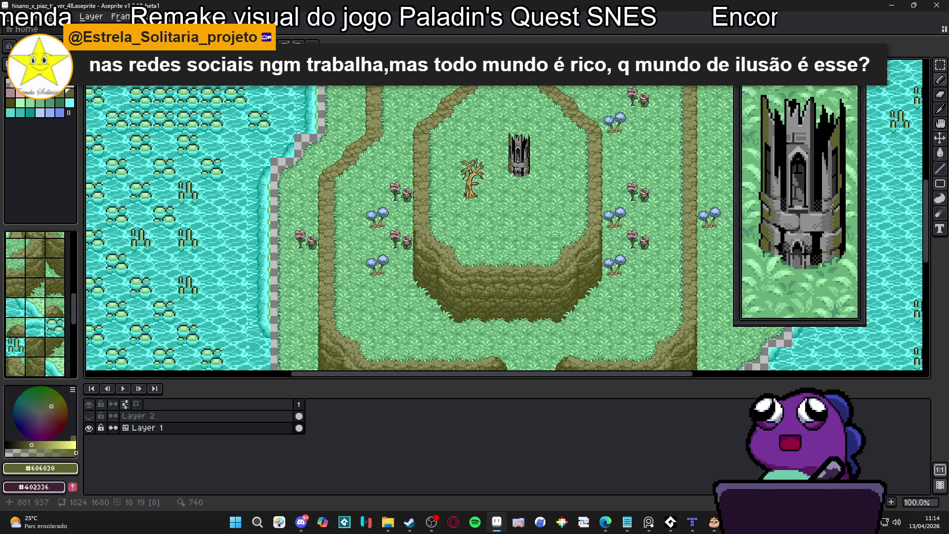
scroll(534, 175, up, 1)
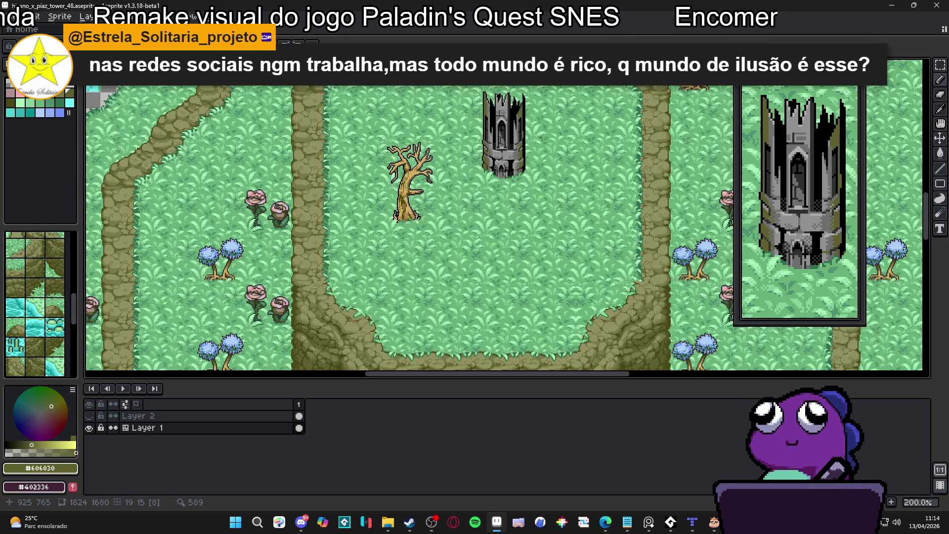
scroll(541, 138, down, 1)
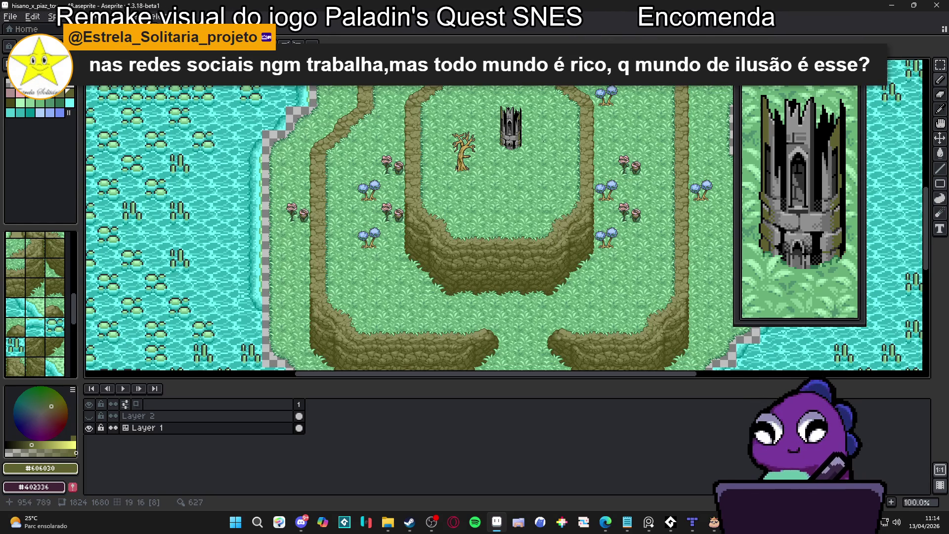
scroll(537, 146, right, 1)
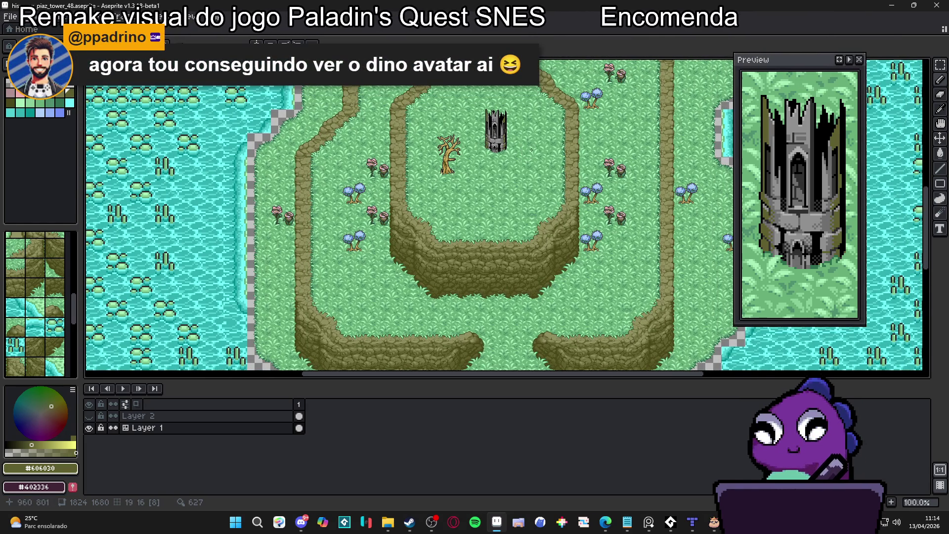
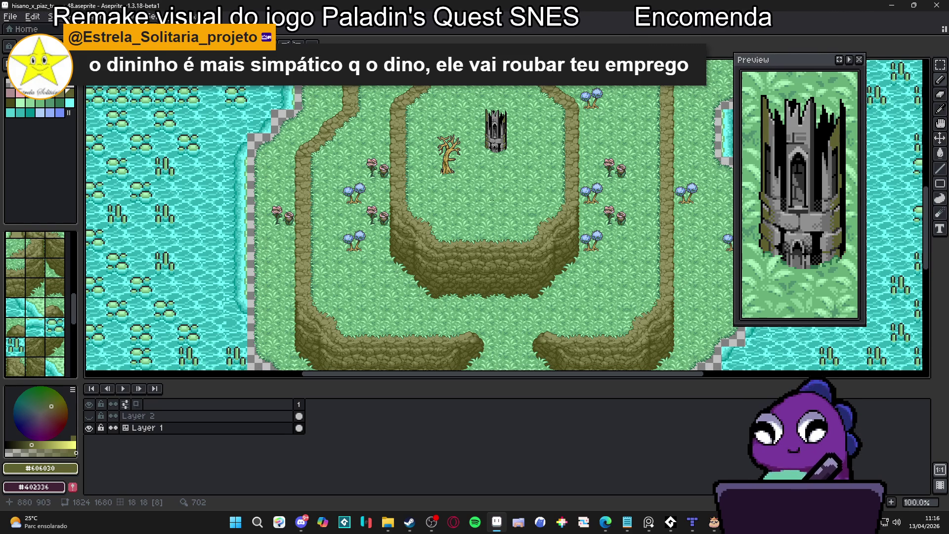
- Zoom in and out across the island map to inspect the ruined tower and tree
scroll(395, 203, down, 2)
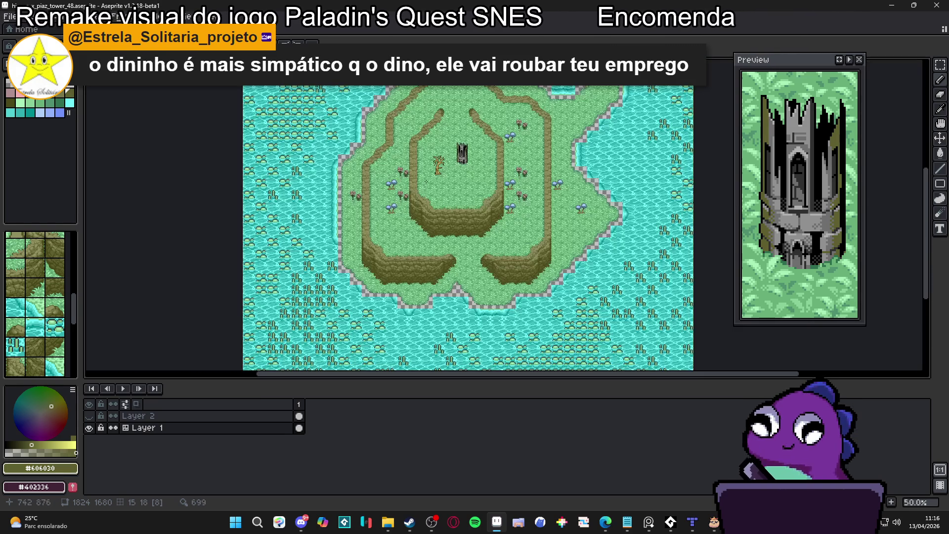
scroll(420, 198, up, 2)
scroll(450, 190, up, 1)
scroll(450, 198, down, 1)
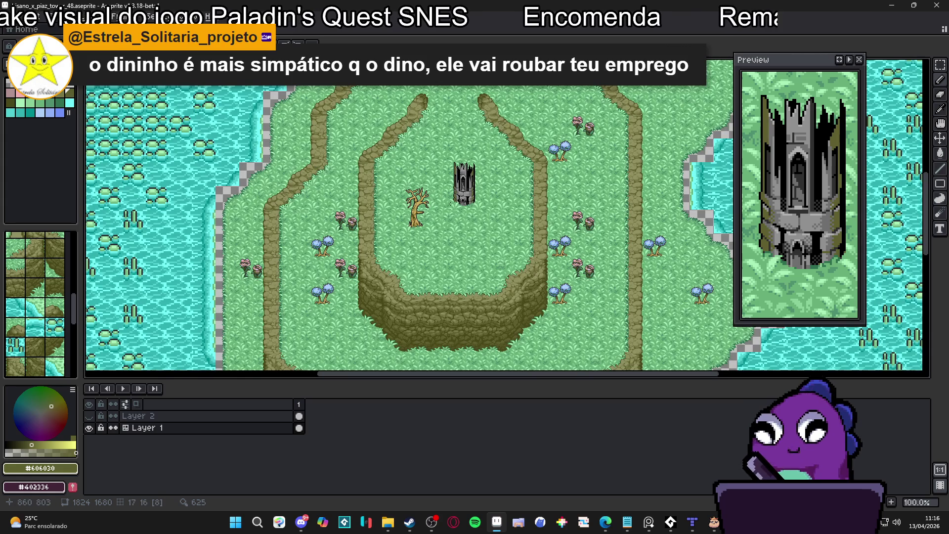
scroll(451, 203, up, 1)
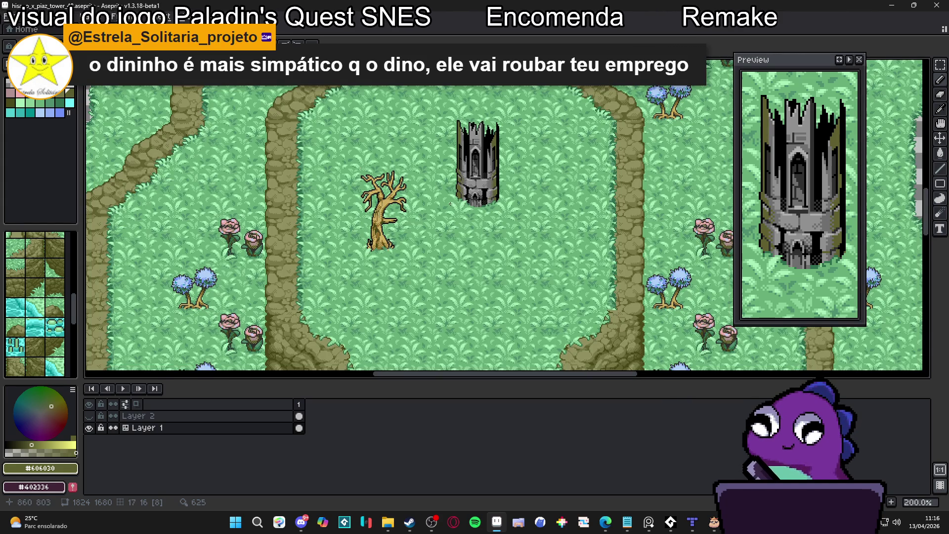
scroll(451, 203, down, 2)
scroll(347, 182, up, 1)
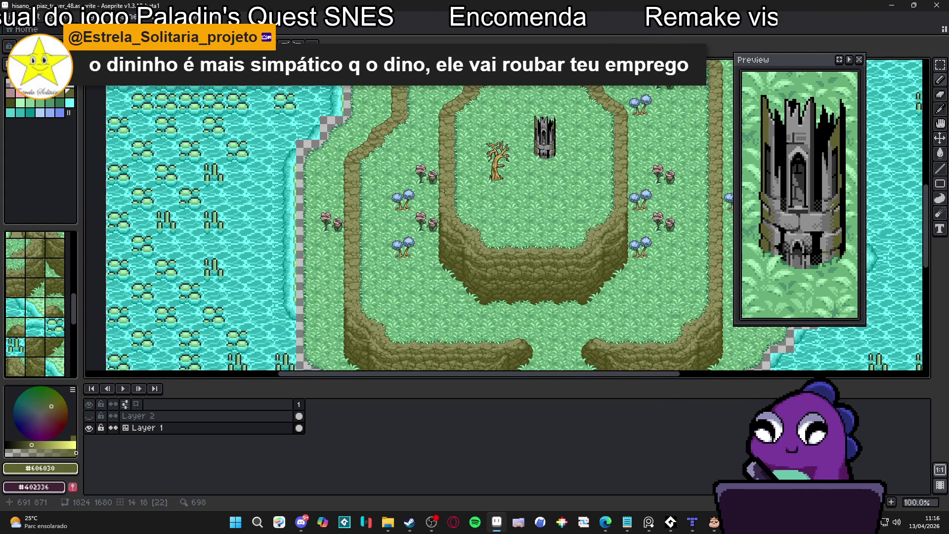
scroll(345, 179, left, 3)
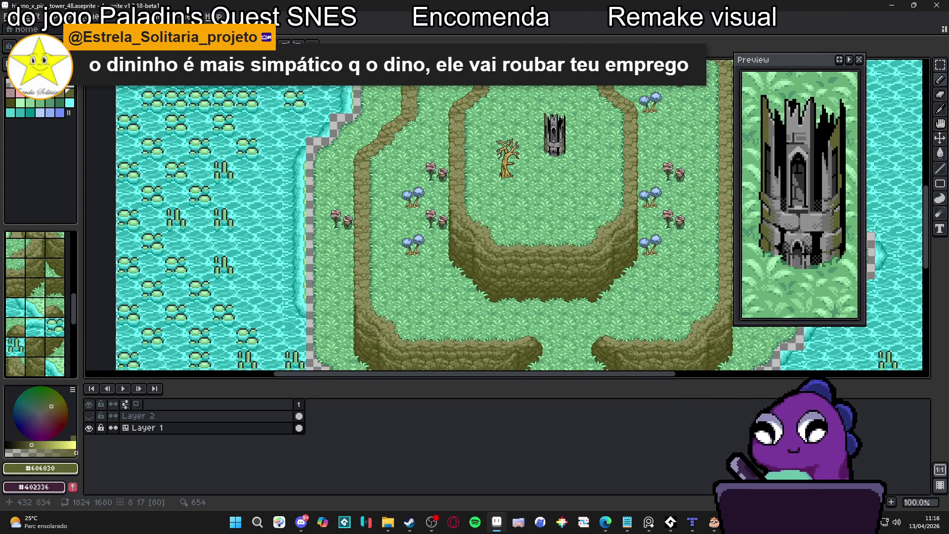
- Save hisano_x_piaz_tower_48.aseprite, then pan around the map
key(ctrl+s)
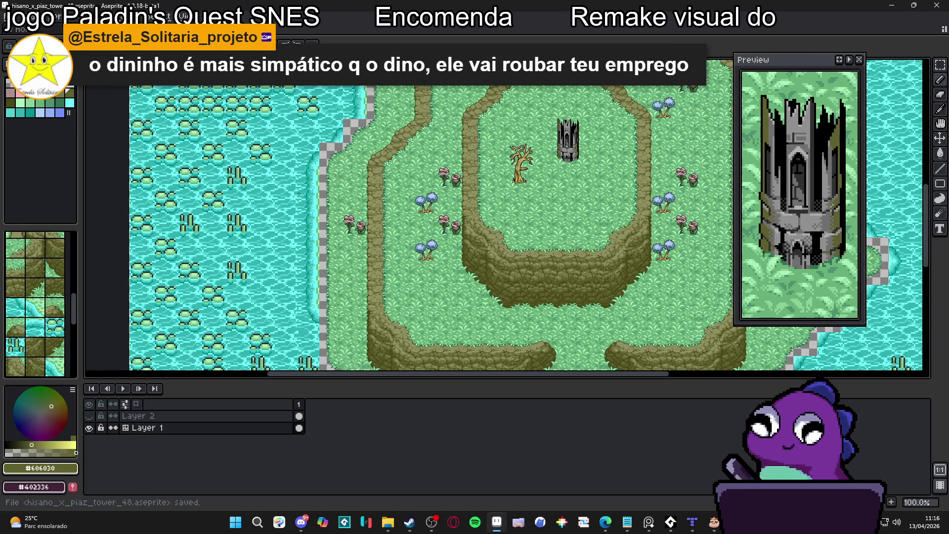
drag(299, 193, 351, 202)
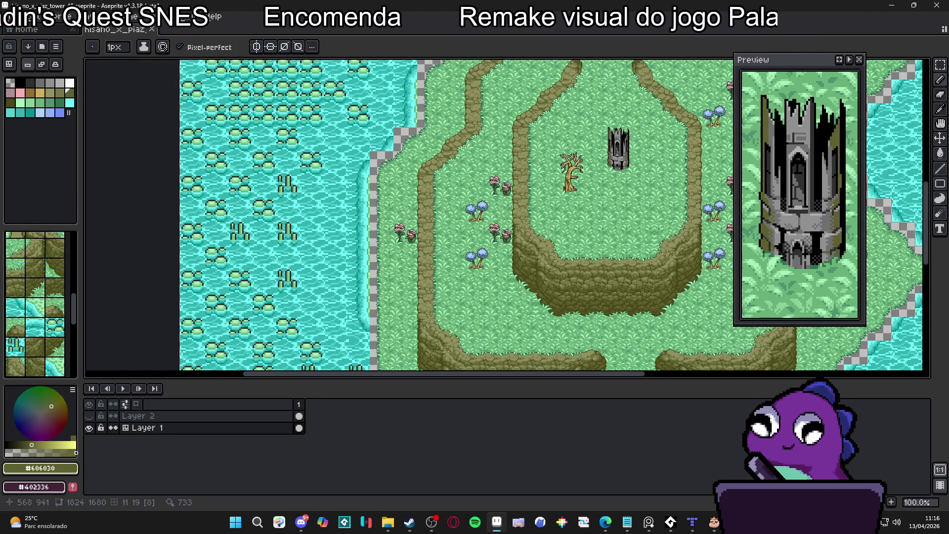
scroll(504, 265, up, 1)
drag(569, 240, 367, 324)
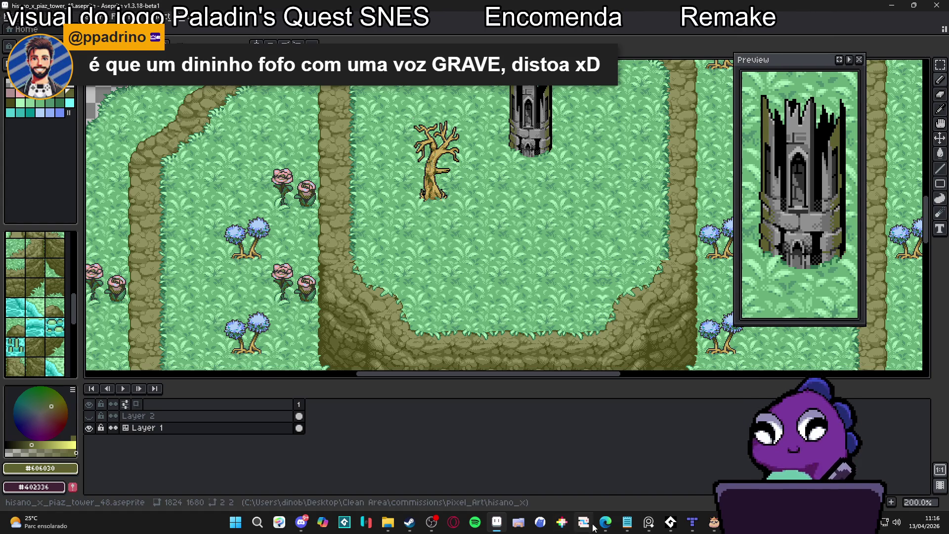
mouse_move(605, 521)
click(711, 468)
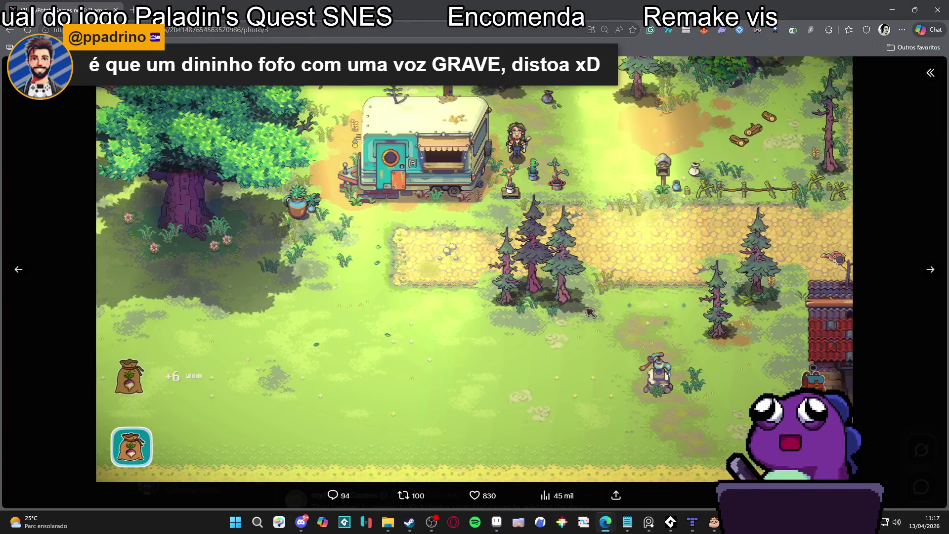
text(tw)
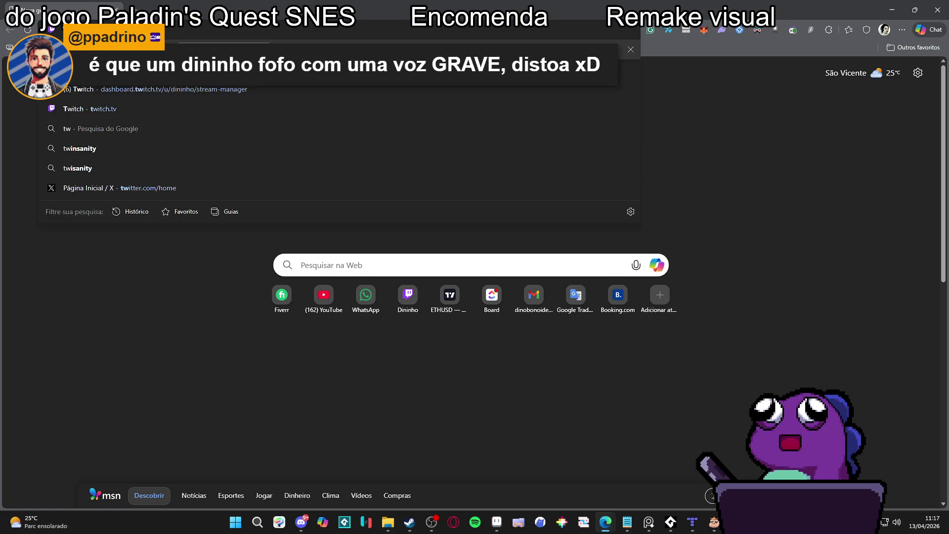
click(170, 88)
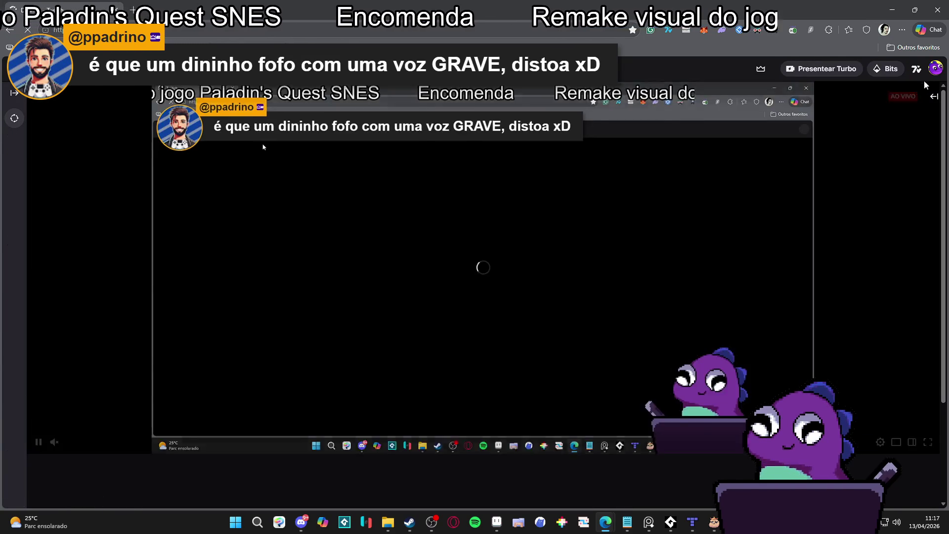
click(936, 67)
click(855, 122)
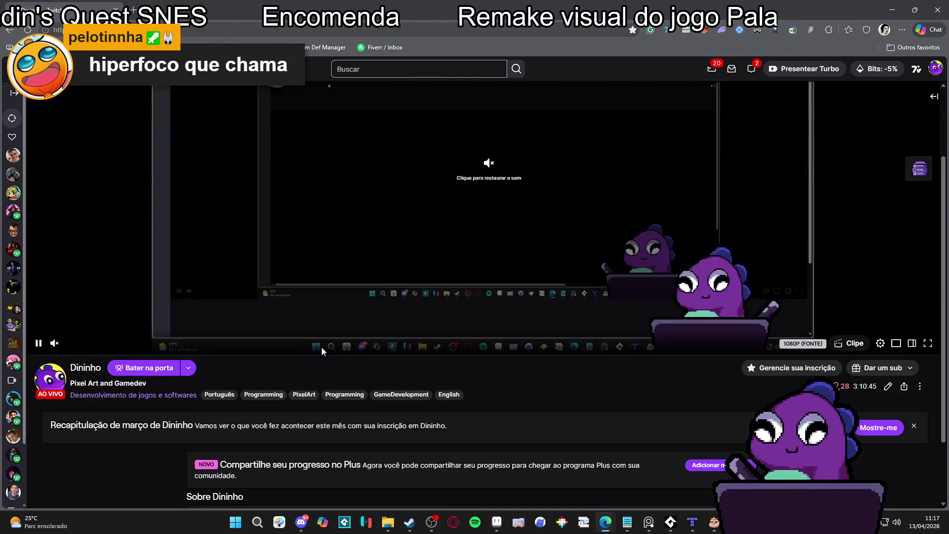
scroll(396, 352, down, 2)
scroll(756, 314, down, 3)
scroll(754, 312, up, 5)
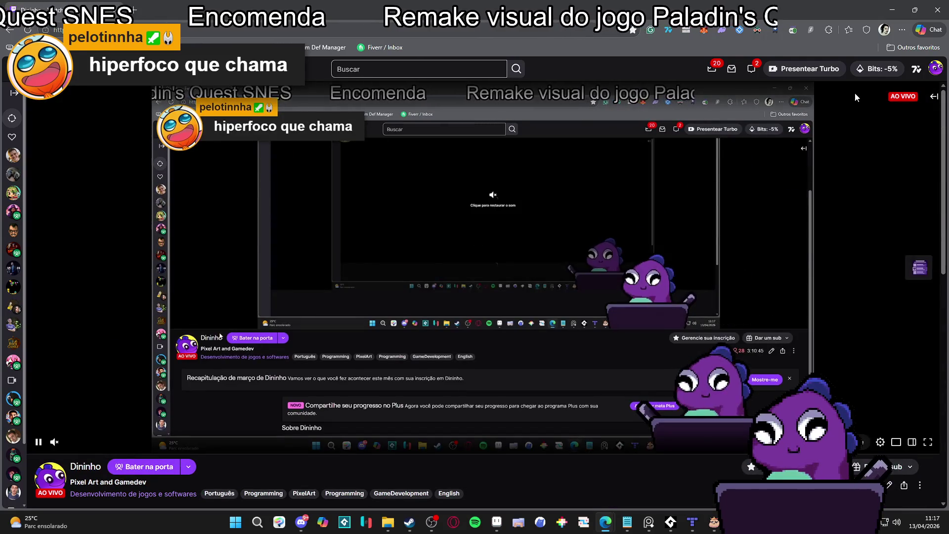
click(936, 68)
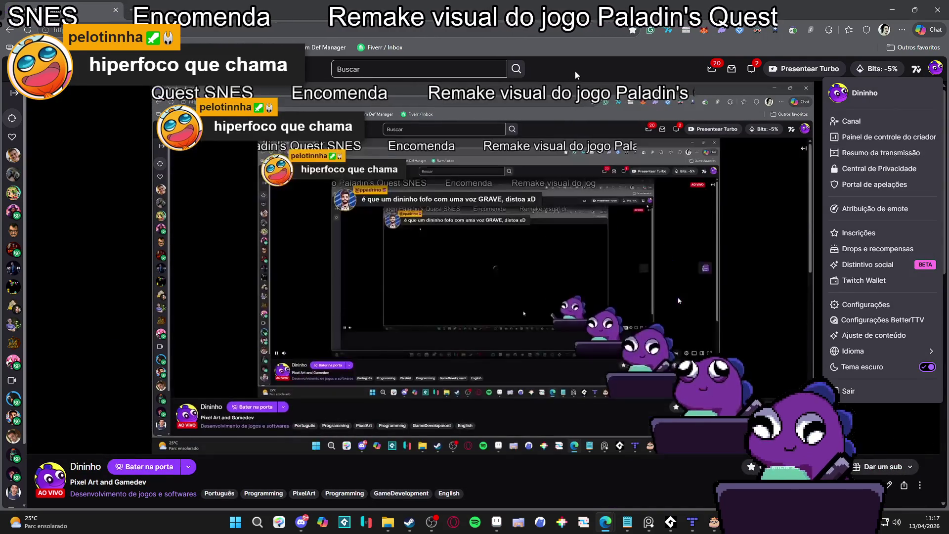
click(575, 74)
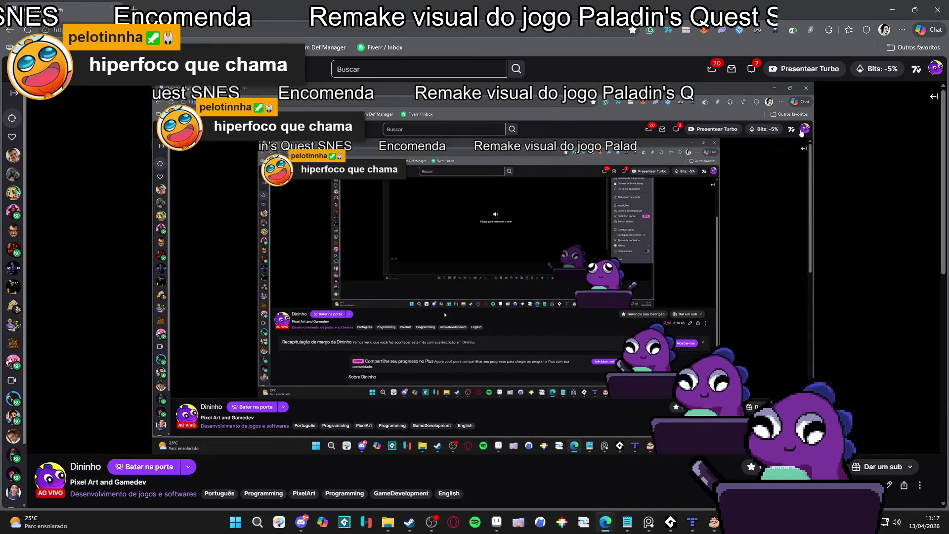
key(alt+Tab)
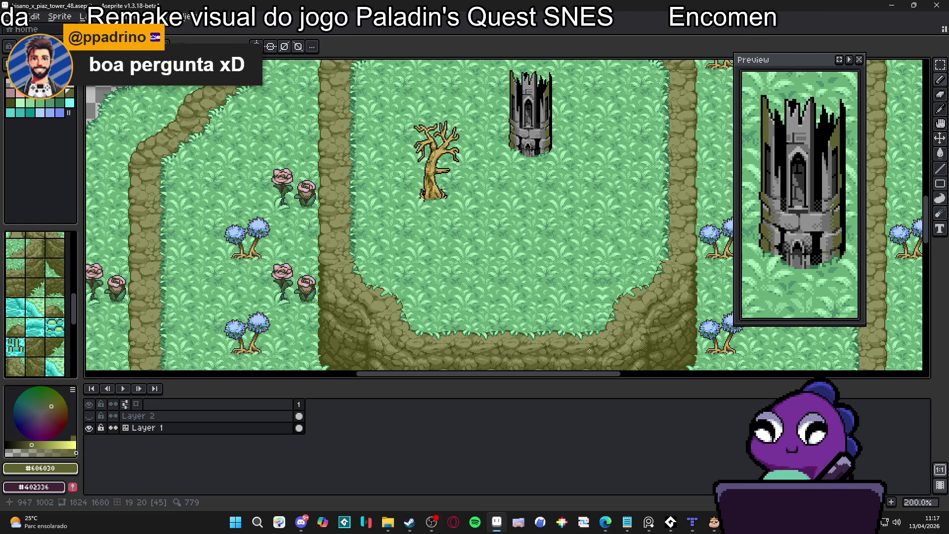
- Bring the whole island into view and save the map file again
scroll(626, 353, down, 1)
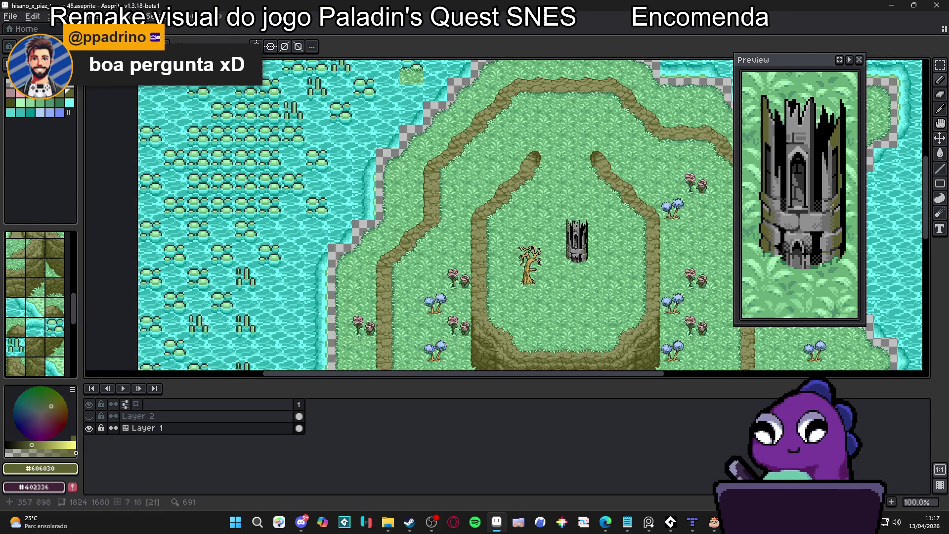
drag(442, 278, 419, 218)
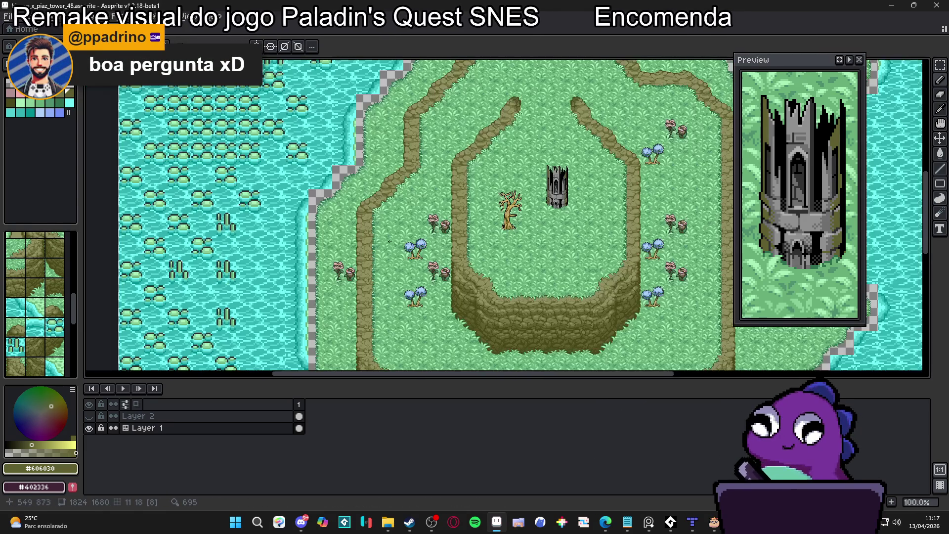
scroll(356, 214, down, 1)
scroll(383, 208, up, 2)
key(ctrl+s)
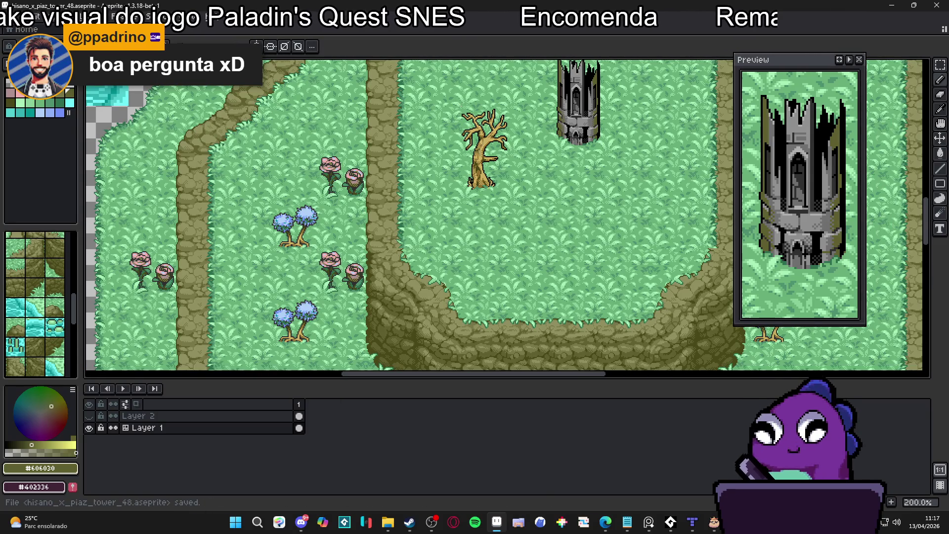
- Show the tile grid over the map and zoom in on a water-tile lily pad
mouse_move(524, 229)
mouse_down()
mouse_move(440, 275)
mouse_move(420, 258)
mouse_up()
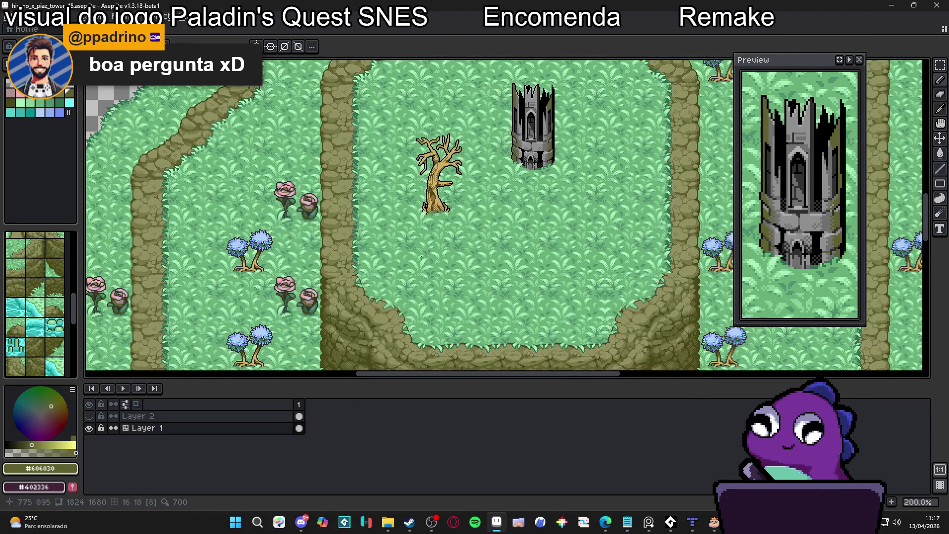
drag(279, 291, 384, 243)
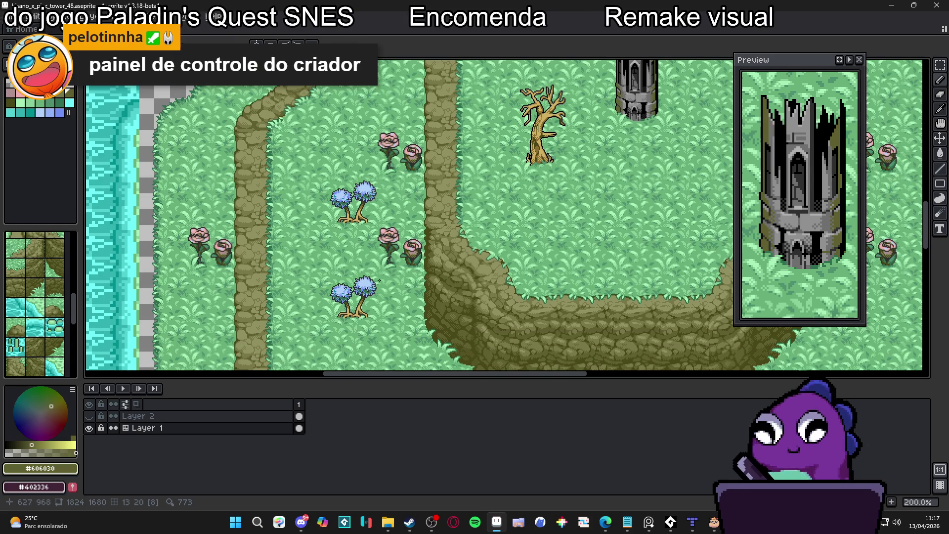
scroll(382, 288, down, 1)
drag(169, 362, 254, 324)
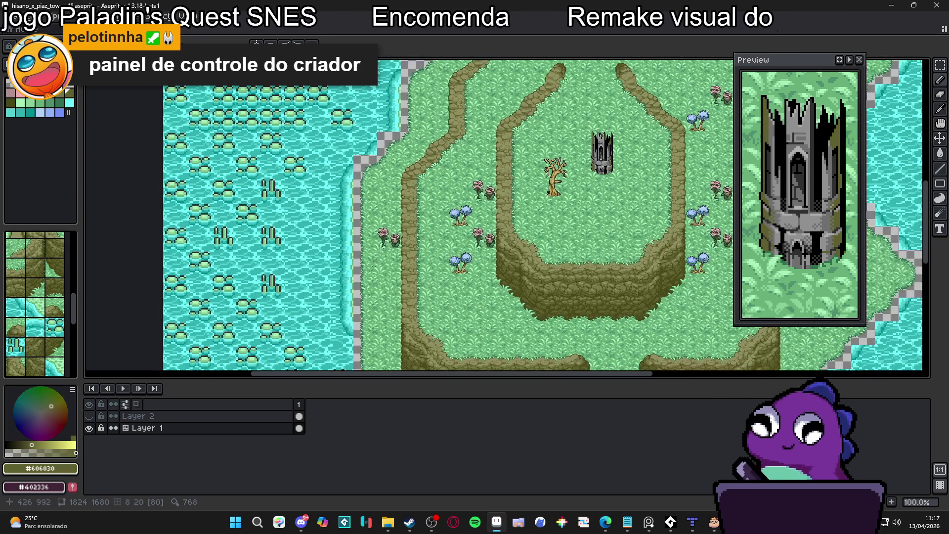
key(Tab)
scroll(254, 322, up, 5)
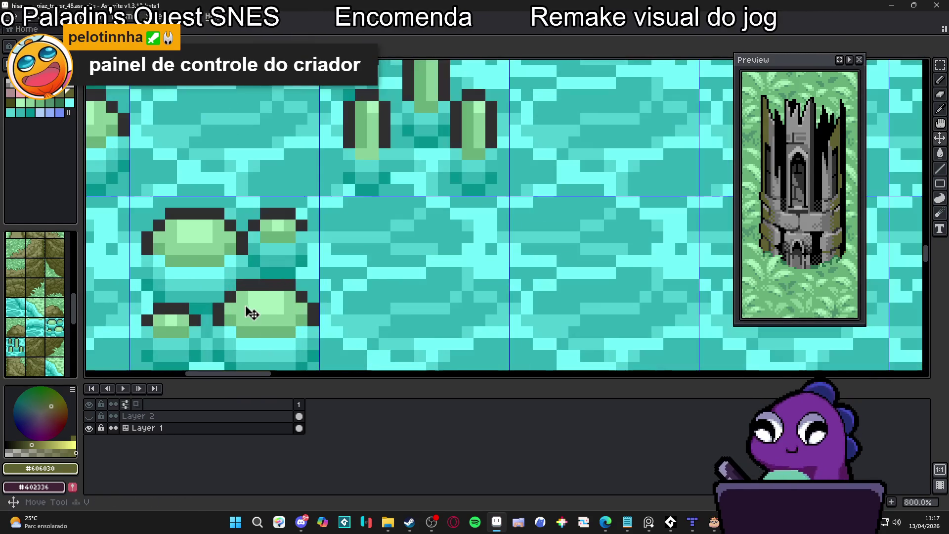
scroll(254, 313, up, 1)
- Repaint four dark lily-pad outline pixels light green and add one dark #303030 outline pixel
alt+click(213, 313)
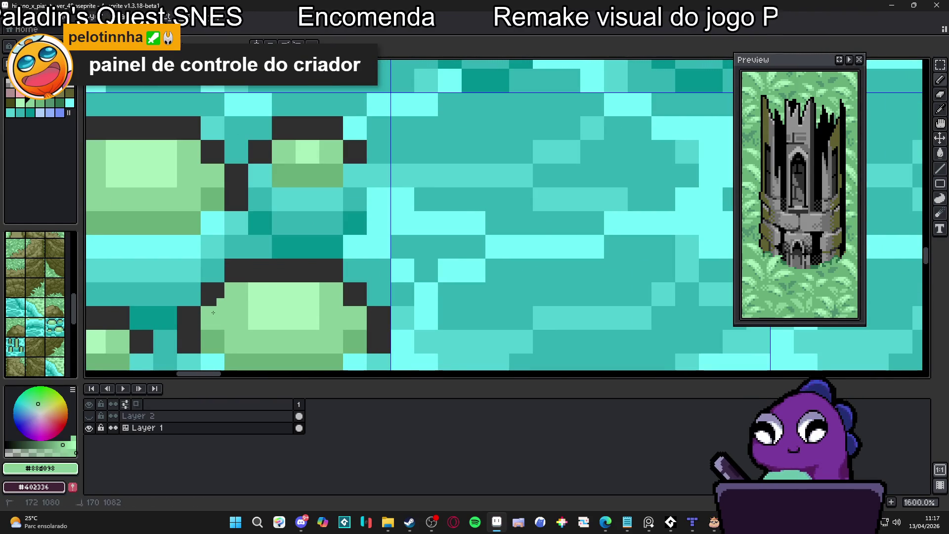
click(221, 294)
click(220, 286)
click(213, 294)
click(213, 302)
alt+click(204, 294)
click(196, 302)
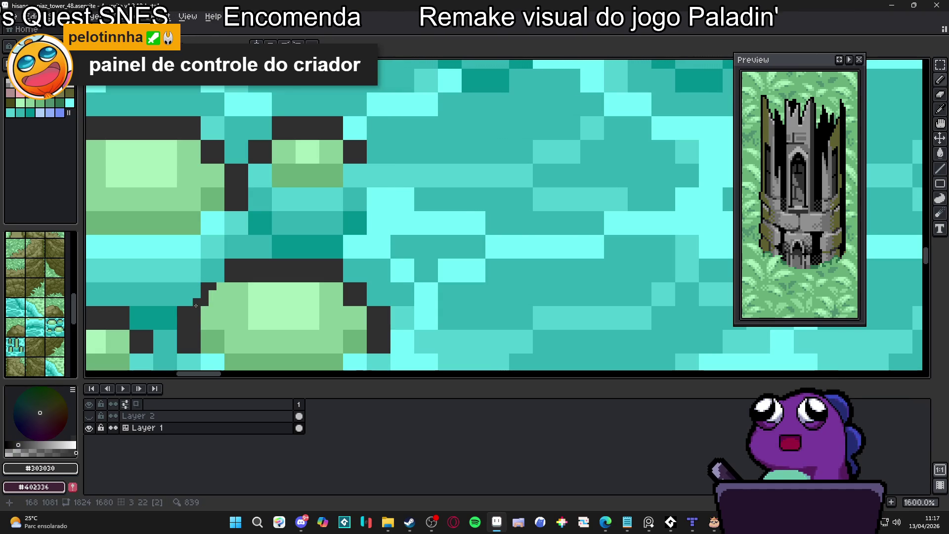
scroll(203, 330, down, 6)
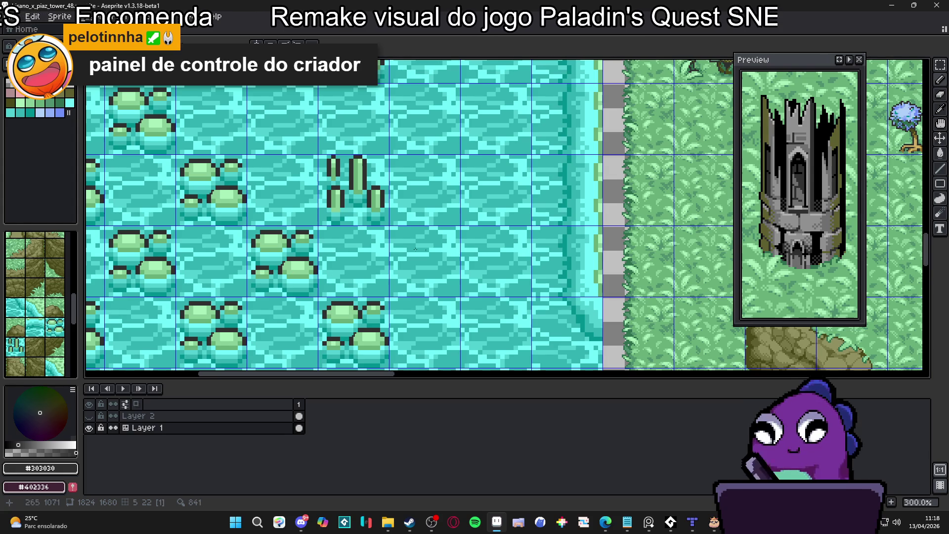
- Zoom in and out repeatedly over the island map to review the edits
scroll(342, 230, down, 2)
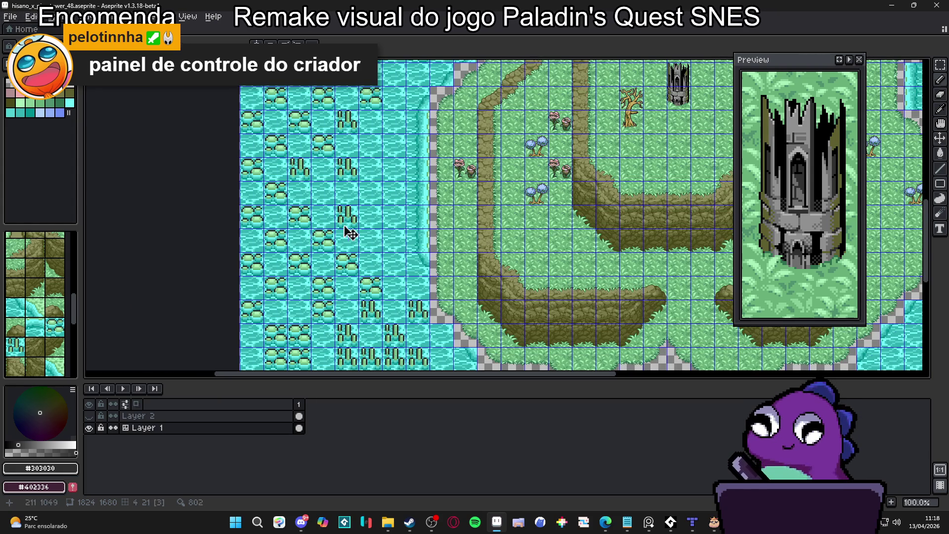
scroll(340, 242, up, 3)
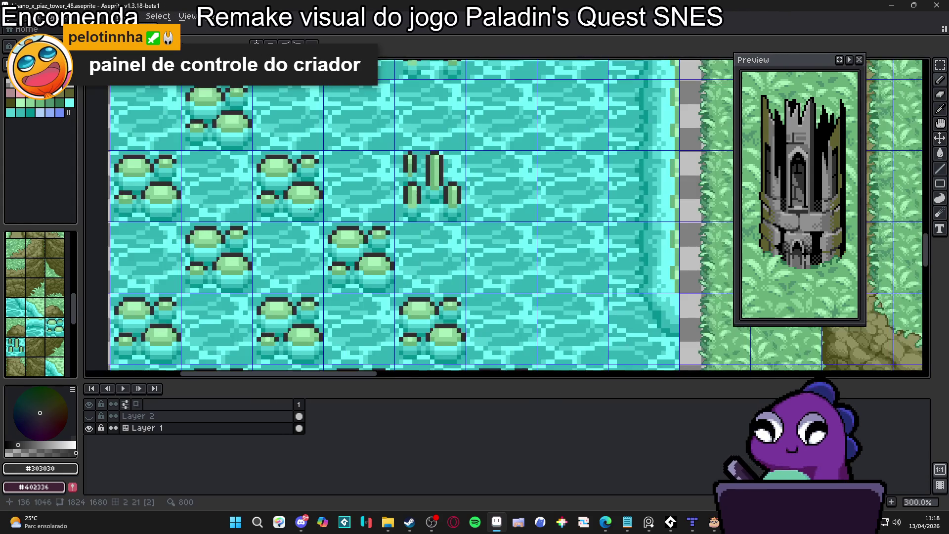
scroll(311, 209, down, 1)
scroll(311, 210, up, 3)
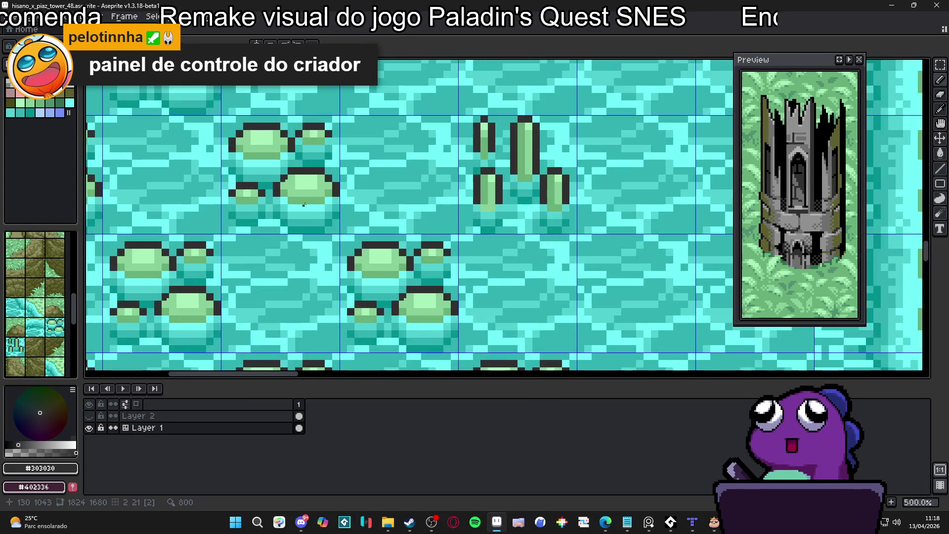
scroll(311, 210, down, 4)
scroll(310, 204, up, 2)
scroll(310, 203, down, 3)
scroll(308, 200, up, 3)
scroll(306, 198, down, 2)
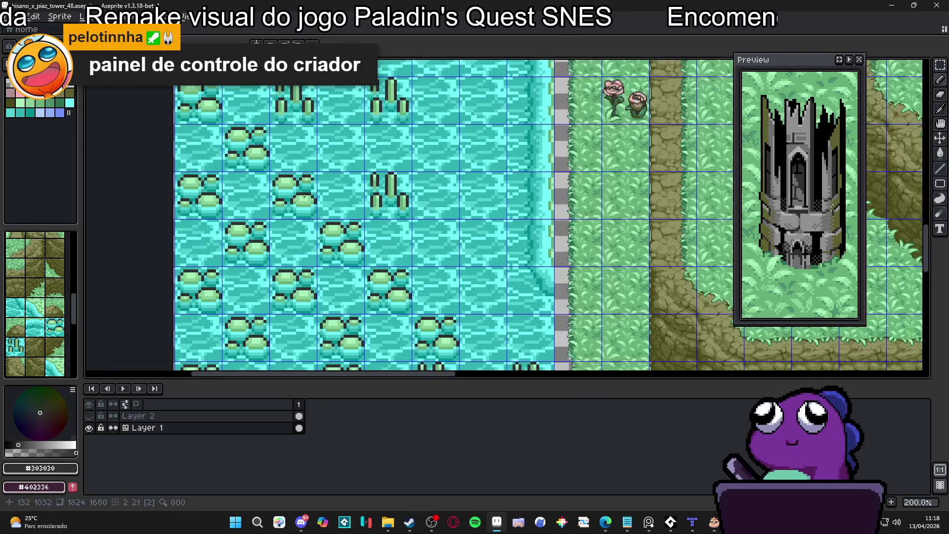
scroll(306, 198, down, 1)
scroll(301, 198, up, 1)
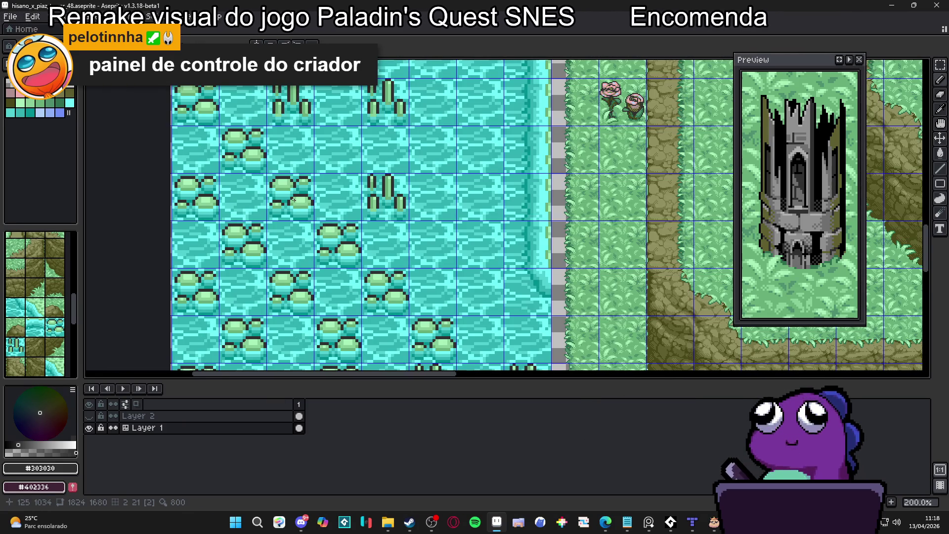
scroll(294, 200, down, 1)
scroll(295, 200, up, 1)
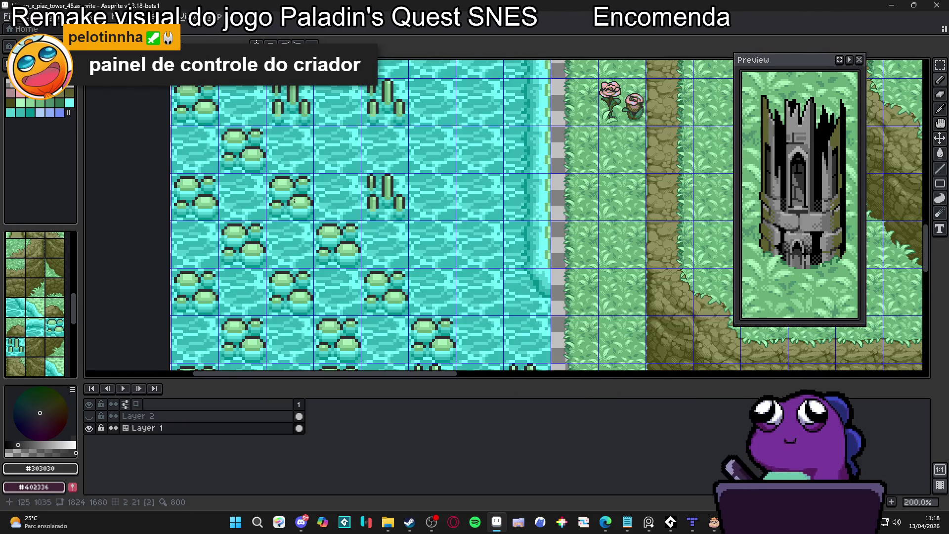
scroll(296, 198, down, 3)
scroll(301, 193, up, 1)
scroll(308, 184, up, 1)
scroll(308, 184, down, 1)
- Hide the tile grid and recentre the view on the whole map
key(ctrl+apostrophe)
scroll(351, 246, up, 1)
drag(351, 246, 344, 241)
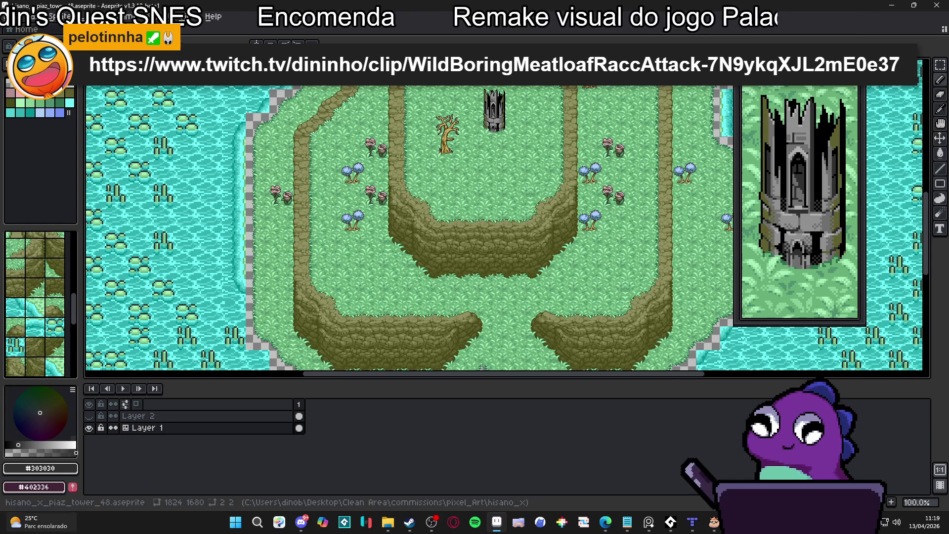
click(428, 527)
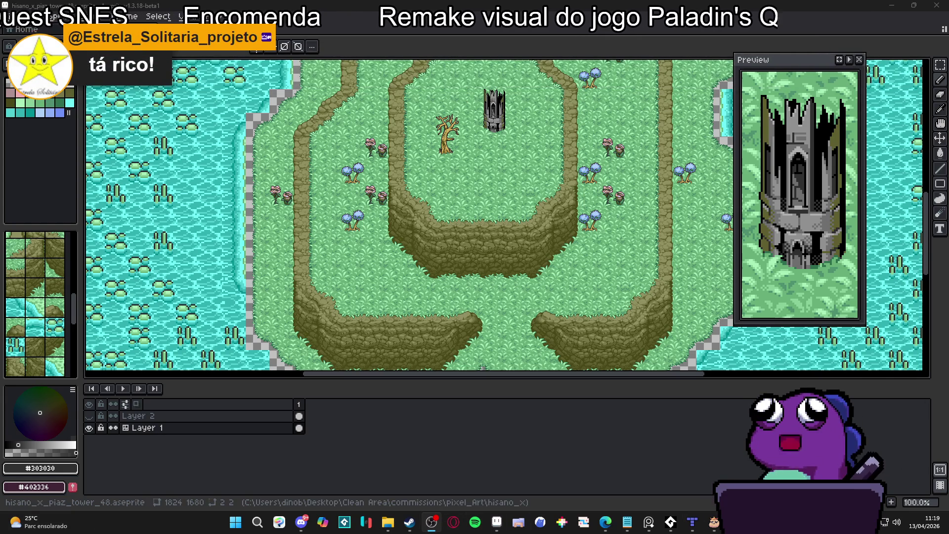
- Bring up and minimise the AudioTitan console, then switch to the Twitch browser
click(671, 522)
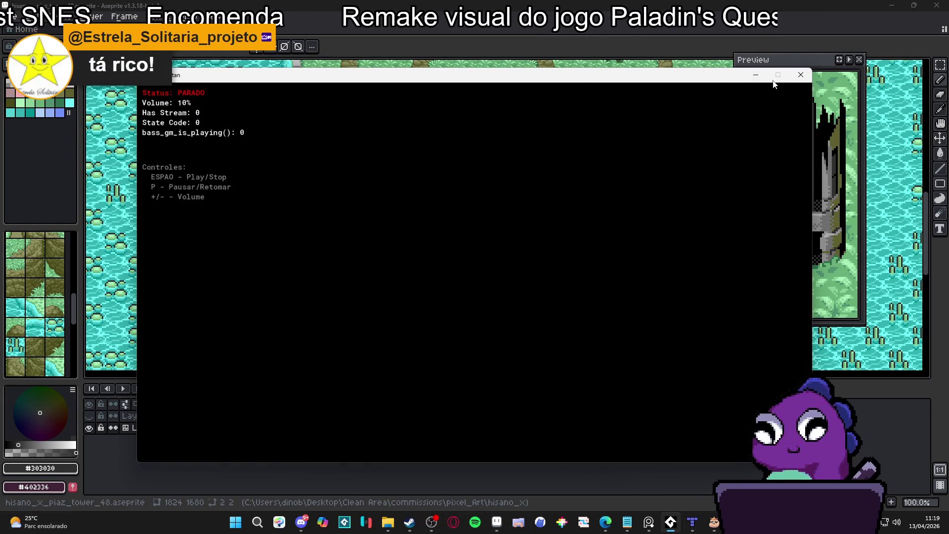
click(755, 74)
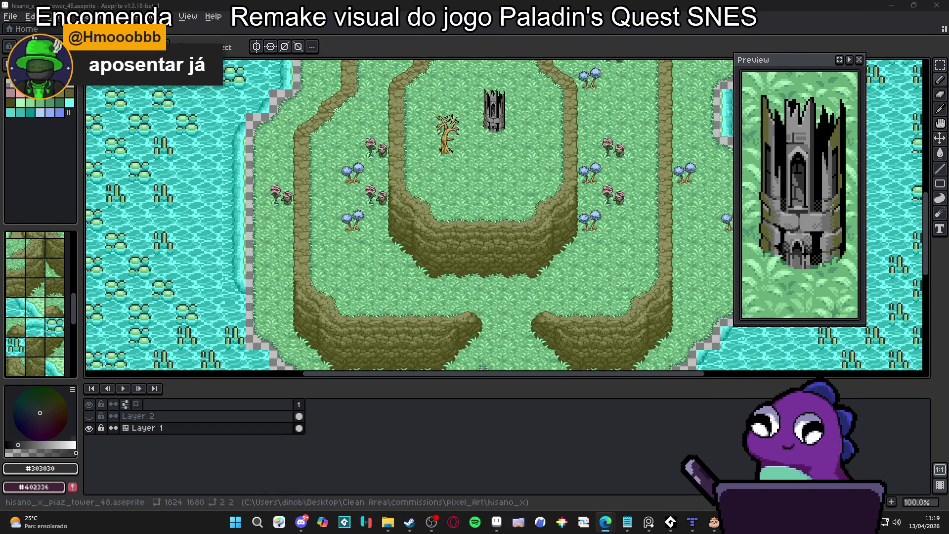
key(alt+Tab)
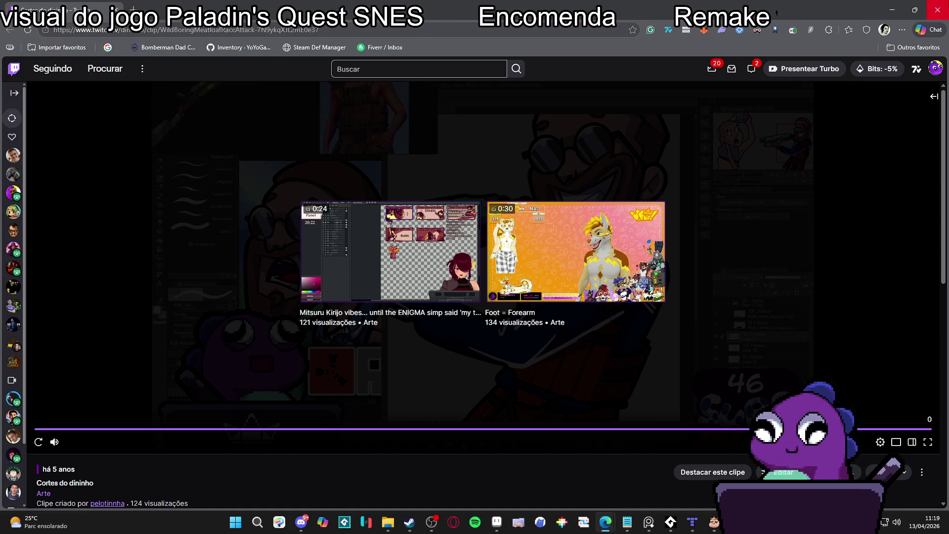
- Return from the browser to Aseprite and zoom in to 300% on the lily-pad water tiles
click(938, 9)
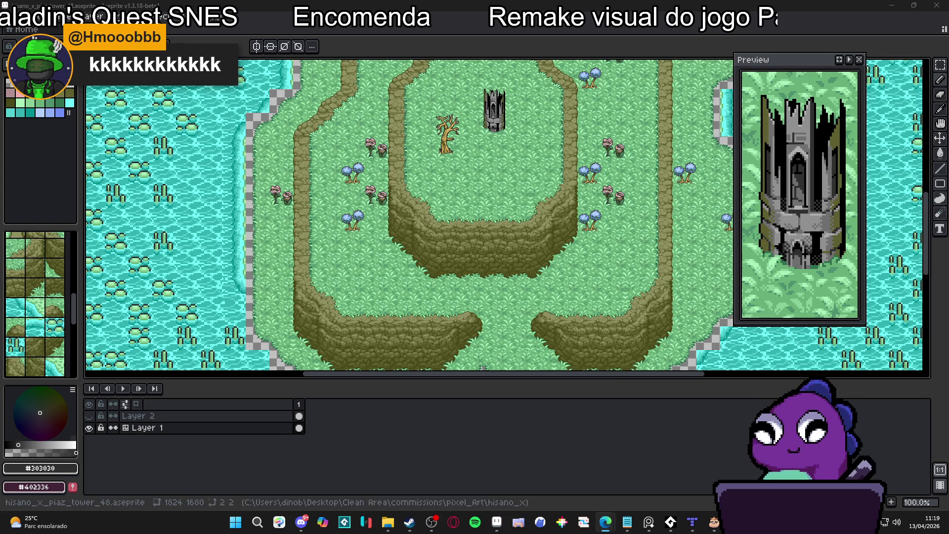
click(432, 526)
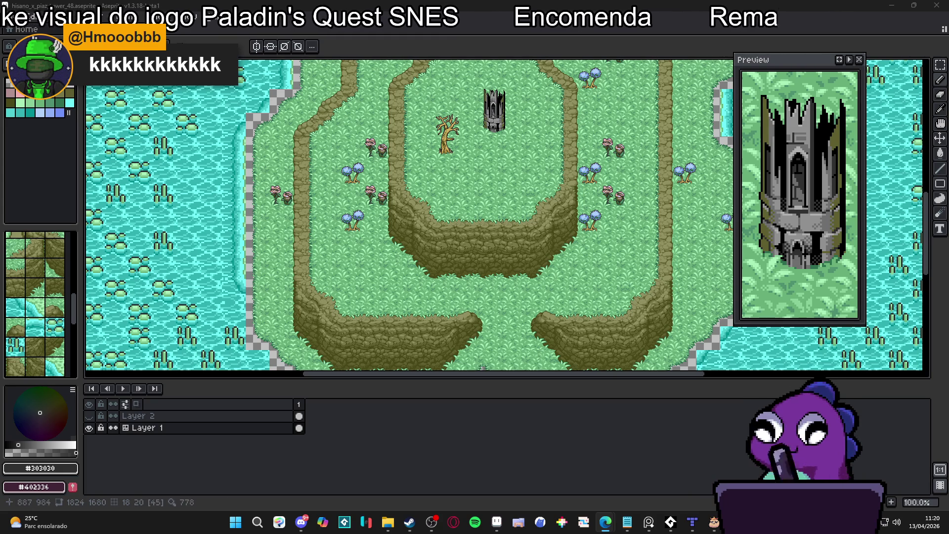
drag(511, 119, 468, 134)
scroll(467, 135, left, 8)
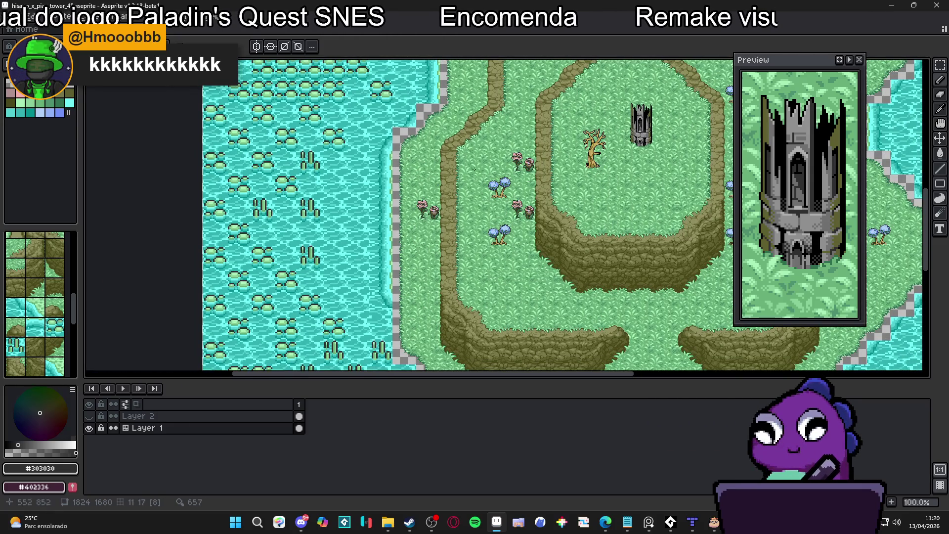
scroll(354, 183, up, 2)
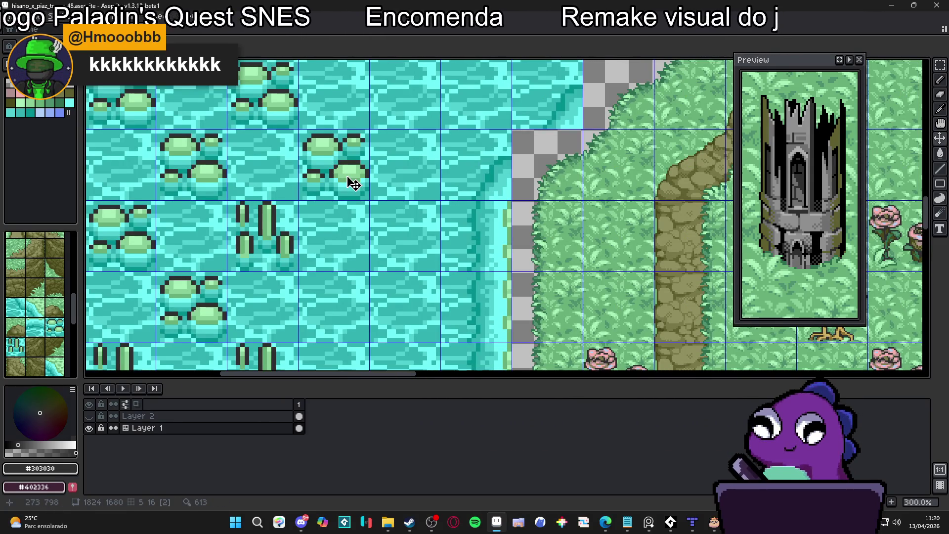
- Select the 48x48 lily-pad tile with the rectangular marquee, then deselect it
key(m)
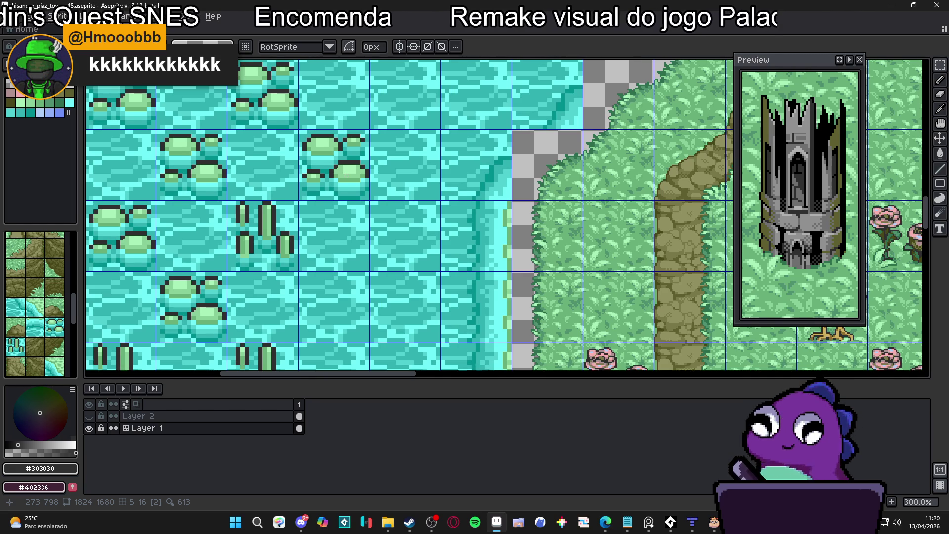
click(346, 175)
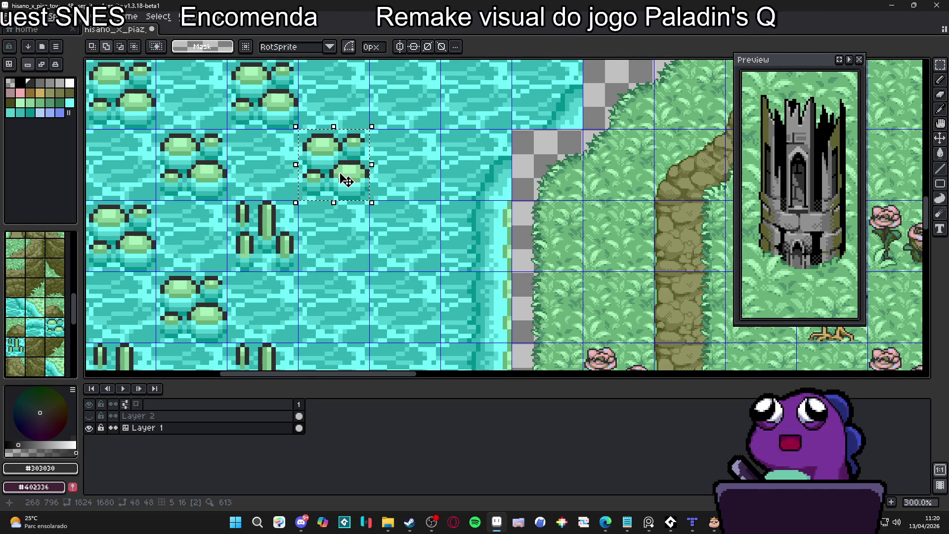
scroll(355, 180, up, 2)
key(ctrl+d)
scroll(335, 178, up, 2)
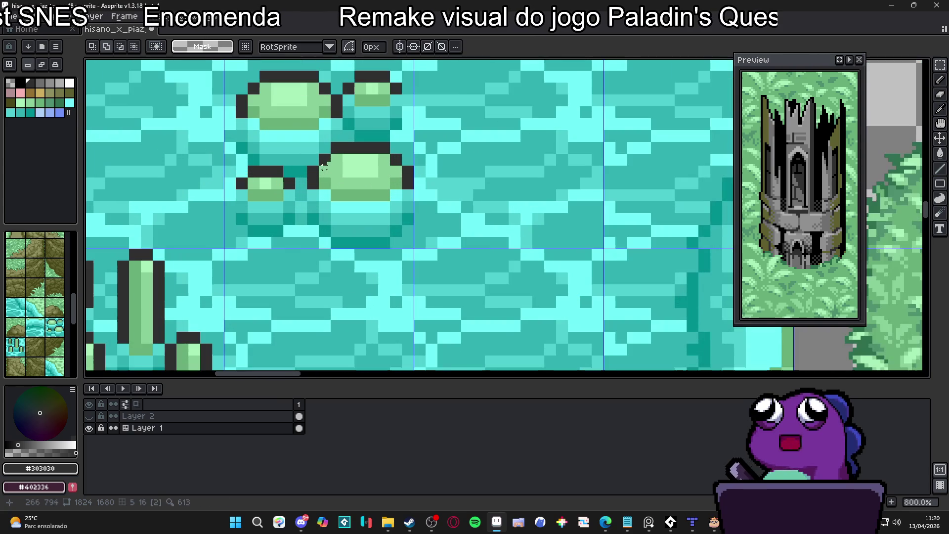
- With the pencil and #88d098, draw a light-green arch over the right lily pad
key(b)
alt+click(329, 169)
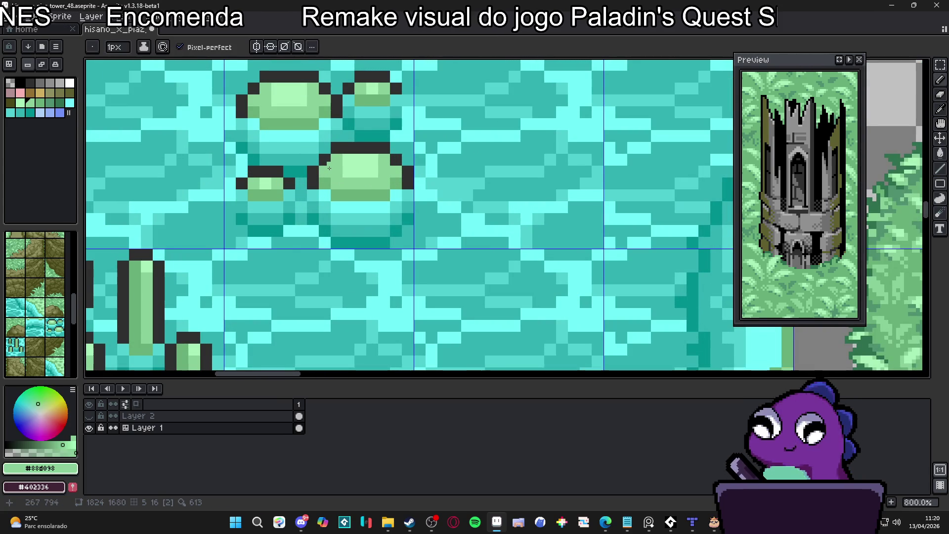
scroll(349, 215, down, 5)
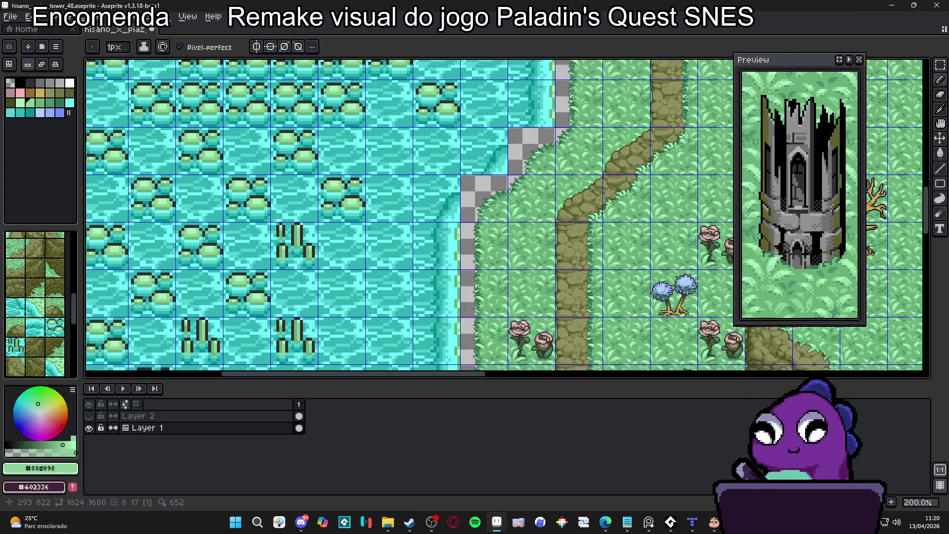
scroll(341, 186, up, 8)
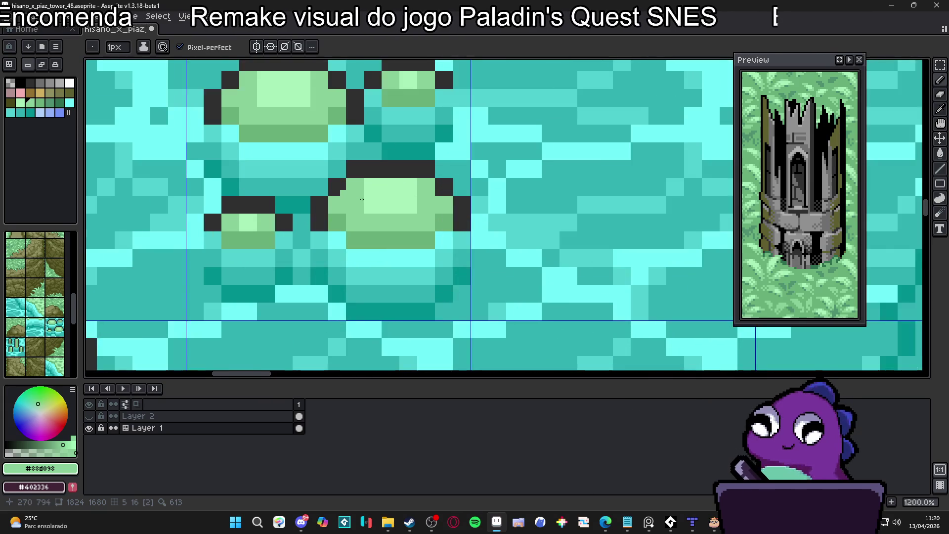
scroll(353, 168, down, 3)
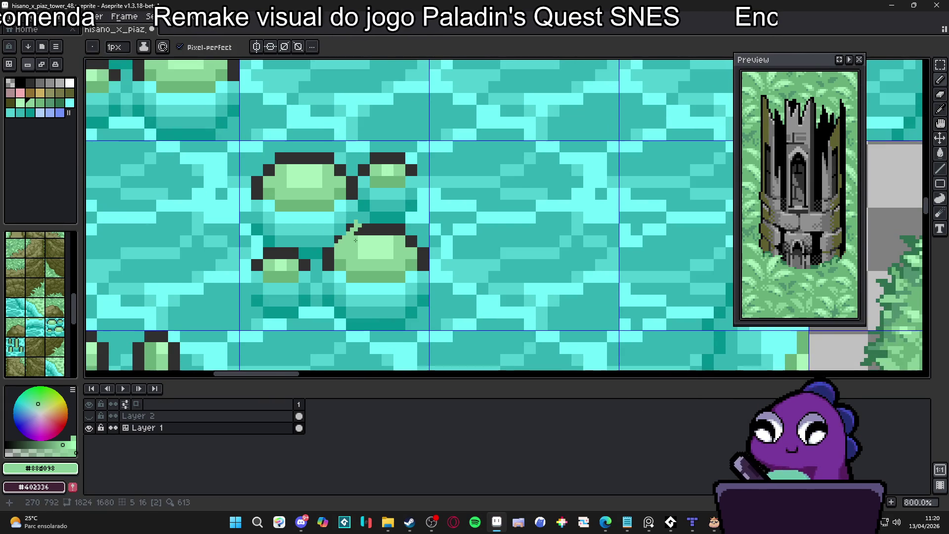
mouse_move(360, 193)
mouse_down()
mouse_move(385, 160)
mouse_move(396, 166)
mouse_move(417, 252)
mouse_up()
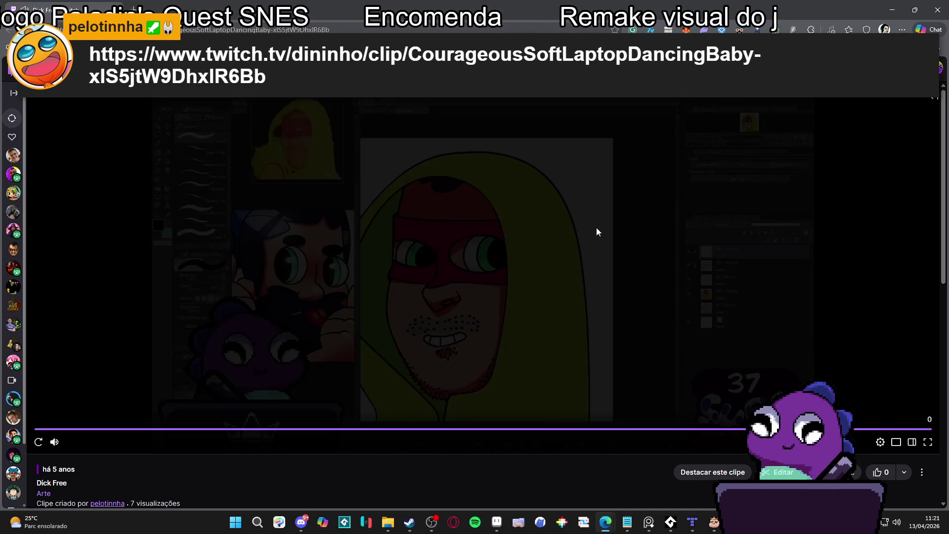
key(alt+Tab)
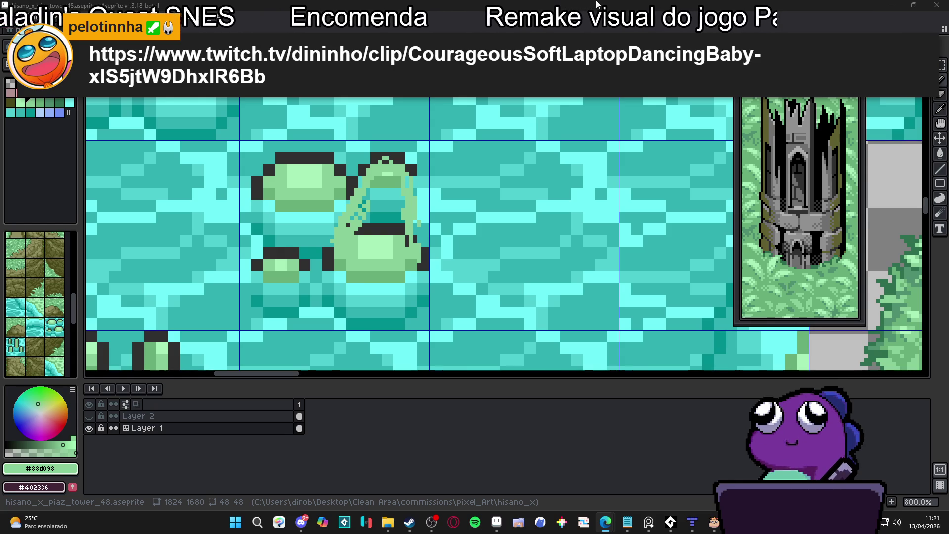
- Outline the new pad in green: top, right and diagonal edges, flat bottom, left edge and lower band
scroll(381, 156, up, 2)
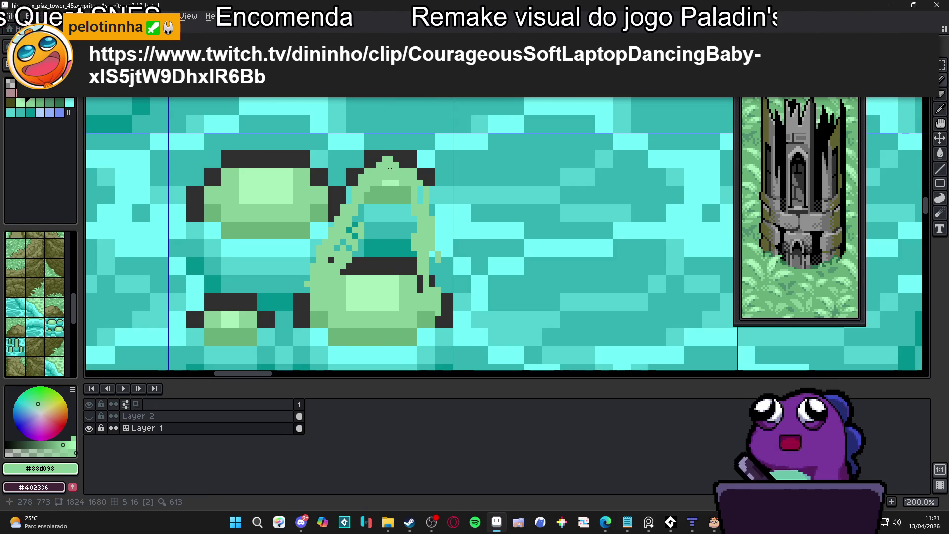
drag(385, 170, 409, 163)
shift+click(433, 307)
drag(434, 307, 441, 323)
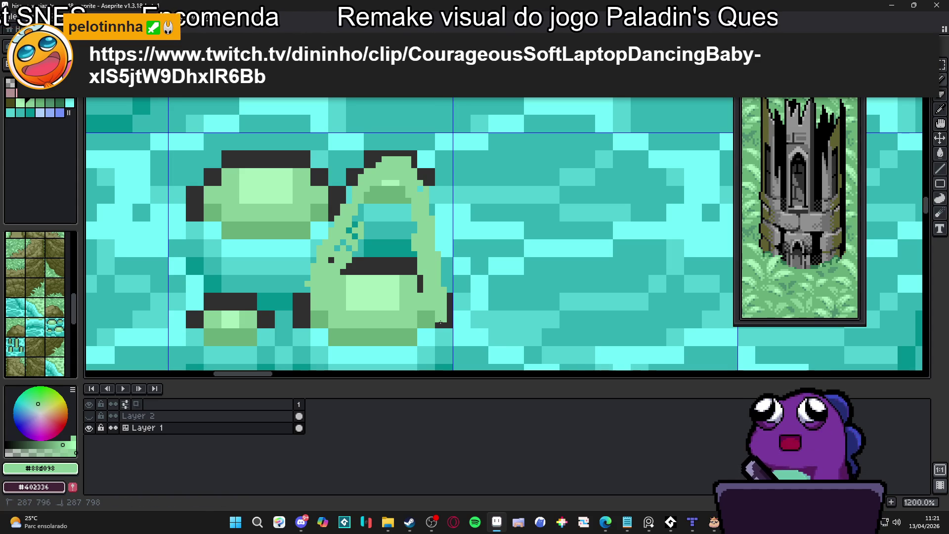
shift+click(408, 355)
shift+click(336, 355)
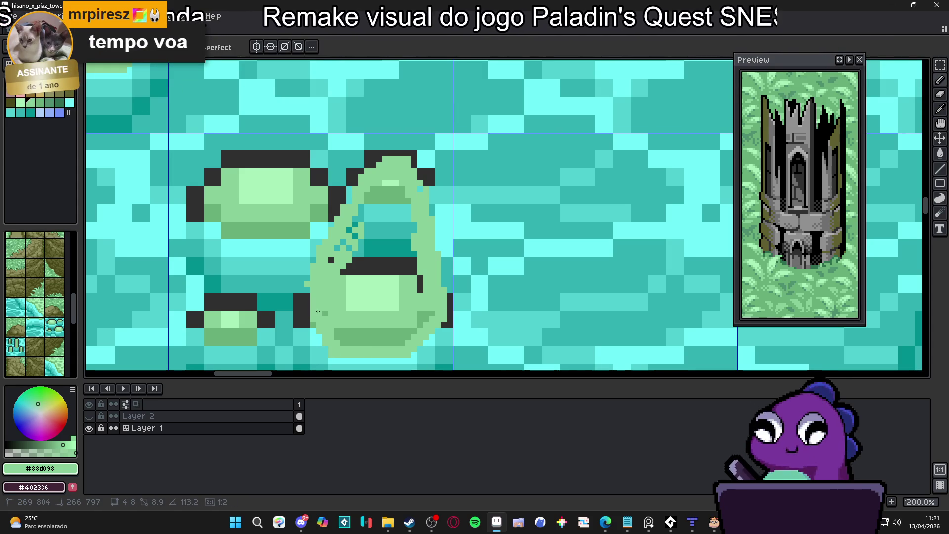
shift+click(308, 289)
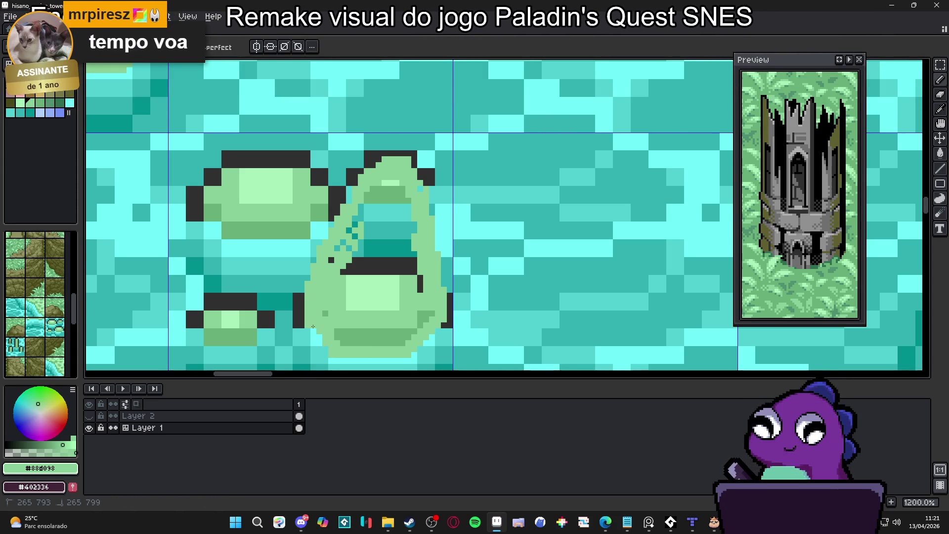
mouse_move(356, 328)
mouse_down()
mouse_move(342, 341)
mouse_move(391, 340)
mouse_move(432, 316)
mouse_up()
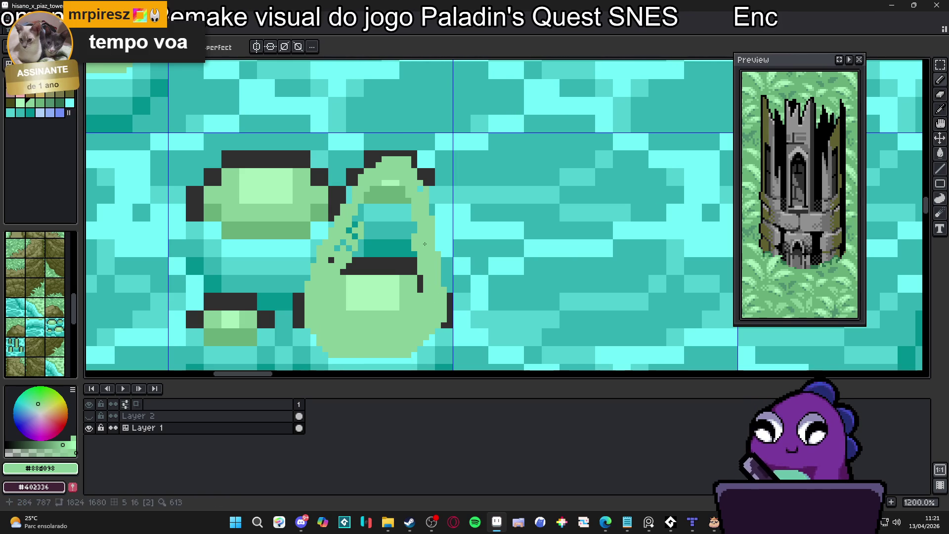
click(421, 186)
- Cover the big pad's teal interior, dark band and highlight, and flatten the left pad's shading
mouse_move(421, 264)
mouse_down()
mouse_move(403, 225)
mouse_move(393, 307)
mouse_move(383, 280)
mouse_up()
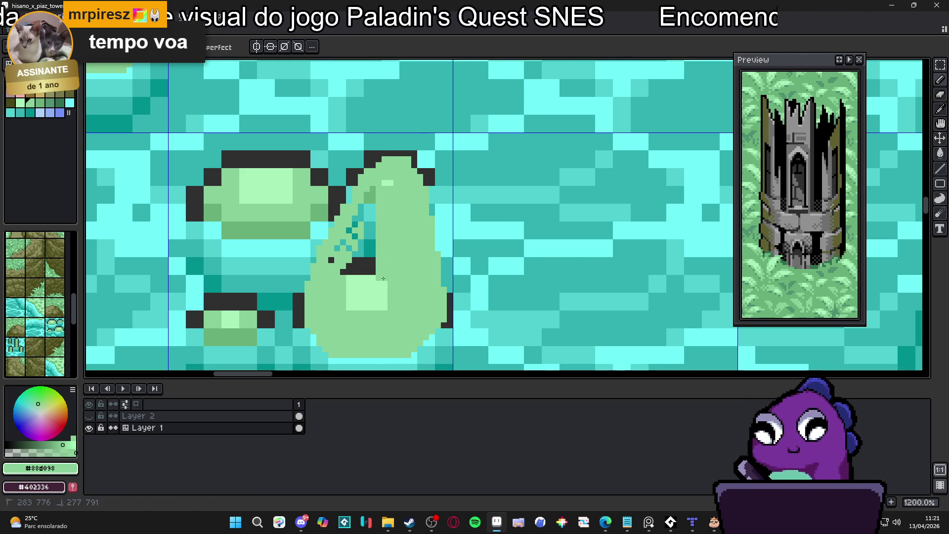
drag(394, 171, 363, 217)
mouse_move(328, 297)
mouse_down()
mouse_move(351, 282)
mouse_move(371, 237)
mouse_move(368, 301)
mouse_move(386, 297)
mouse_up()
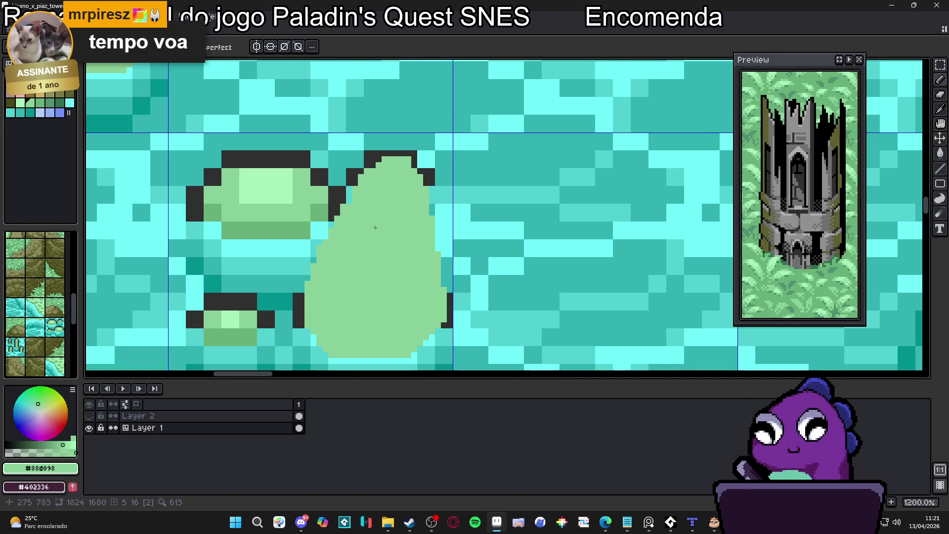
mouse_move(359, 207)
mouse_down()
mouse_move(317, 145)
mouse_move(341, 153)
mouse_move(306, 211)
mouse_move(299, 160)
mouse_move(332, 182)
mouse_up()
scroll(350, 186, down, 2)
scroll(345, 171, up, 2)
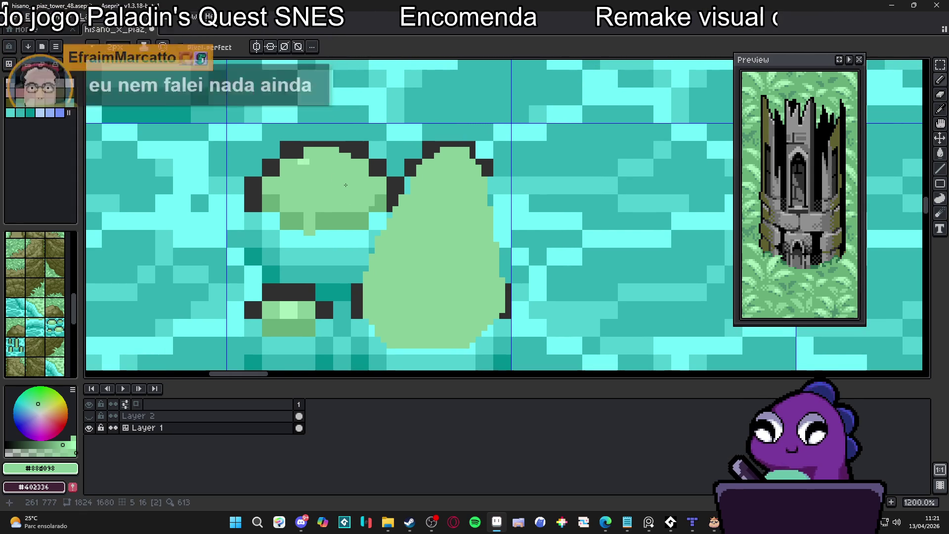
click(303, 159)
click(297, 153)
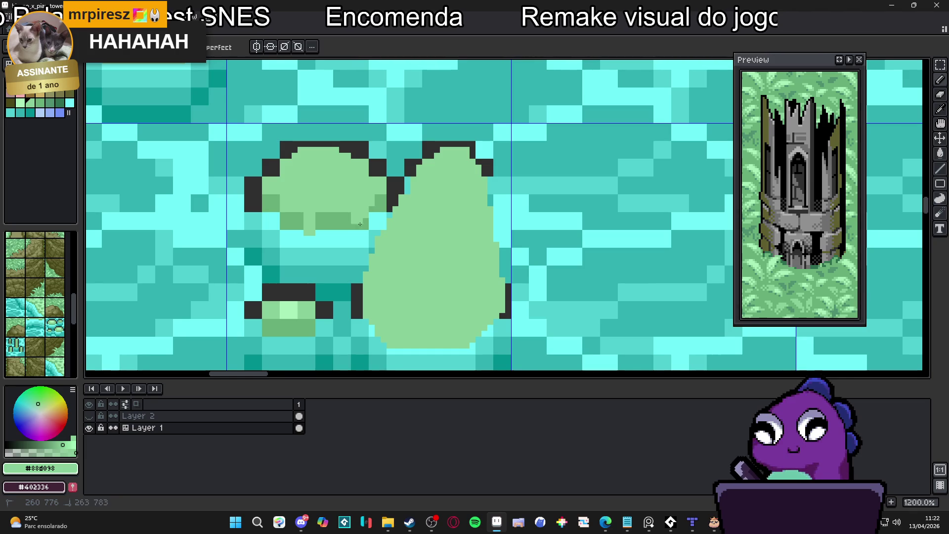
mouse_move(371, 216)
mouse_down()
mouse_move(326, 233)
mouse_move(329, 219)
mouse_move(308, 245)
mouse_move(368, 232)
mouse_up()
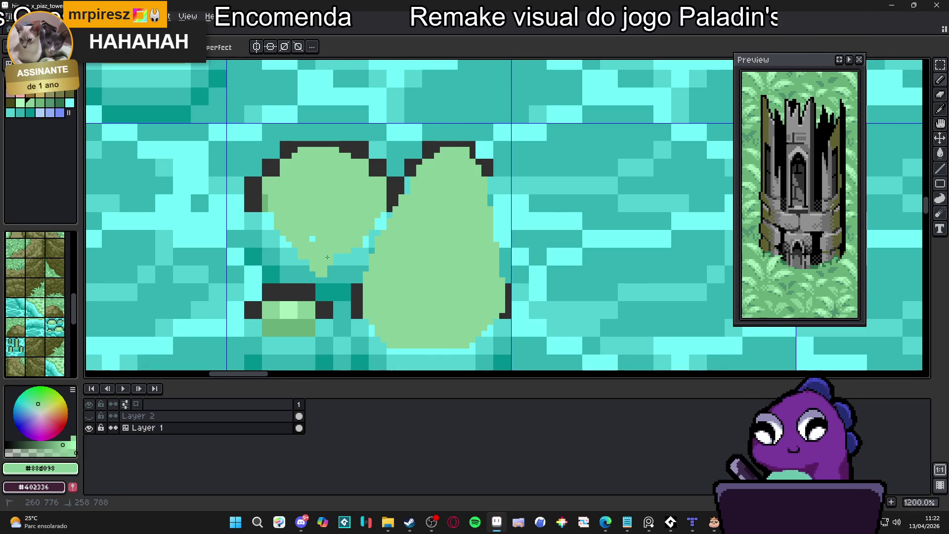
- Reshape the left pad's lower edge and the spot where the two pads meet
click(338, 268)
click(343, 271)
click(366, 245)
click(339, 281)
click(386, 217)
- Eyedrop teal #30b0b0 and paint the gap between the two pads as water
alt+click(405, 171)
scroll(406, 171, up, 3)
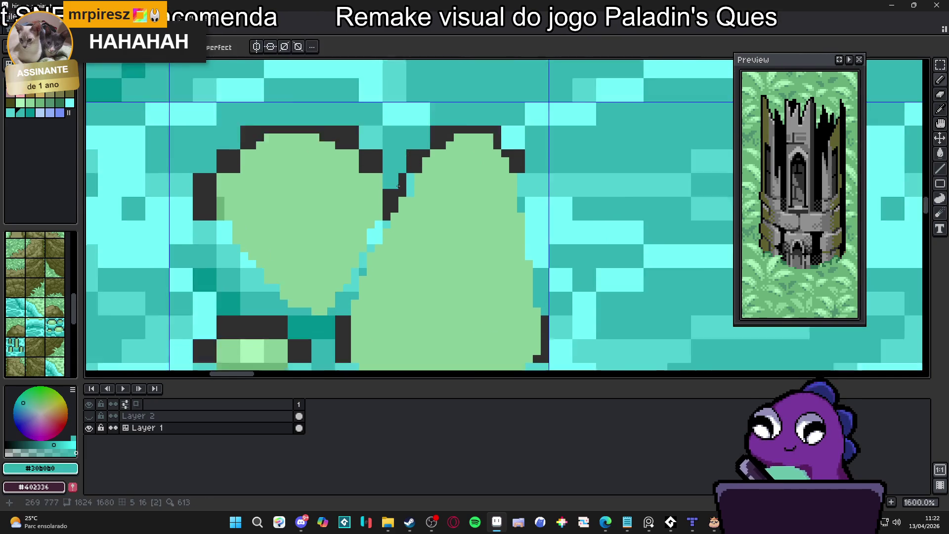
click(311, 110)
click(309, 102)
click(392, 173)
click(351, 137)
click(405, 185)
click(333, 113)
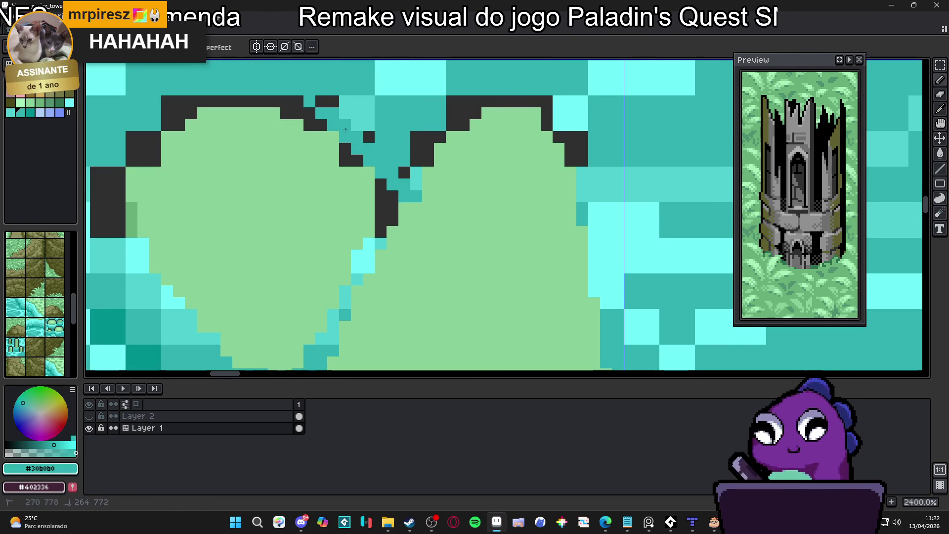
- Eyedrop #303030 and add dark outline pixels along the notch between the pads
mouse_move(383, 159)
mouse_down()
mouse_move(422, 186)
mouse_move(397, 155)
mouse_up()
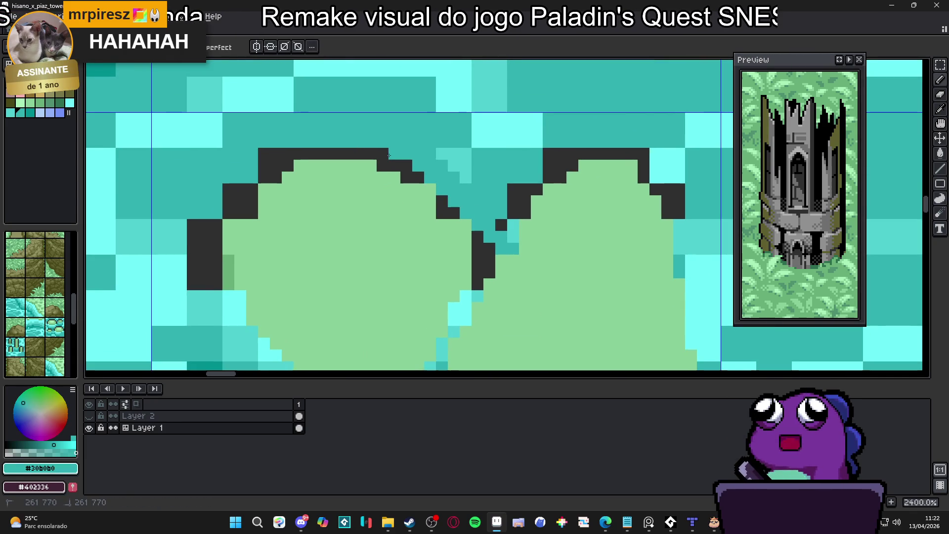
click(477, 236)
alt+click(478, 257)
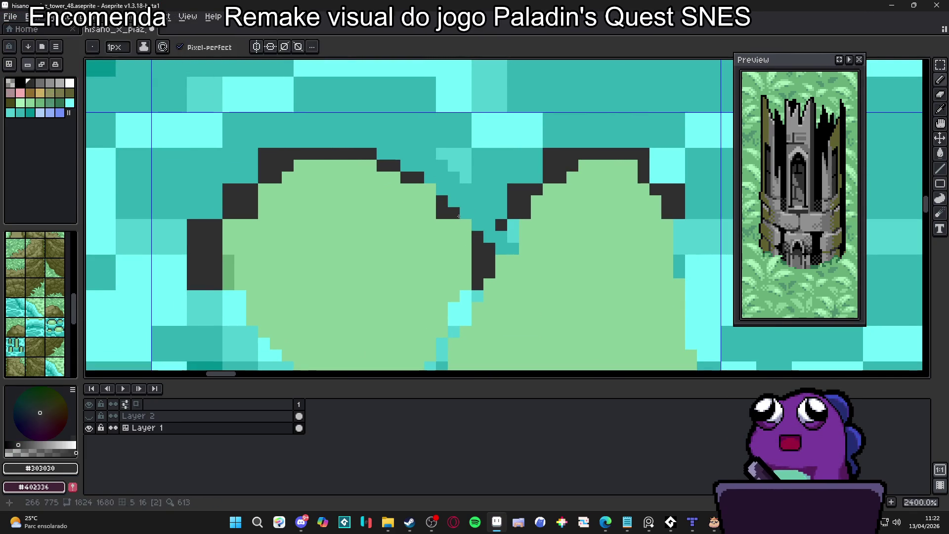
drag(466, 225, 478, 225)
key(ctrl+z)
drag(425, 188, 479, 221)
click(455, 210)
click(454, 216)
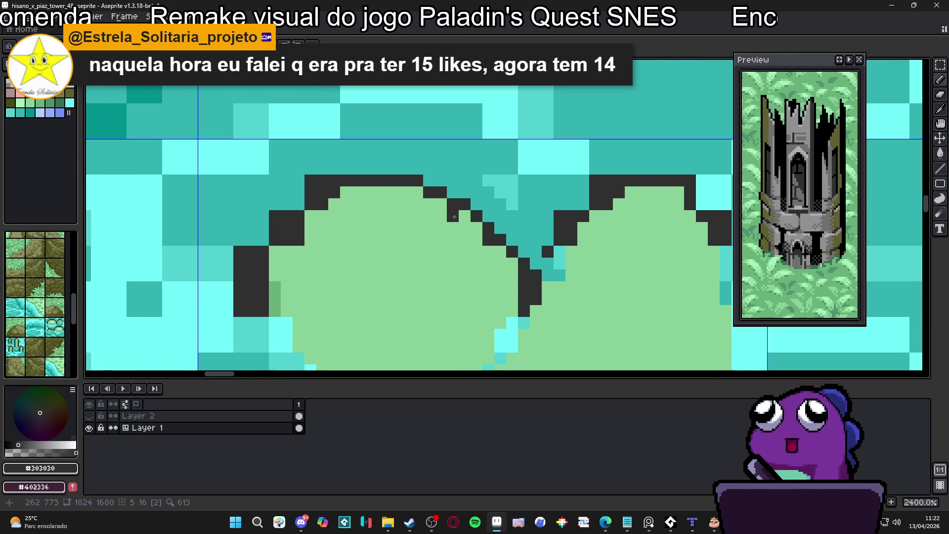
scroll(454, 217, down, 1)
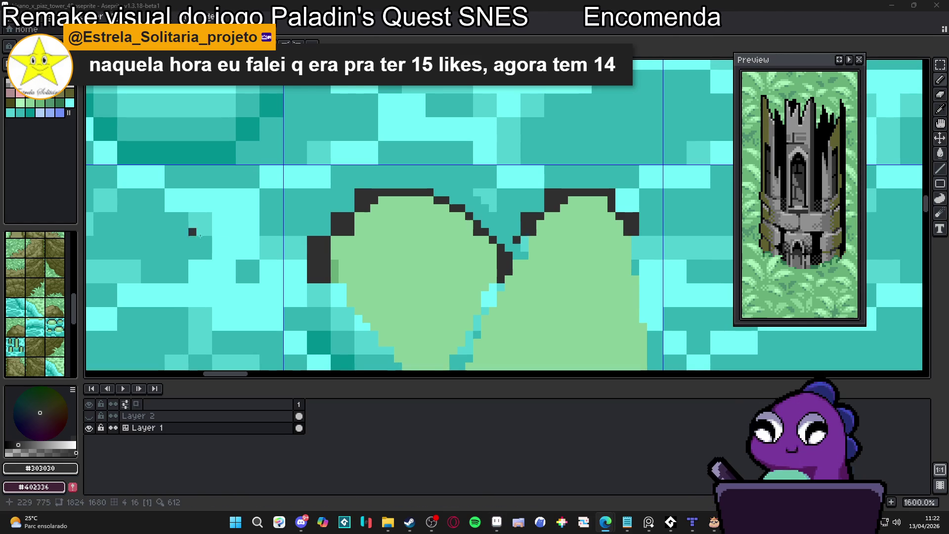
scroll(447, 284, down, 3)
drag(471, 198, 465, 134)
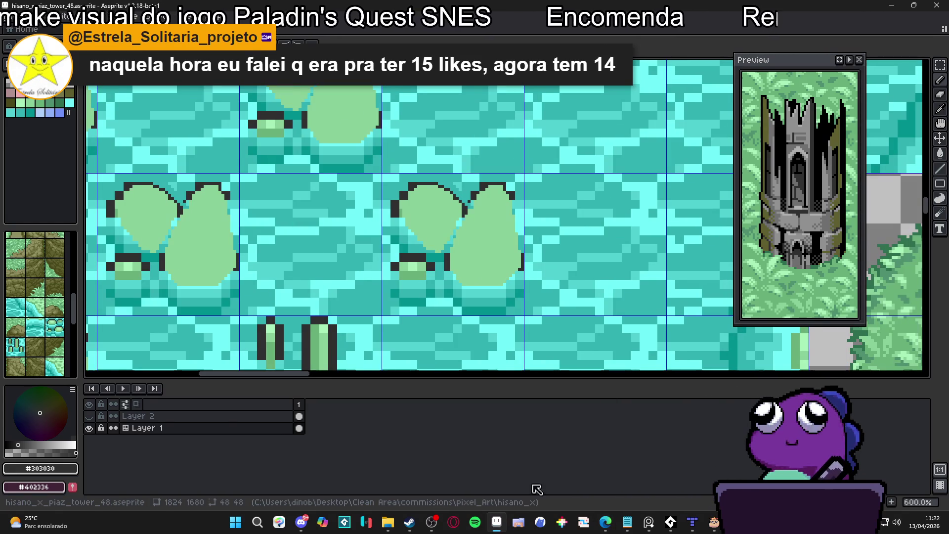
- Switch briefly to the browser, then return to Aseprite and centre the lily-pad tiles
click(426, 528)
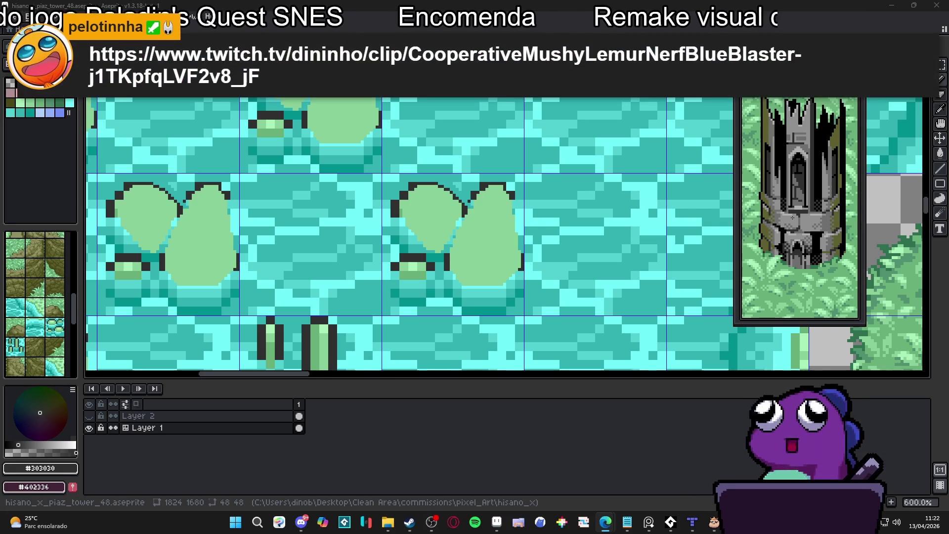
key(alt+Tab)
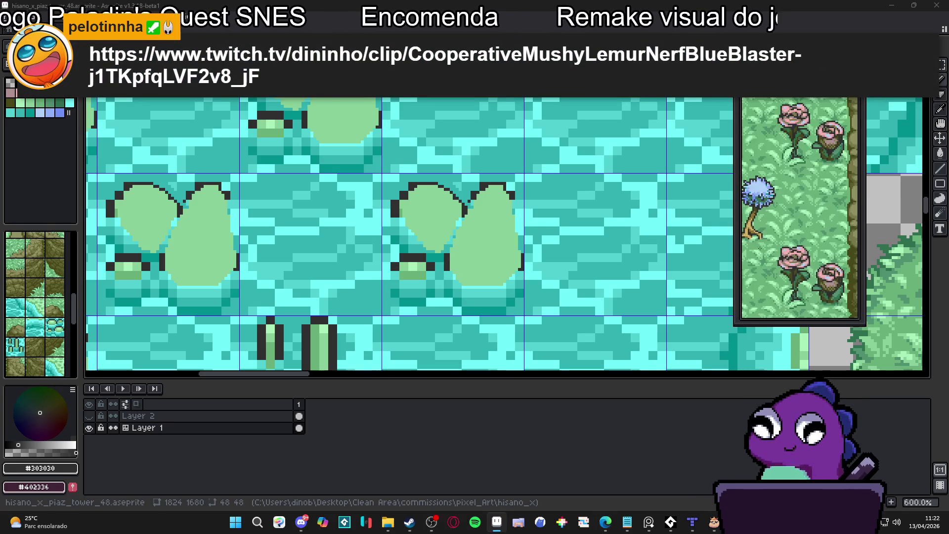
drag(193, 248, 255, 241)
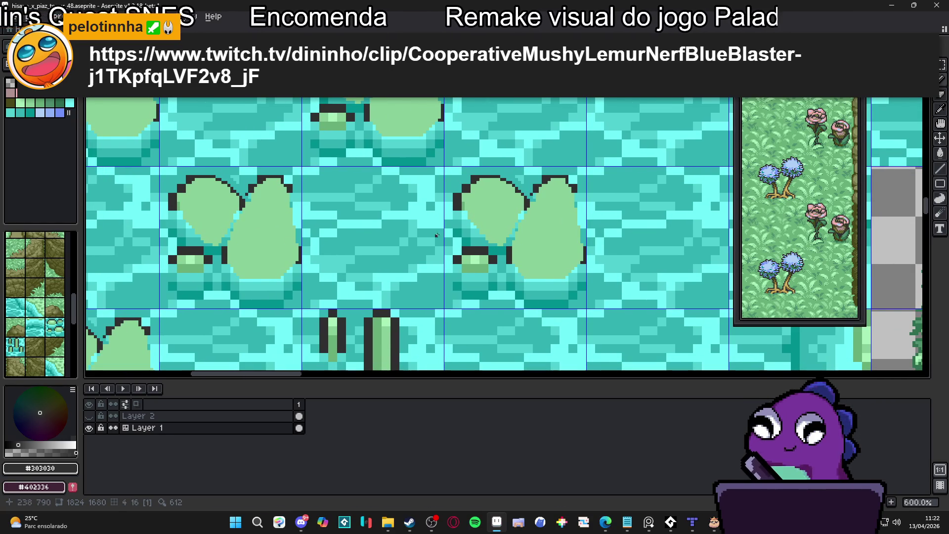
drag(341, 251, 385, 219)
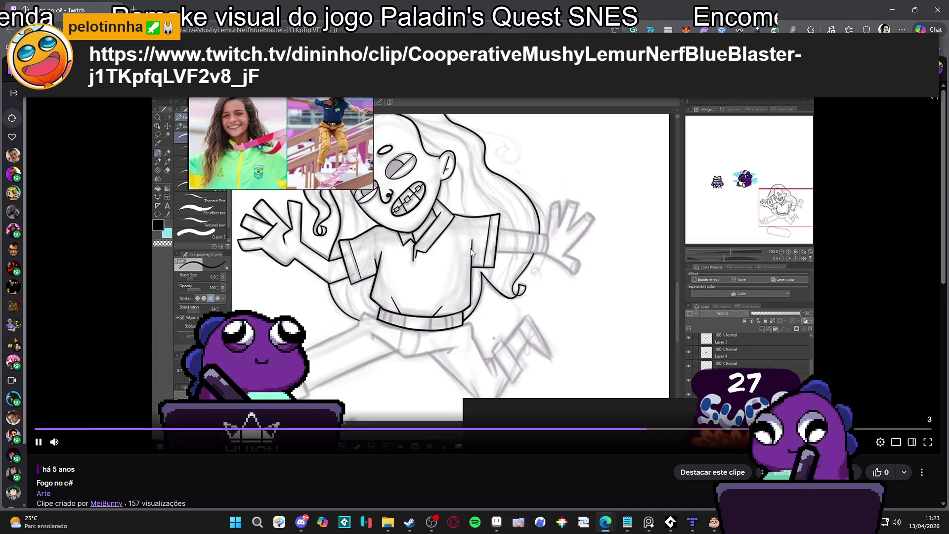
- Bring the Aseprite window back in front of the Twitch clip
mouse_move(58, 445)
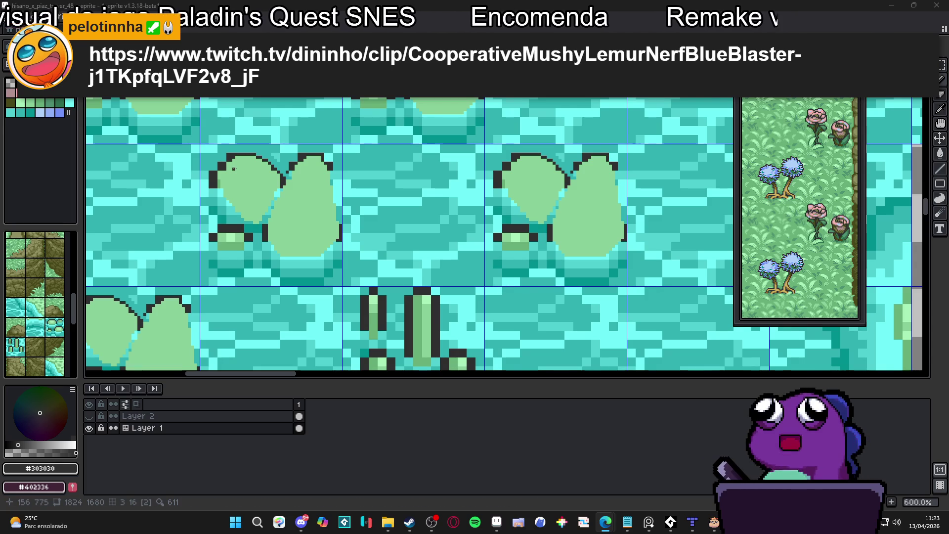
- Recolour a left-edge outline pixel of the pad green and turn nearby outline pixels teal
scroll(232, 164, up, 3)
alt+click(231, 160)
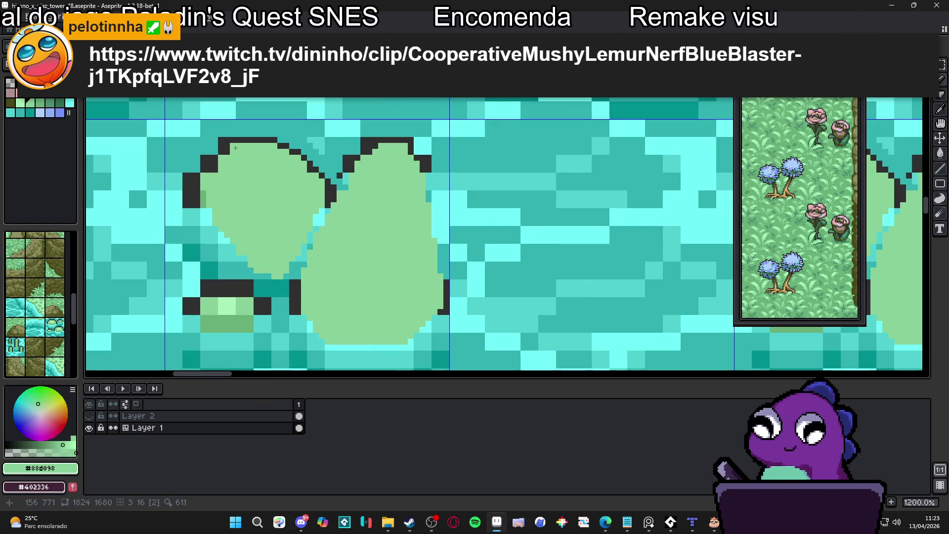
click(196, 206)
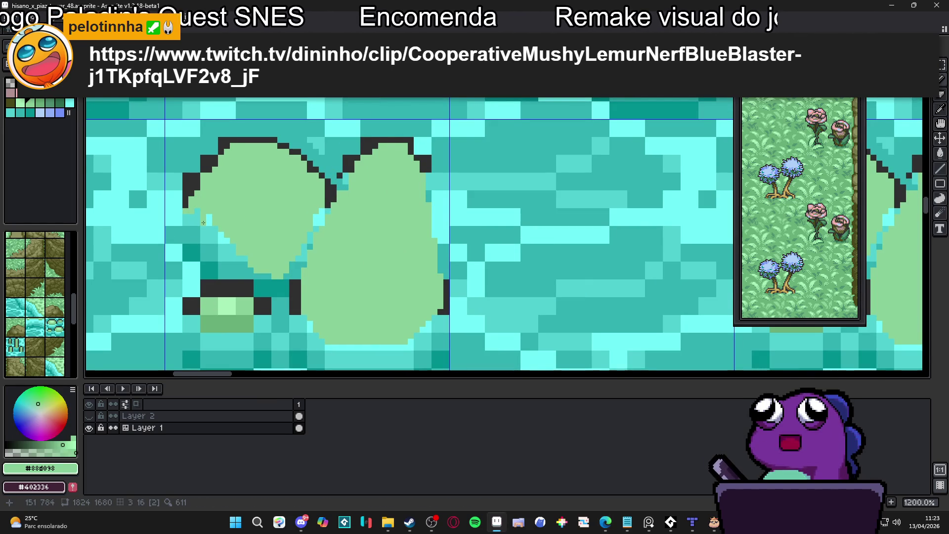
drag(207, 214, 211, 219)
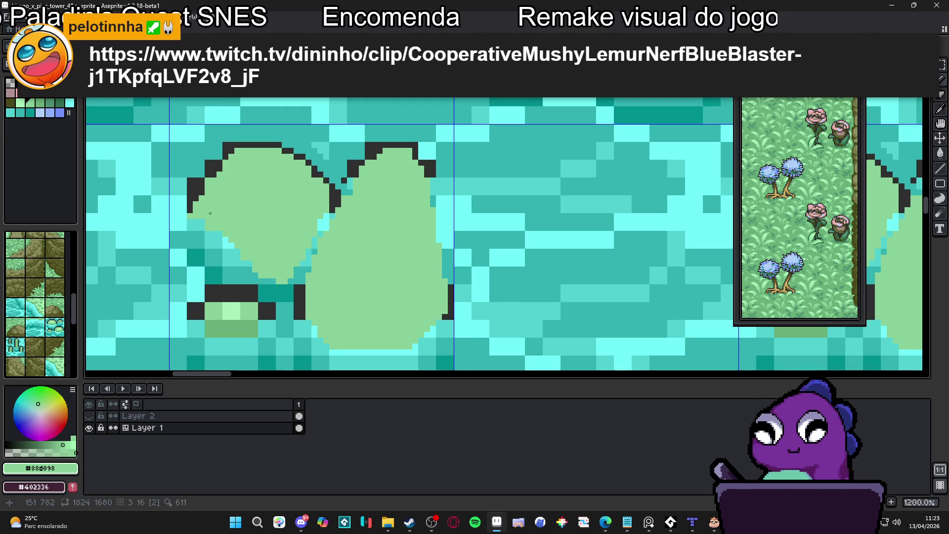
alt+click(202, 174)
click(192, 183)
click(191, 191)
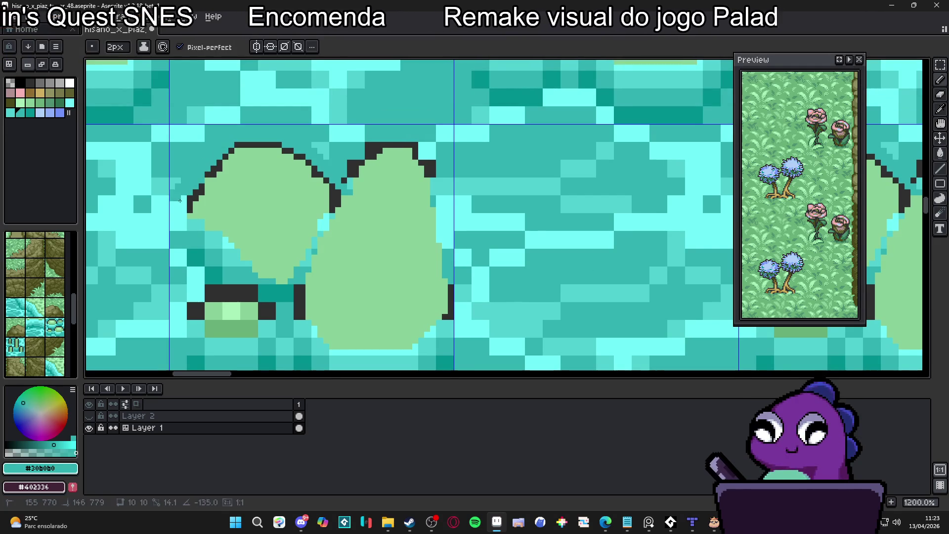
- With a one-pixel brush, add #303030 outline pixels on the pad's left edge and turn strays teal
key(minus)
scroll(223, 166, up, 1)
alt+click(225, 168)
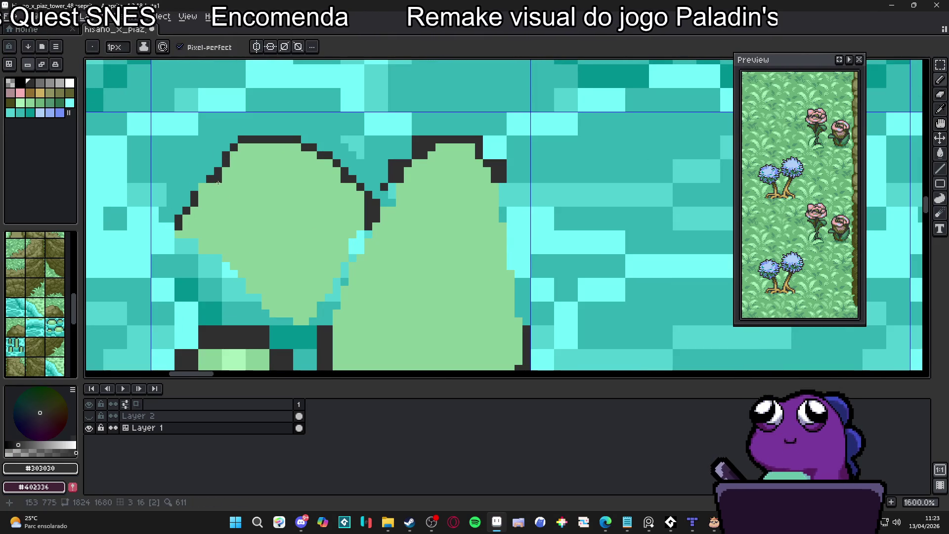
click(202, 195)
alt+click(204, 171)
drag(195, 194, 193, 201)
alt+click(195, 205)
alt+click(187, 203)
alt+click(194, 211)
click(186, 227)
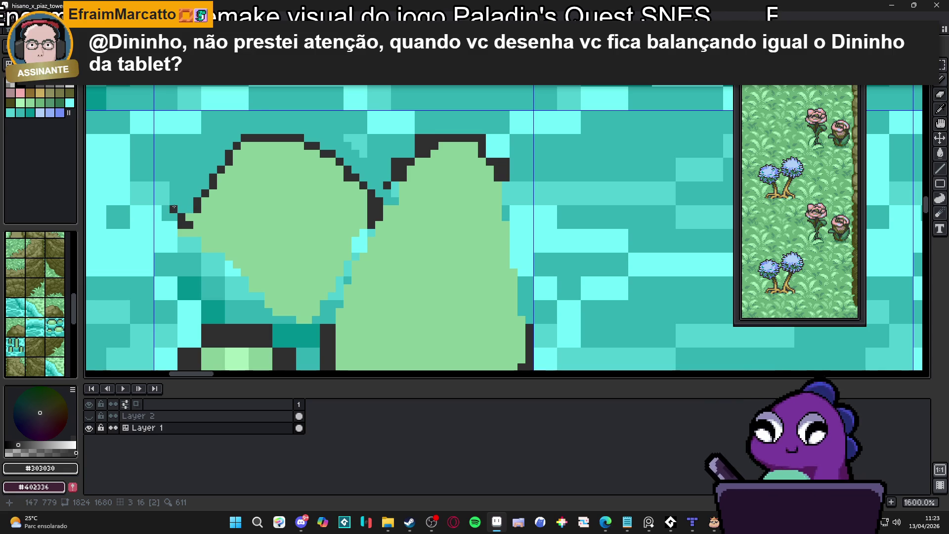
- Draw the dark outline along the left pad's top and sample the pad's light green
scroll(178, 208, up, 2)
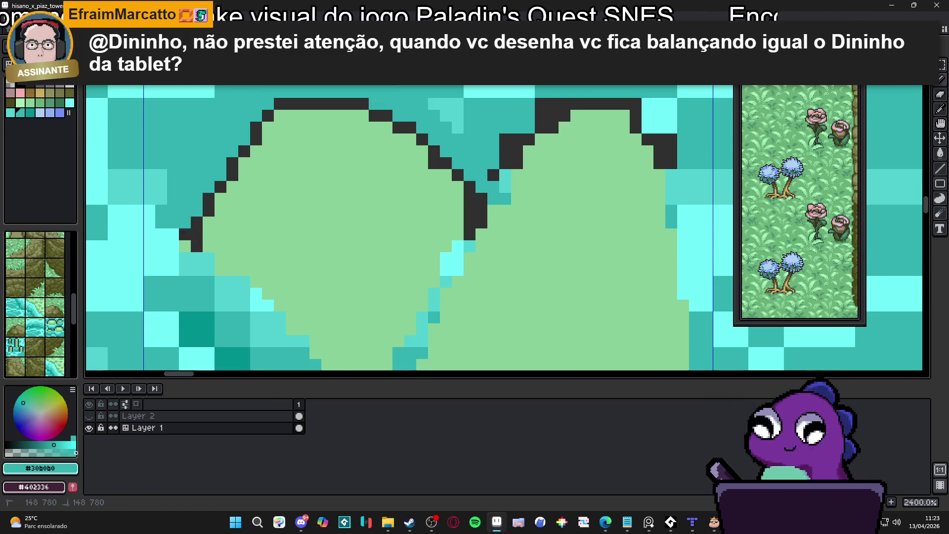
alt+click(194, 243)
scroll(208, 198, down, 1)
alt+click(217, 161)
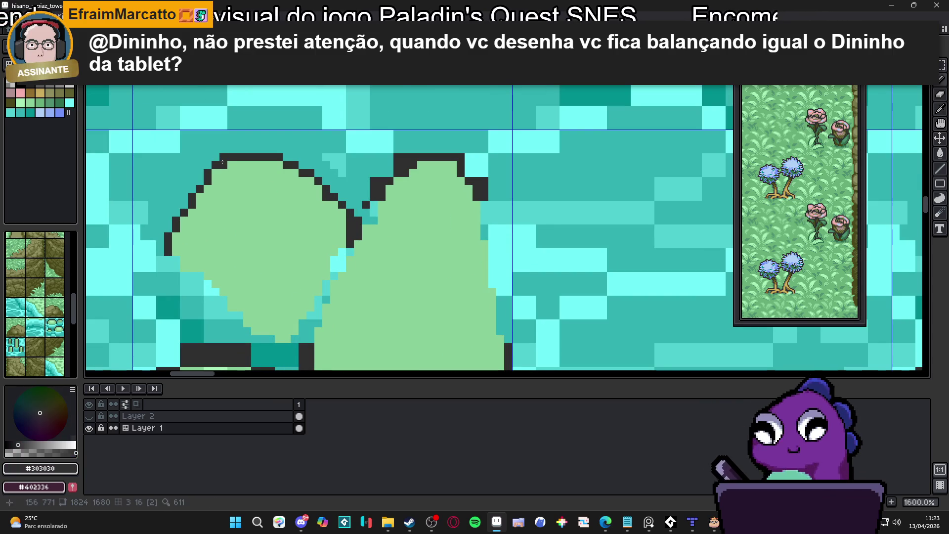
drag(240, 150, 266, 160)
alt+click(270, 166)
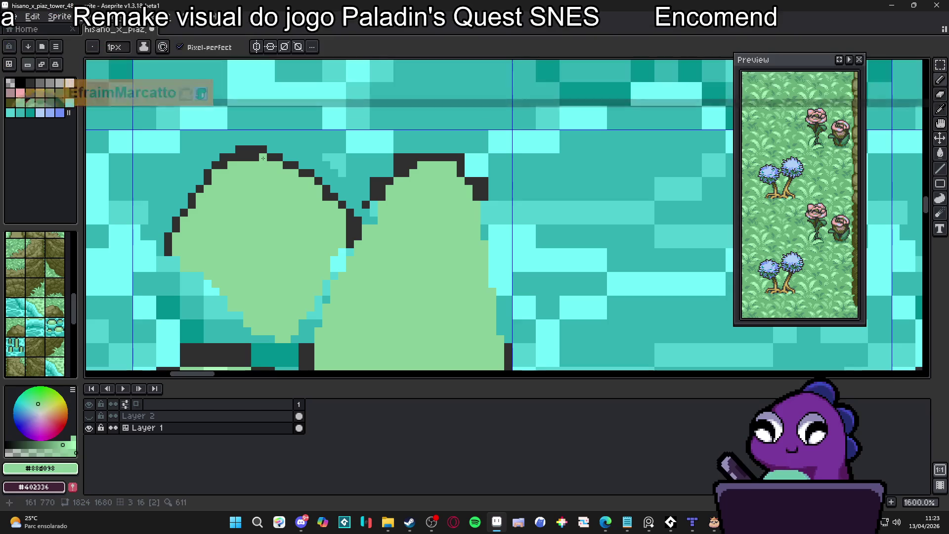
mouse_move(321, 181)
mouse_down()
mouse_move(311, 176)
mouse_move(362, 240)
mouse_up()
- Rework the notch's outline staircase, alternating dark #303030 and teal water pixels
scroll(311, 176, up, 1)
alt+click(361, 186)
scroll(363, 241, down, 1)
alt+click(349, 238)
click(337, 230)
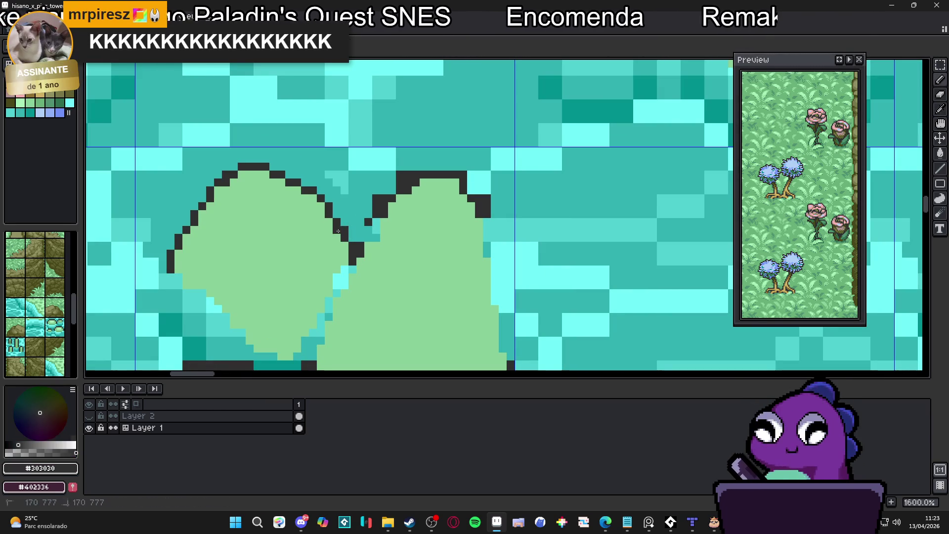
alt+click(352, 230)
click(345, 229)
alt+click(346, 245)
click(358, 236)
alt+click(353, 244)
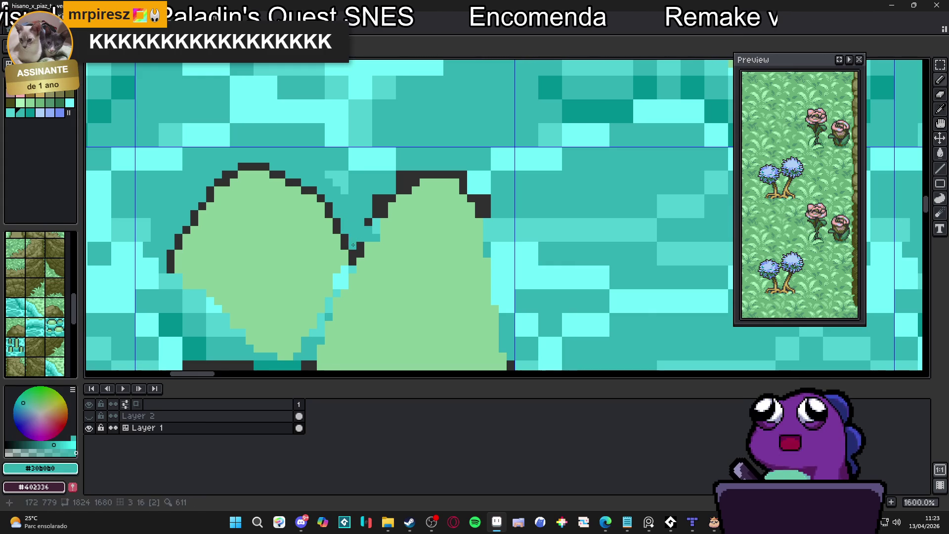
click(344, 238)
scroll(346, 247, down, 2)
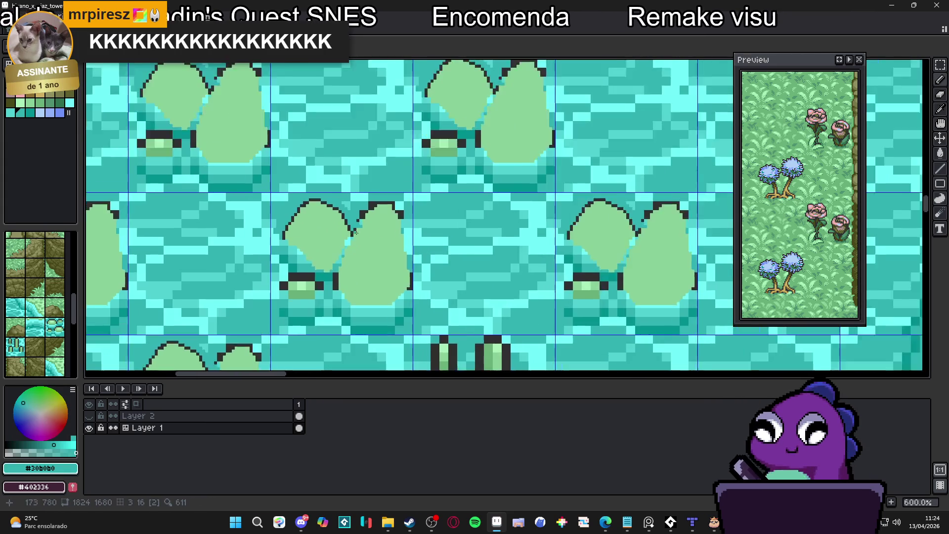
- Fill the teal gap between the two lobes with the pad's light green
alt+click(341, 256)
mouse_move(342, 256)
mouse_down()
mouse_move(346, 241)
mouse_move(326, 281)
mouse_up()
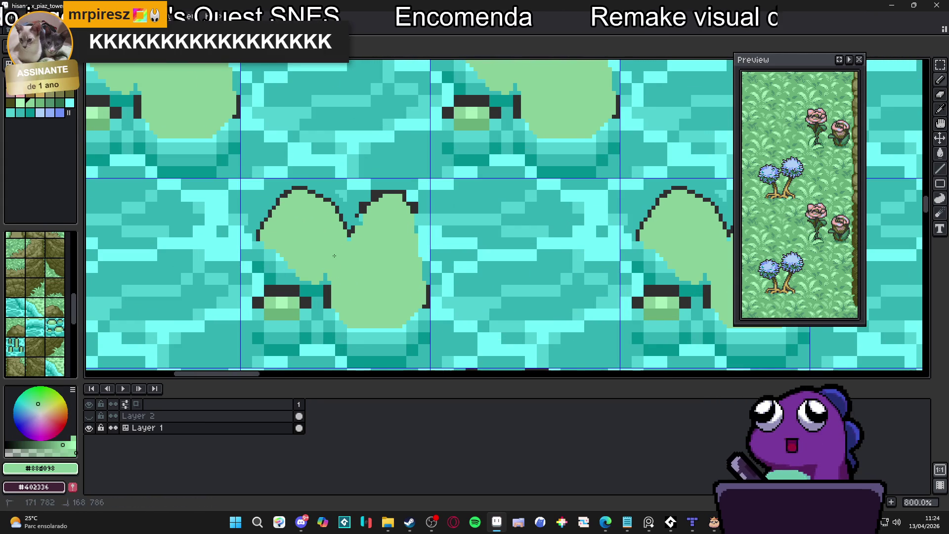
scroll(326, 281, down, 3)
scroll(319, 239, up, 5)
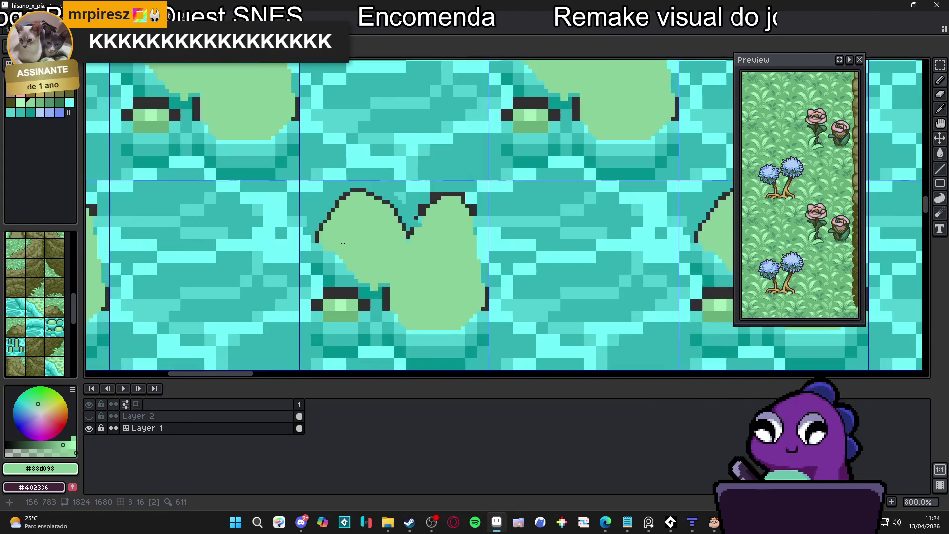
- Extend the #303030 dark outline down the pad's left edge
key(x)
mouse_move(306, 244)
mouse_down()
mouse_move(307, 256)
mouse_move(361, 296)
mouse_up()
key(x)
scroll(384, 281, down, 2)
scroll(383, 282, up, 2)
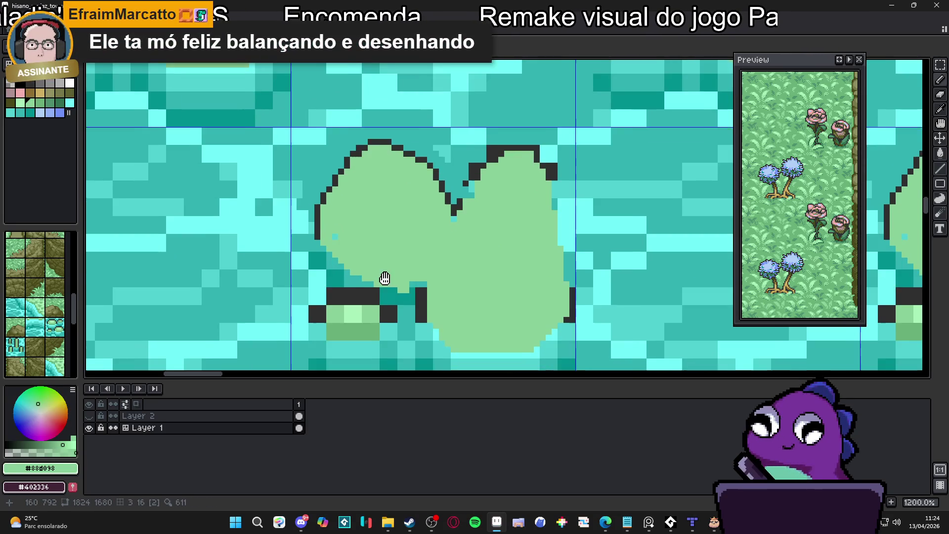
scroll(386, 273, down, 1)
- Reshape the top notch with teal and thin the right lobe's edge into a diagonal outline
mouse_move(413, 271)
mouse_down()
mouse_move(361, 270)
mouse_move(343, 257)
mouse_move(415, 272)
mouse_move(413, 263)
mouse_up()
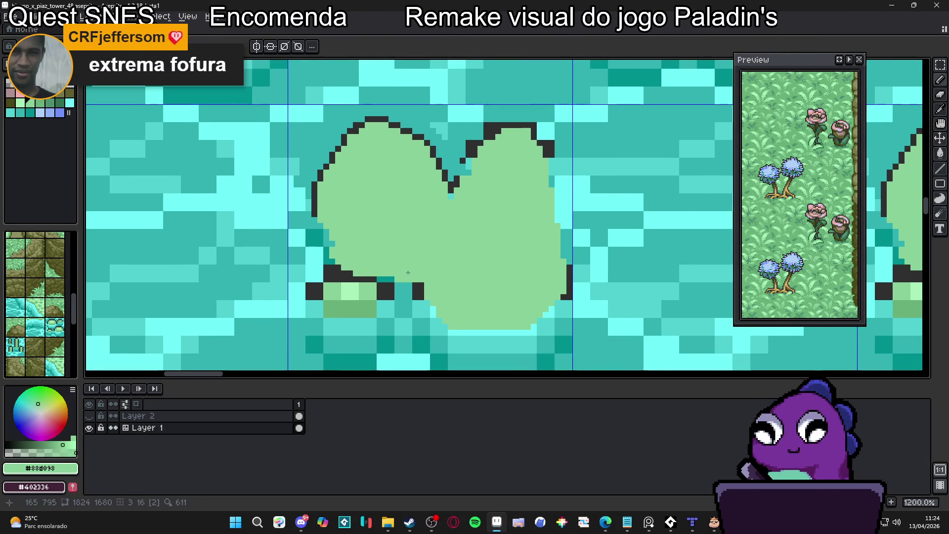
scroll(453, 299, up, 1)
scroll(453, 277, down, 3)
scroll(517, 251, up, 1)
scroll(477, 190, up, 3)
alt+click(452, 146)
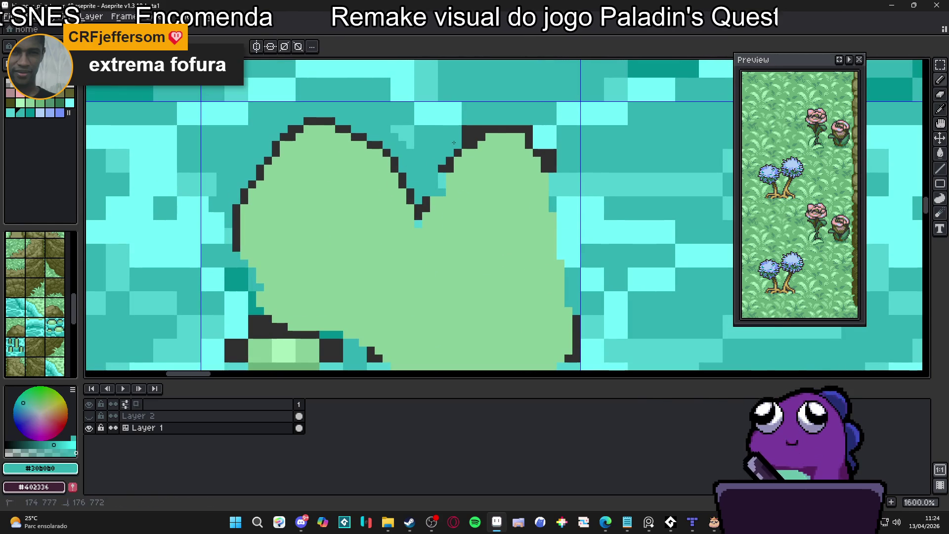
mouse_move(451, 142)
mouse_down()
mouse_move(458, 149)
mouse_move(483, 132)
mouse_move(527, 133)
mouse_up()
click(537, 153)
click(553, 165)
click(545, 160)
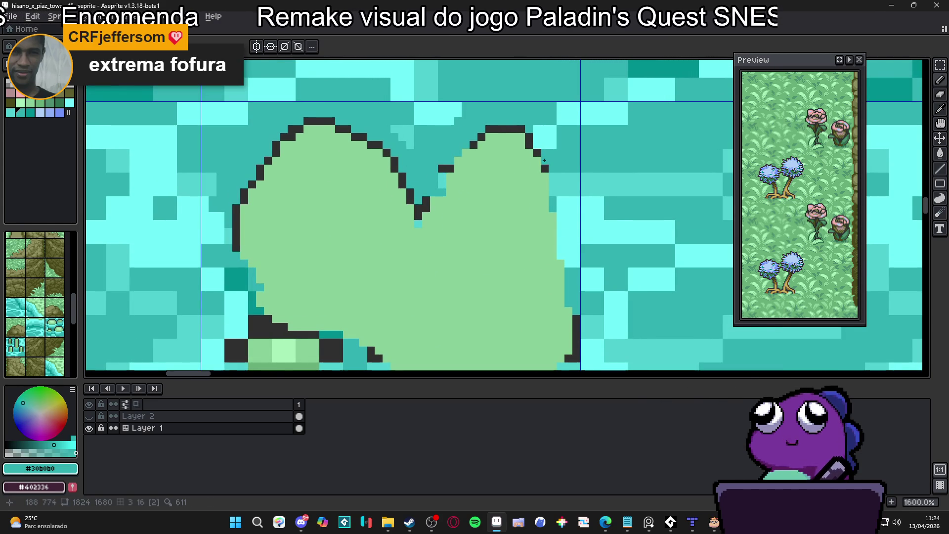
scroll(511, 176, down, 1)
scroll(494, 169, down, 1)
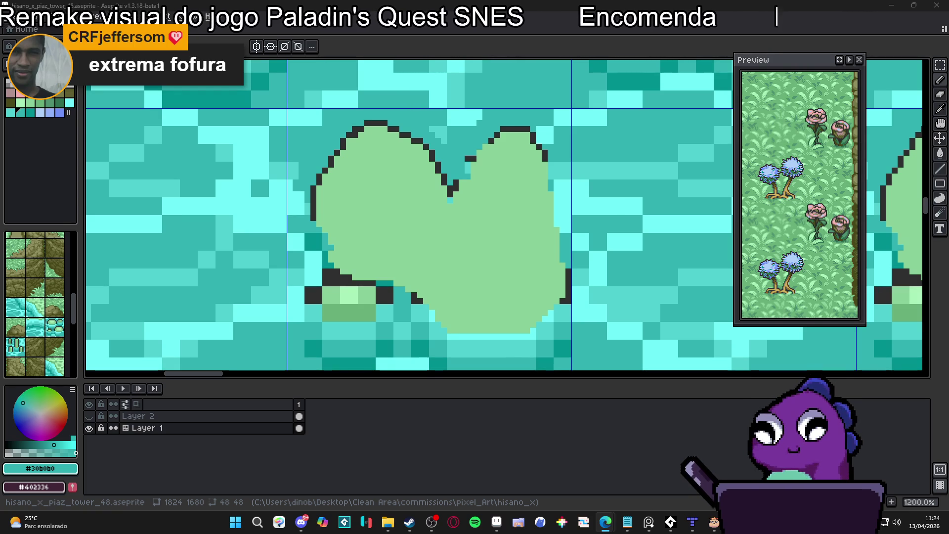
- Zoom around the lily pad and eyedrop the dark outline and teal water colours
scroll(315, 192, up, 3)
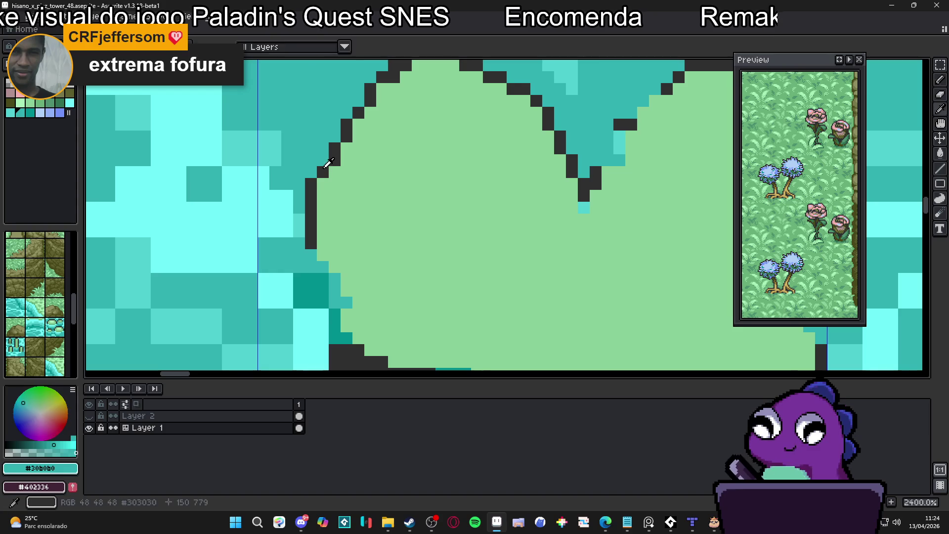
scroll(328, 162, down, 5)
scroll(341, 170, up, 4)
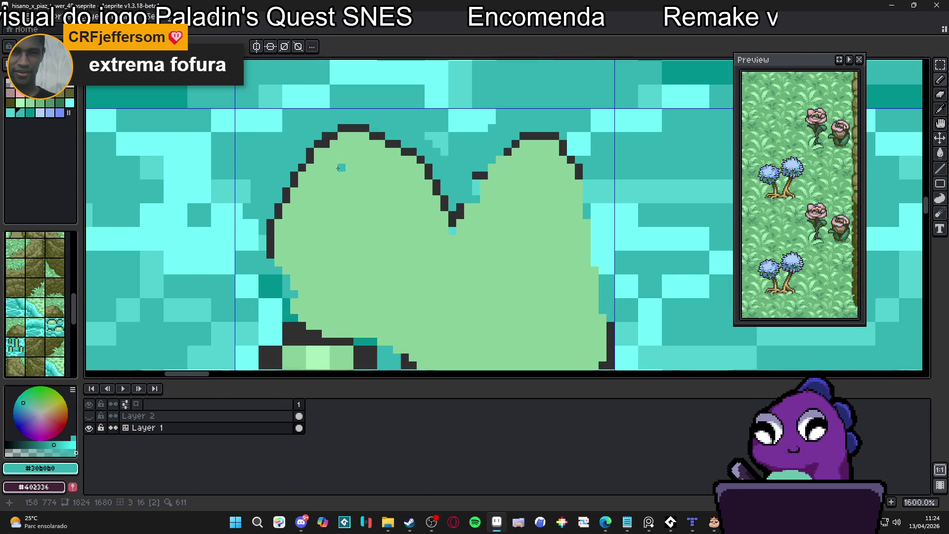
alt+click(311, 148)
alt+click(307, 144)
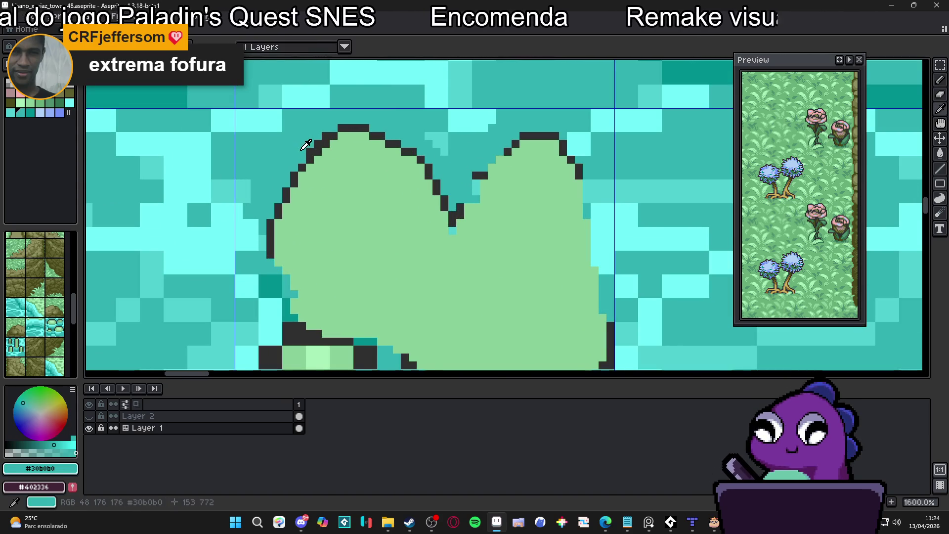
alt+click(326, 136)
alt+click(337, 127)
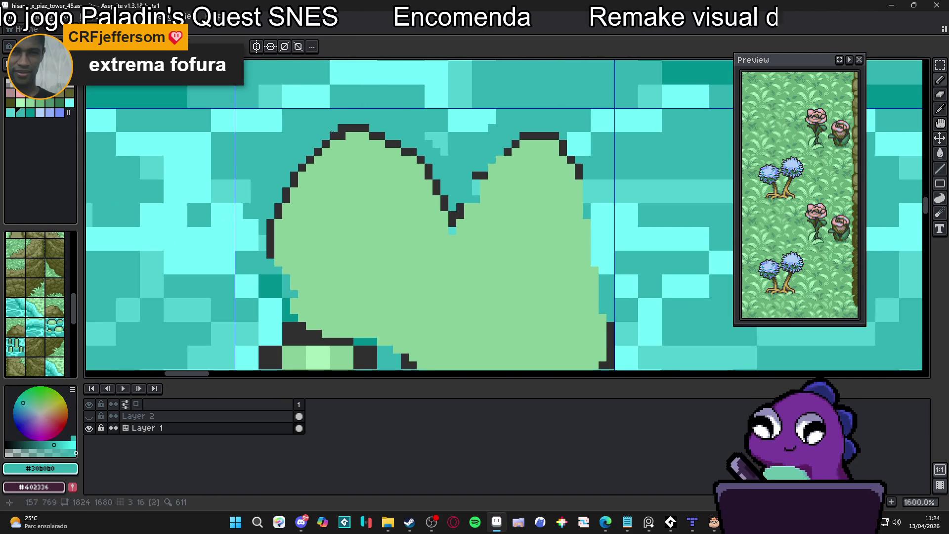
- Bring the AudioTitan audio player in front of Aseprite
scroll(377, 162, down, 6)
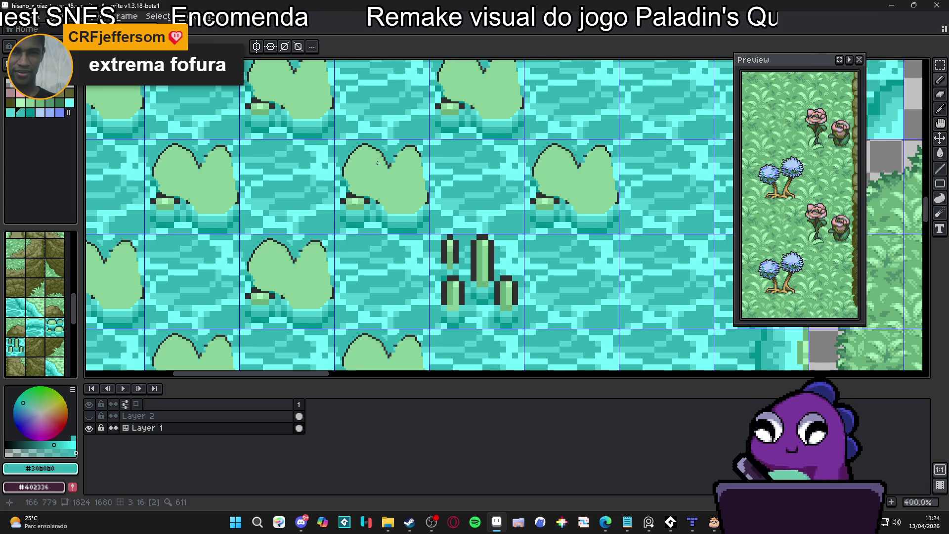
click(432, 522)
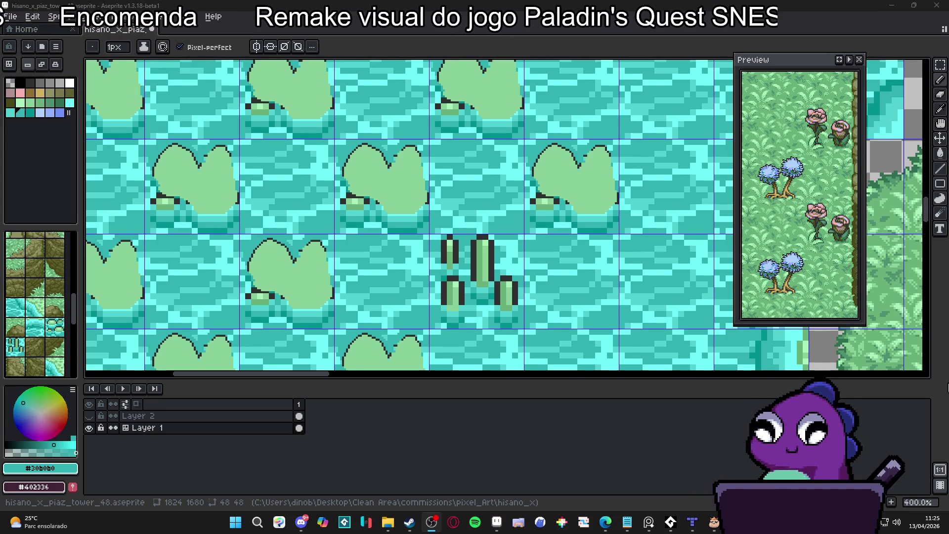
click(671, 522)
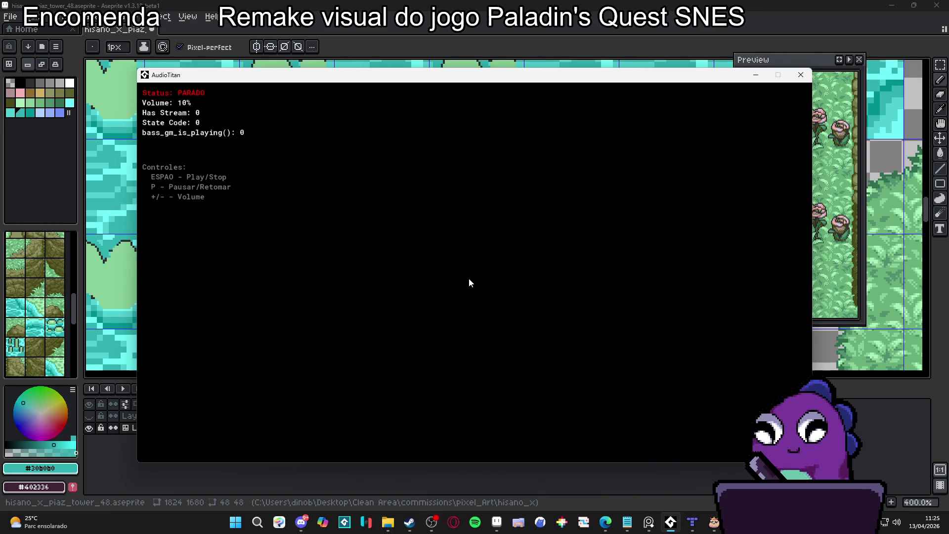
click(384, 4)
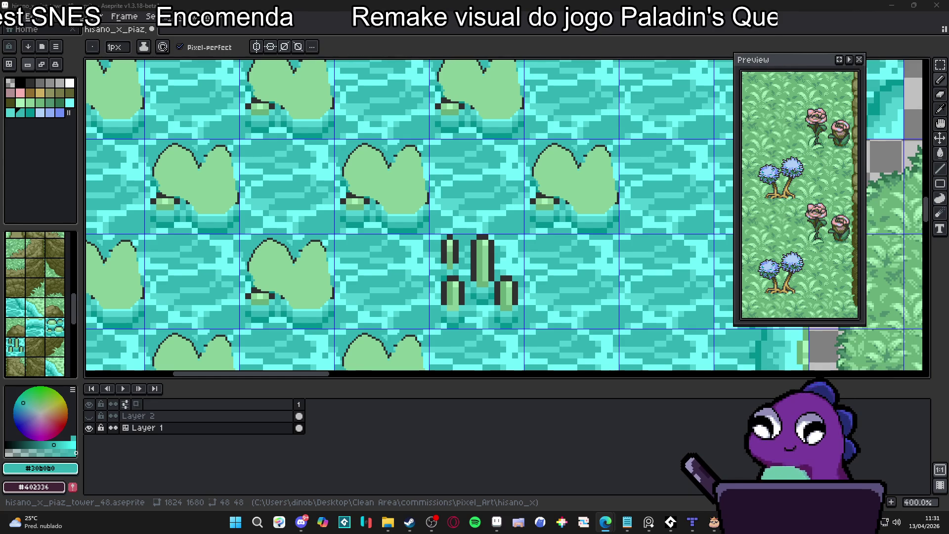
key(alt+Tab)
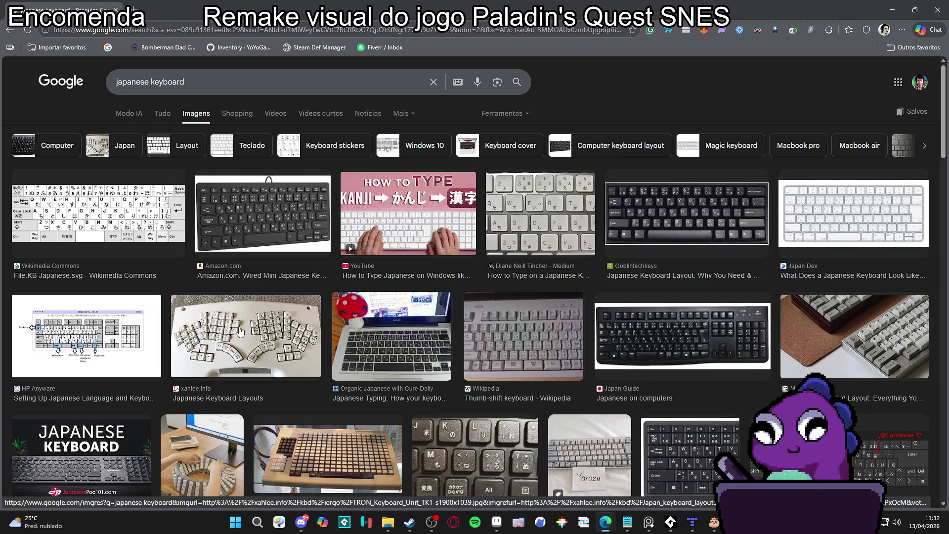
scroll(398, 321, down, 2)
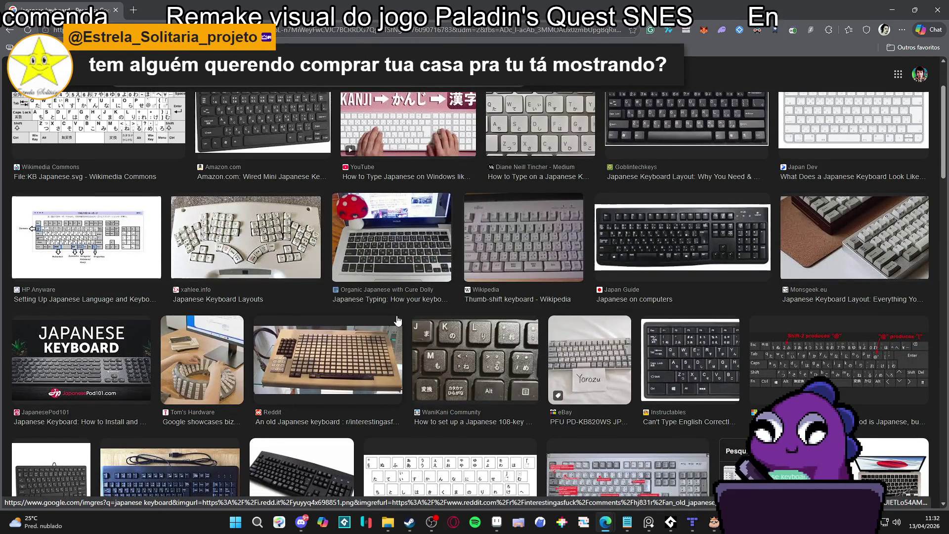
scroll(398, 321, down, 4)
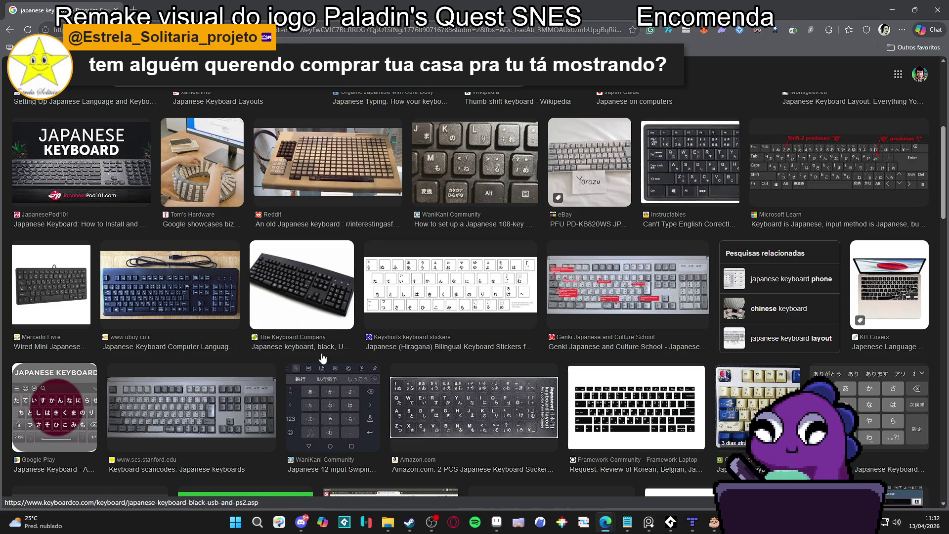
scroll(541, 396, down, 1)
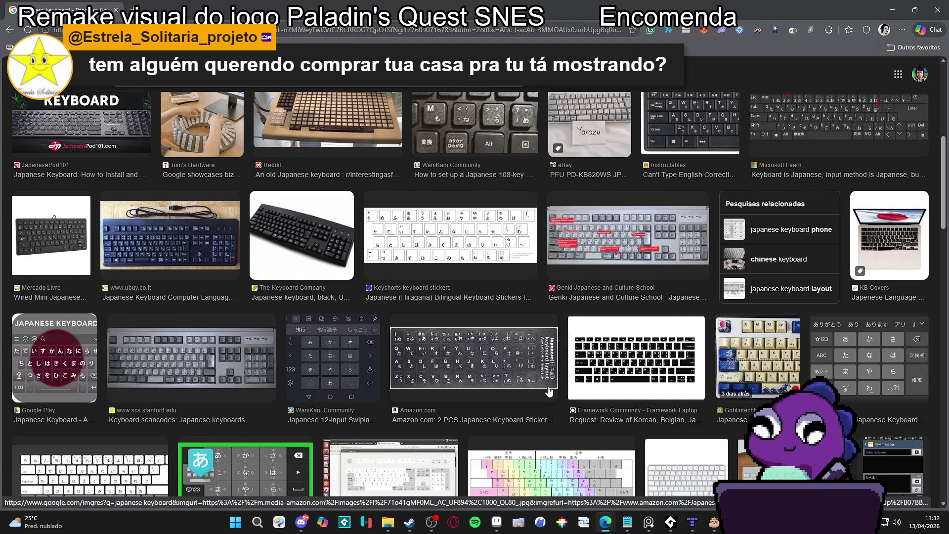
scroll(551, 389, down, 1)
scroll(551, 384, down, 4)
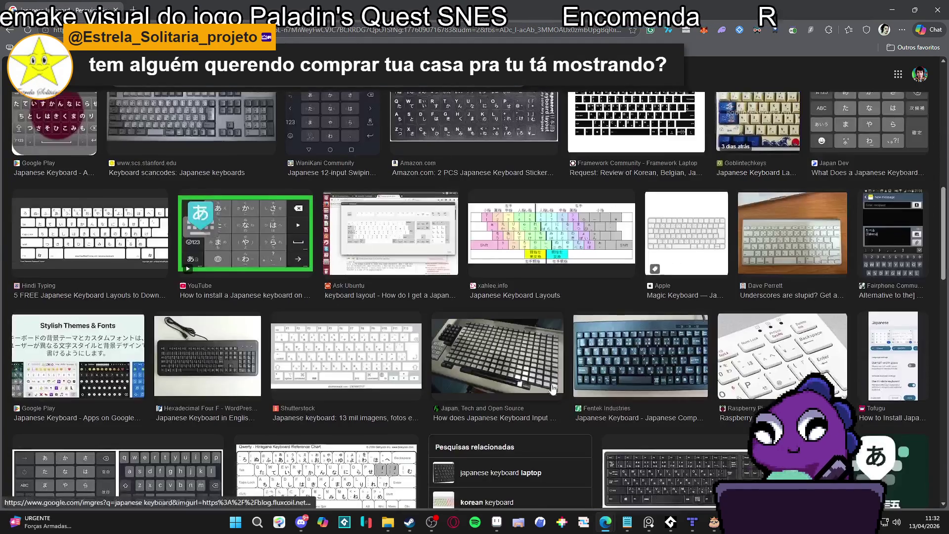
click(532, 366)
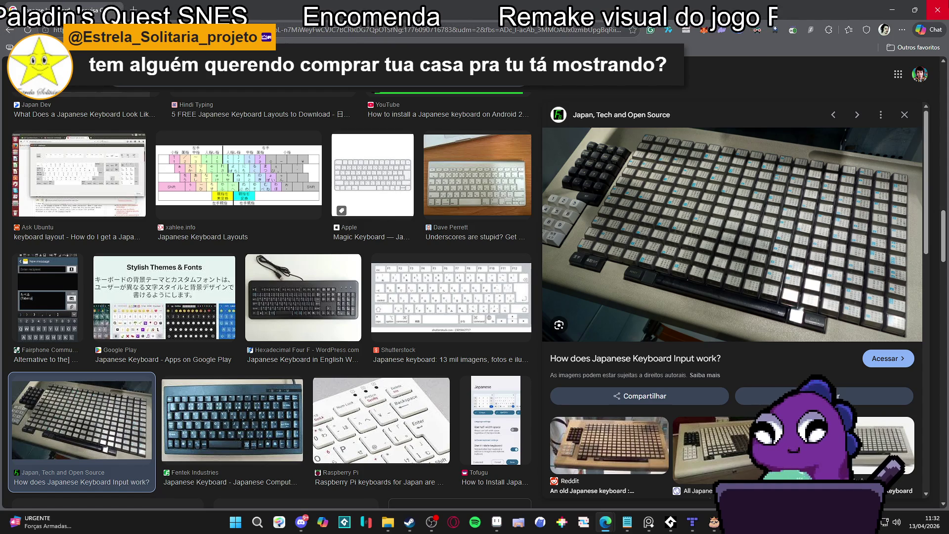
click(937, 8)
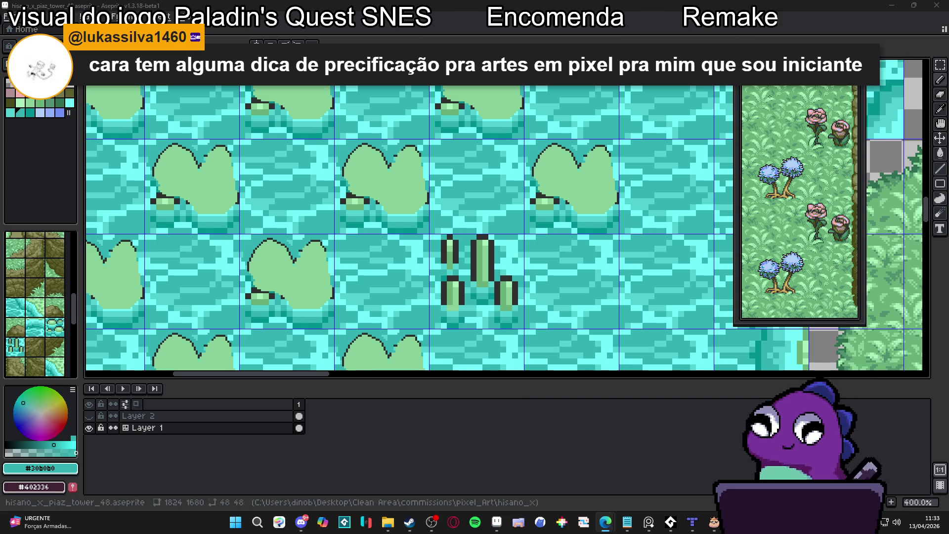
- Reshape the lily pad's dark outline on the left side down along the notch edge
scroll(316, 244, up, 6)
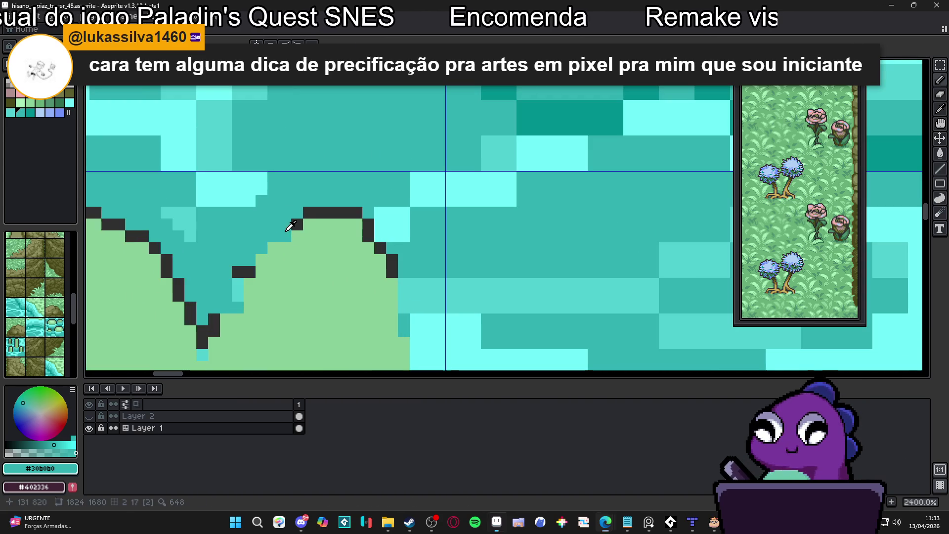
alt+click(309, 220)
alt+click(309, 202)
click(309, 212)
scroll(307, 217, down, 3)
scroll(290, 227, up, 3)
alt+click(290, 226)
click(274, 238)
click(274, 250)
drag(274, 250, 266, 266)
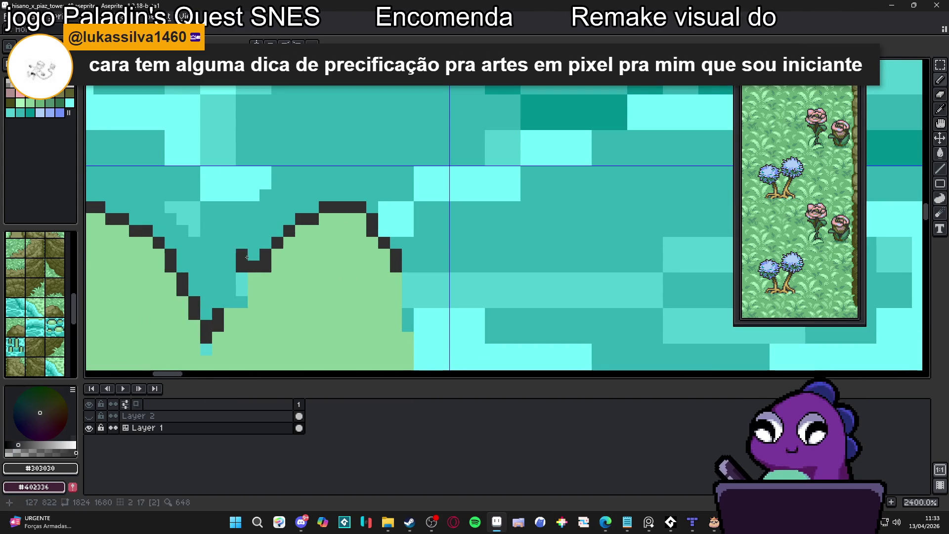
- Paint notch pixels teal and add dark outline pixels down to close the notch bottom
alt+click(241, 278)
click(241, 267)
click(242, 278)
click(241, 291)
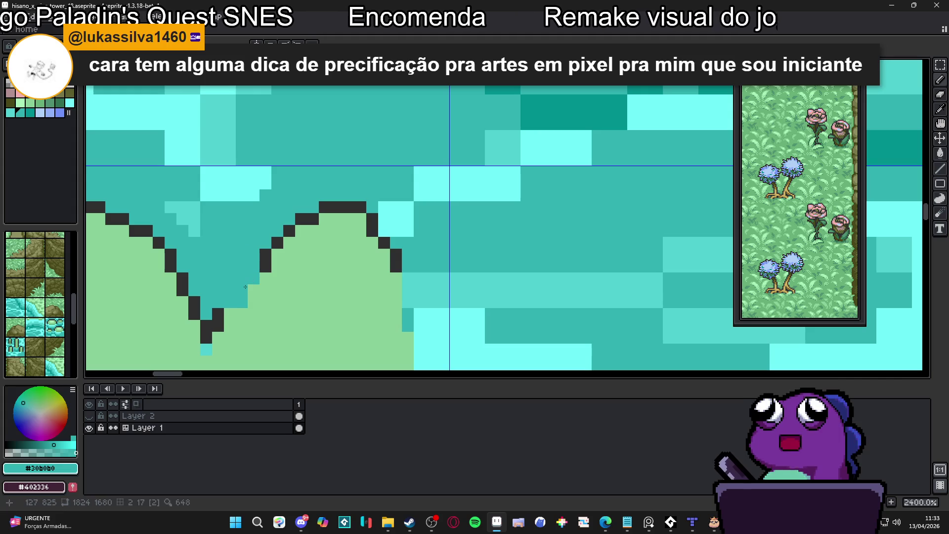
alt+click(265, 261)
click(265, 278)
click(254, 290)
click(254, 302)
click(241, 314)
click(230, 326)
- Repaint the stray dark pixel at the notch bottom with the pad's light green
click(230, 314)
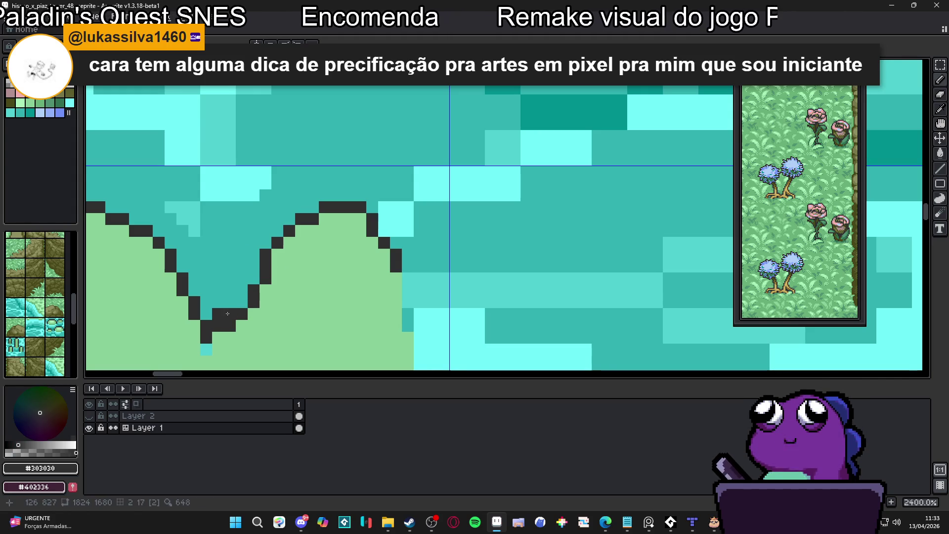
alt+click(242, 326)
click(230, 325)
scroll(227, 334, down, 1)
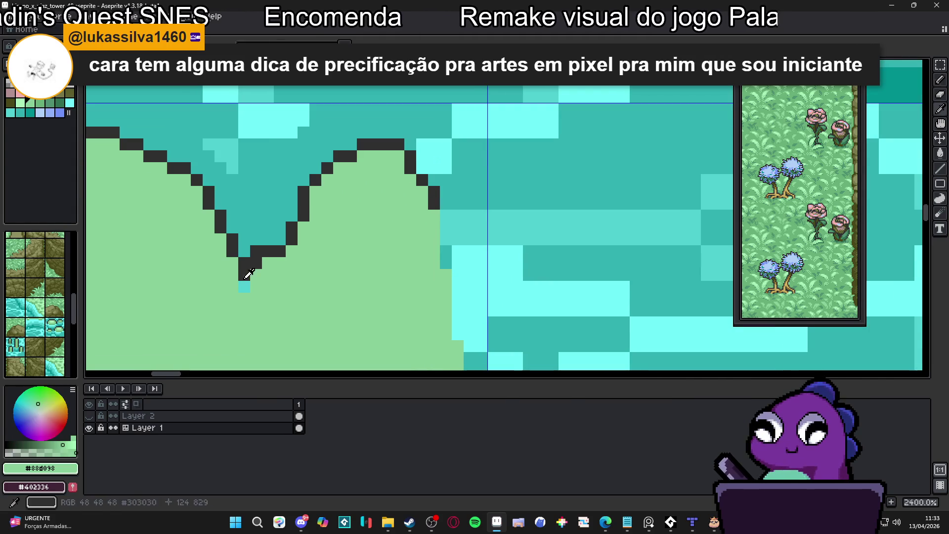
- Redraw the #303030 outline down the pad's right edge
alt+click(309, 212)
click(324, 220)
key(ctrl+z)
scroll(379, 196, down, 3)
scroll(395, 182, up, 2)
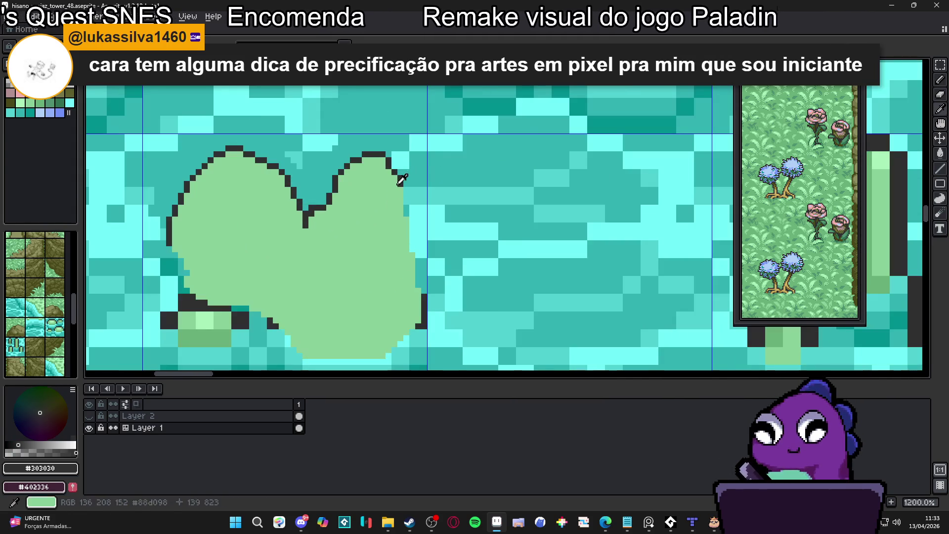
scroll(398, 180, up, 1)
alt+click(408, 178)
alt+click(402, 186)
drag(400, 191, 408, 236)
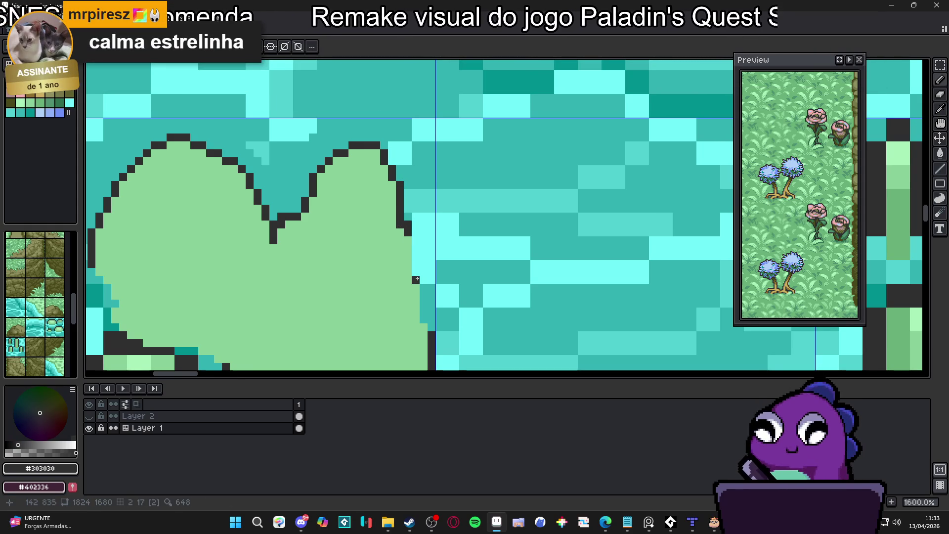
scroll(419, 320, down, 4)
shift+click(405, 234)
- Tidy the lower right edge, turning excess outline pixels teal and adding a dark point
alt+click(415, 296)
click(420, 288)
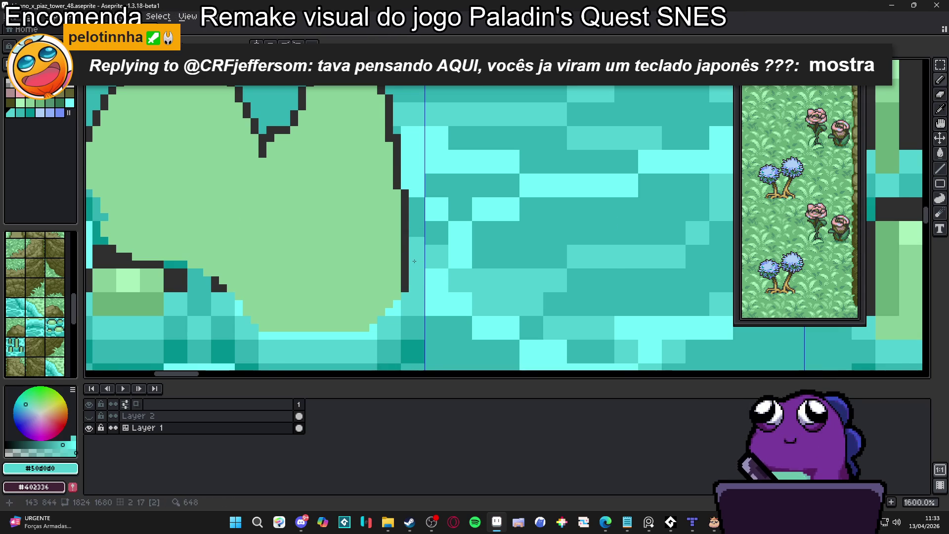
scroll(410, 280, down, 1)
alt+click(408, 286)
click(400, 289)
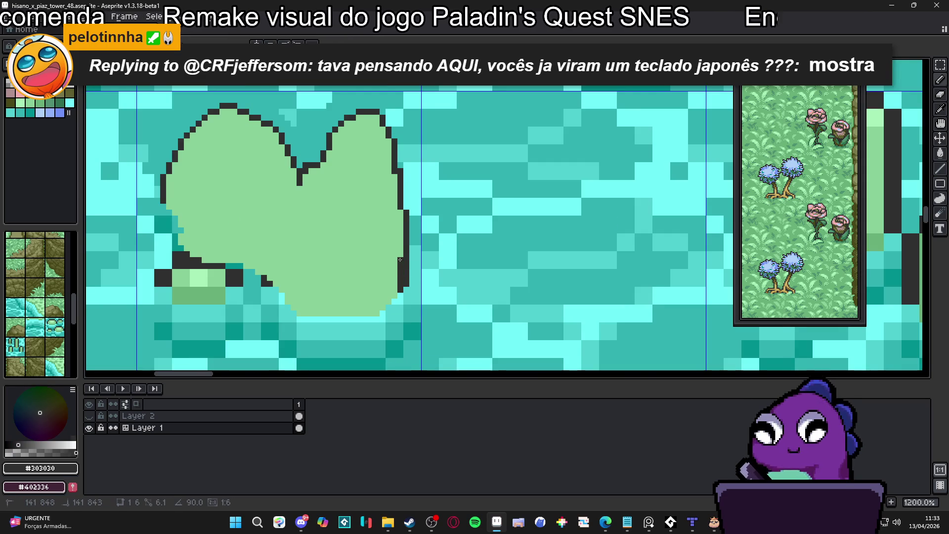
alt+click(412, 295)
click(405, 275)
- Search 'ca' from the Start menu and launch the calculator
click(240, 521)
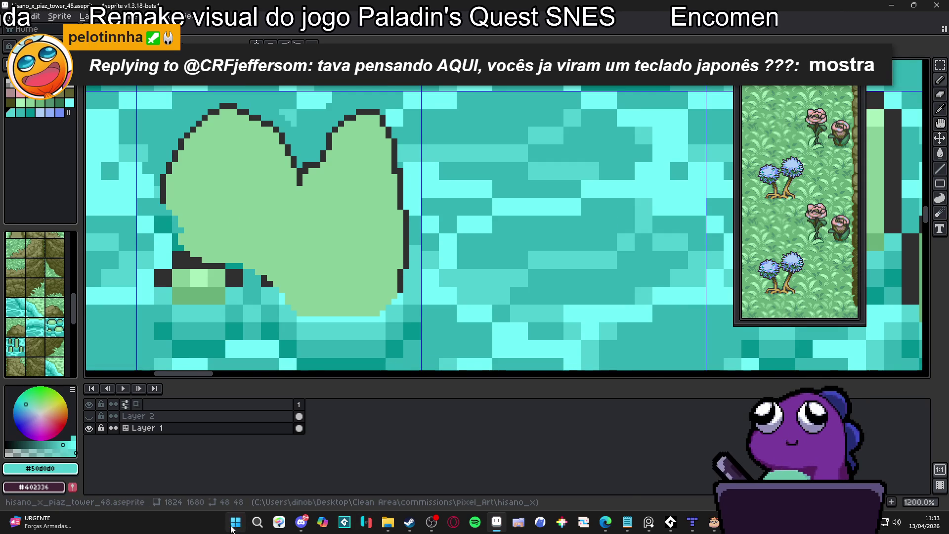
text(ca)
click(393, 259)
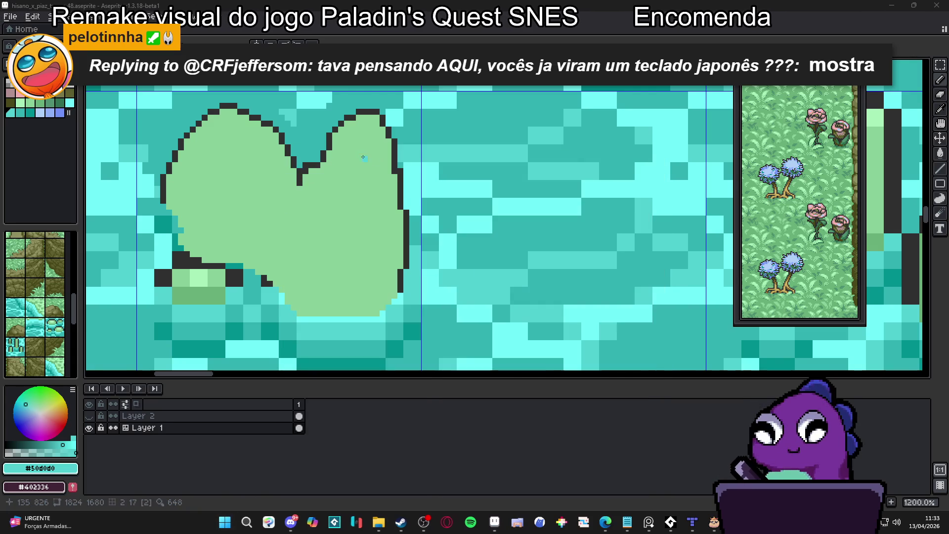
mouse_move(813, 123)
mouse_down()
mouse_move(491, 120)
mouse_move(516, 133)
mouse_up()
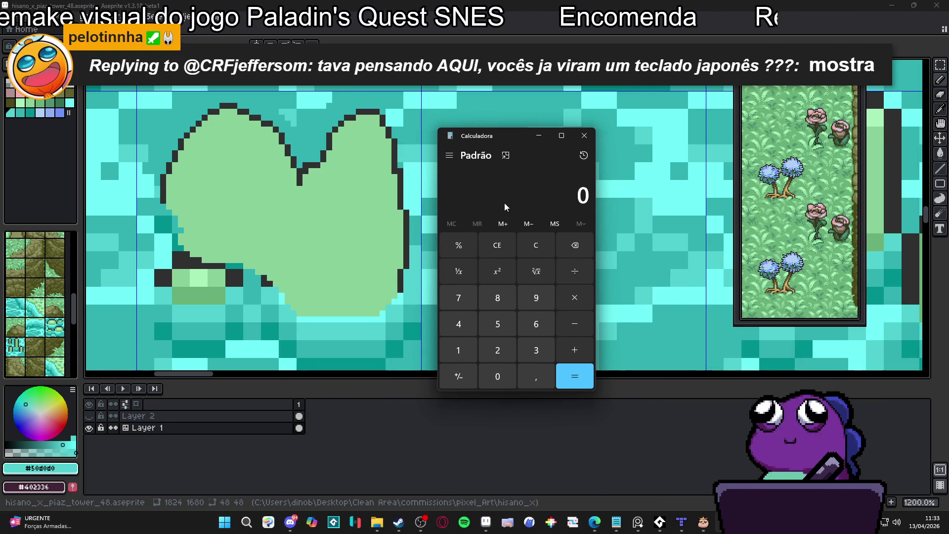
text(2500)
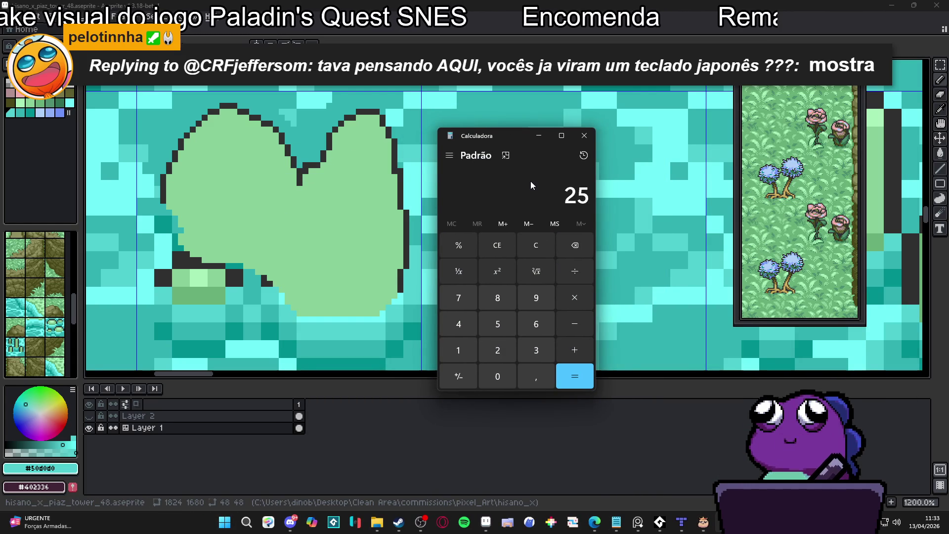
key(slash)
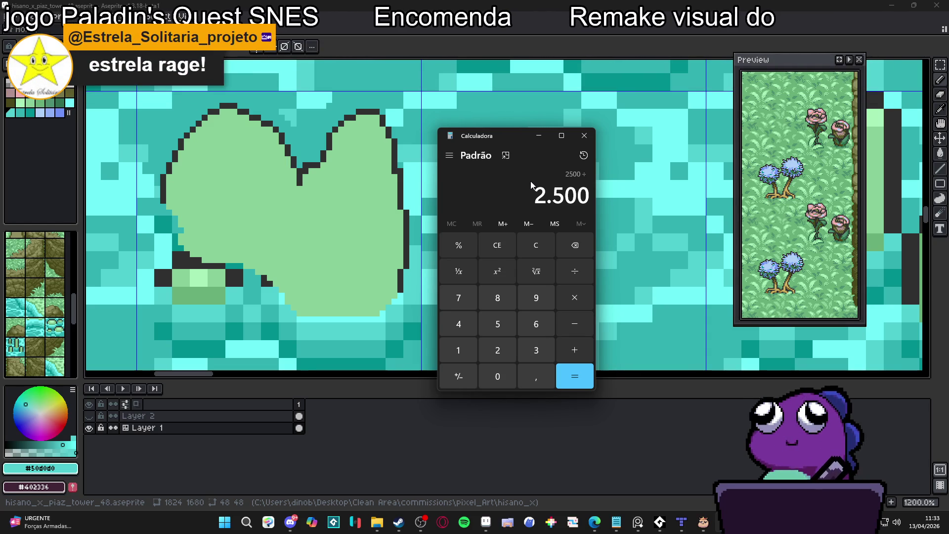
text(2)
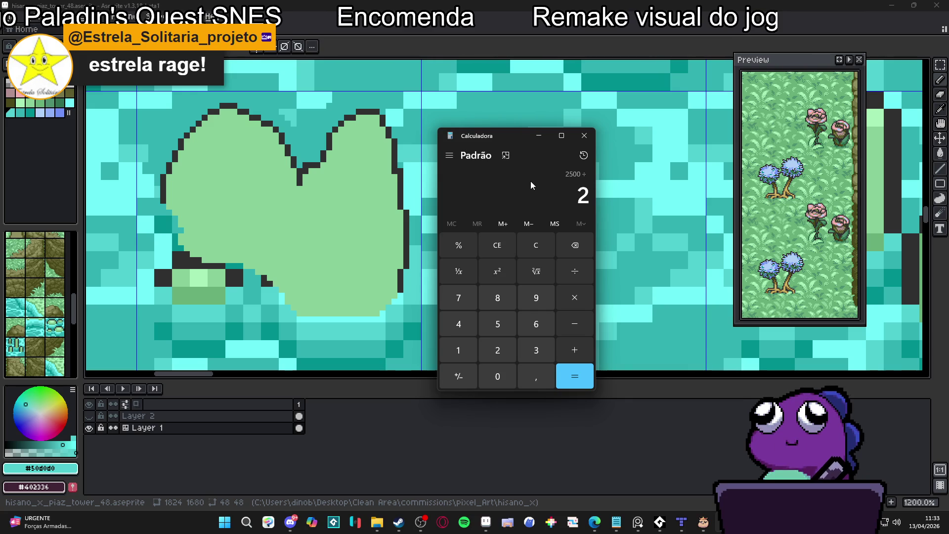
text(6)
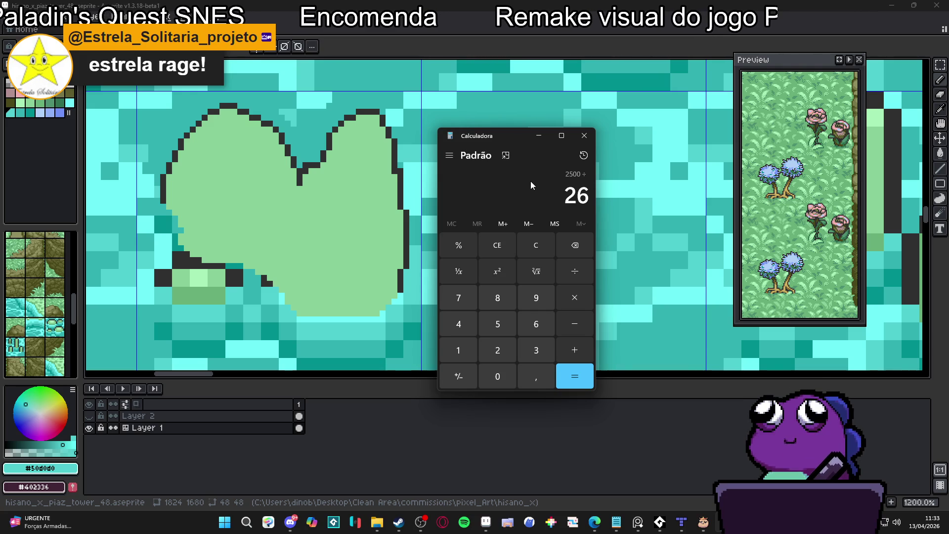
key(BackSpace)
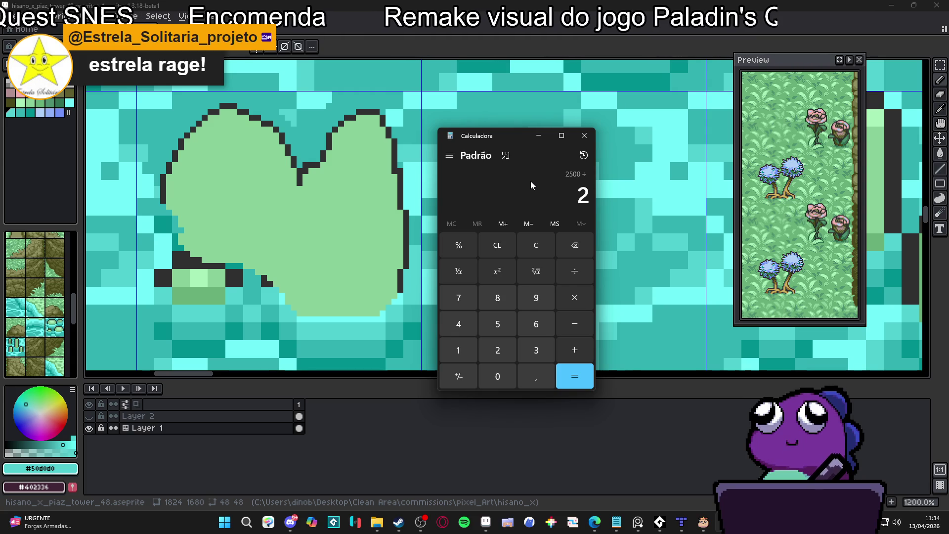
text(2)
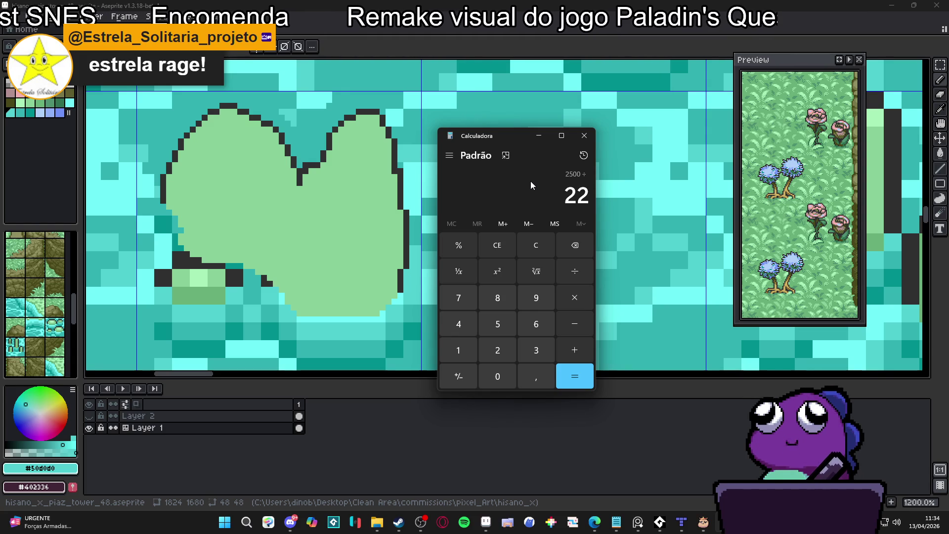
key(Return)
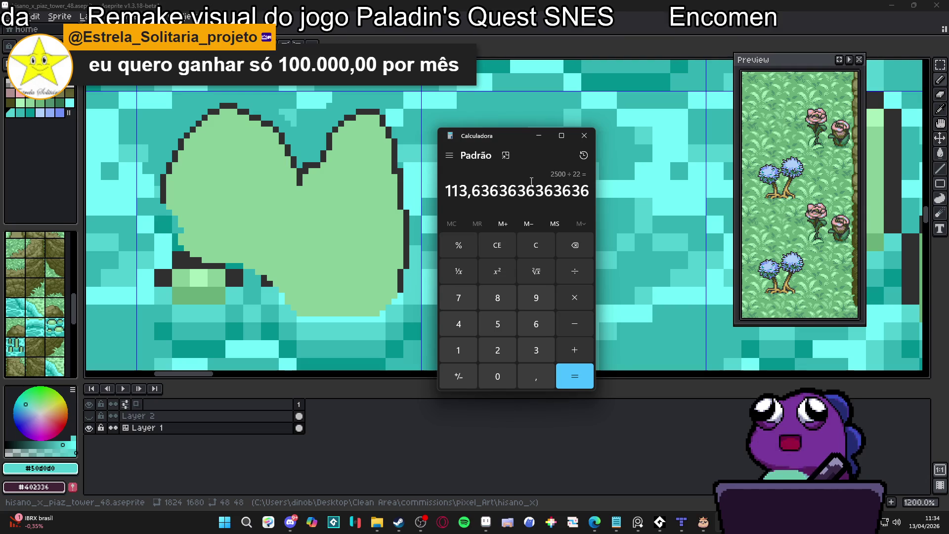
key(slash)
text(5)
key(Return)
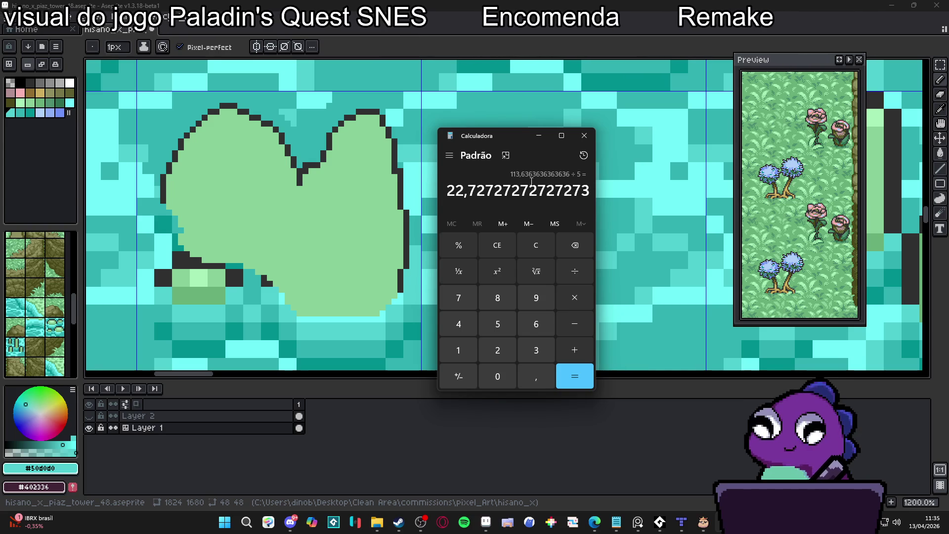
- Select digits of the result, then close the calculator to return to Aseprite
drag(446, 191, 491, 193)
click(466, 191)
click(489, 194)
click(491, 193)
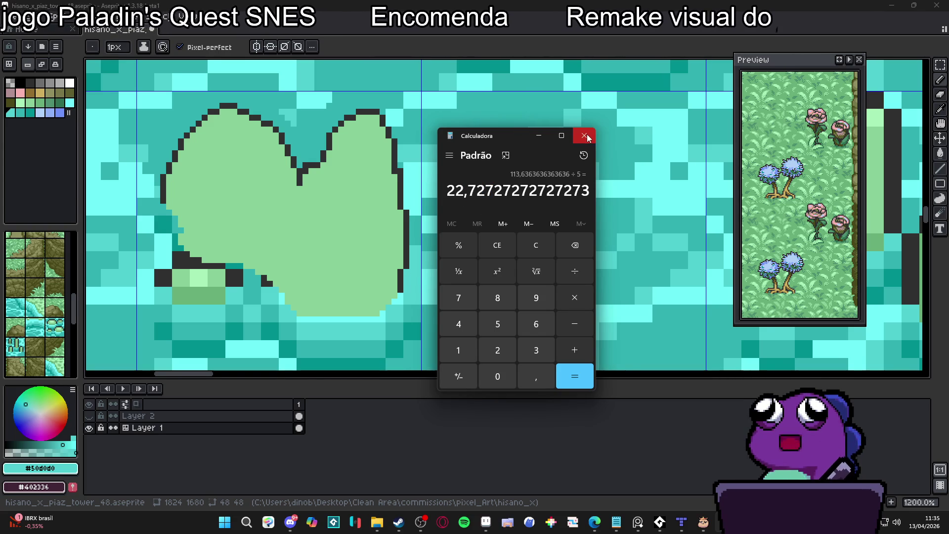
click(585, 136)
scroll(347, 242, down, 3)
- Repaint the pad's lower-left area light green #88d098 with a 2px brush
scroll(347, 242, down, 3)
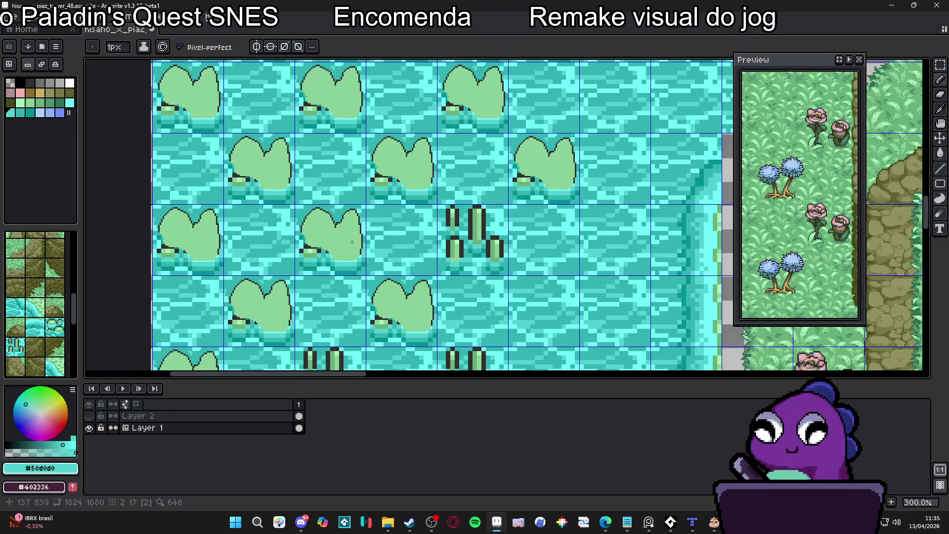
scroll(354, 231, up, 2)
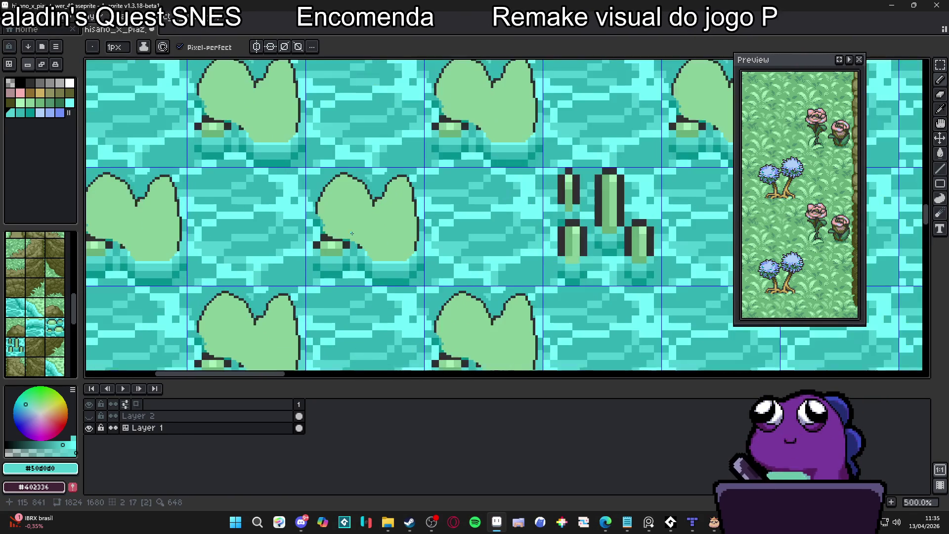
scroll(346, 240, up, 1)
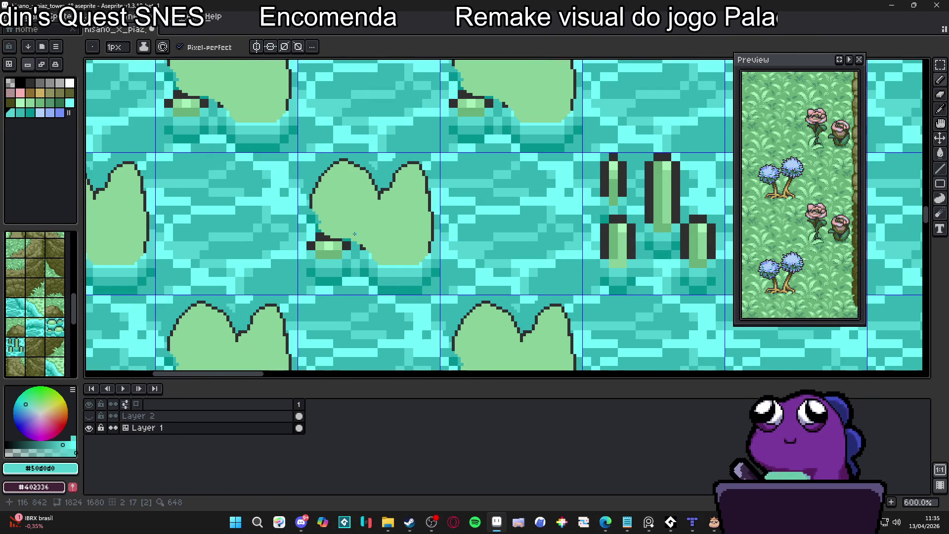
scroll(355, 233, up, 3)
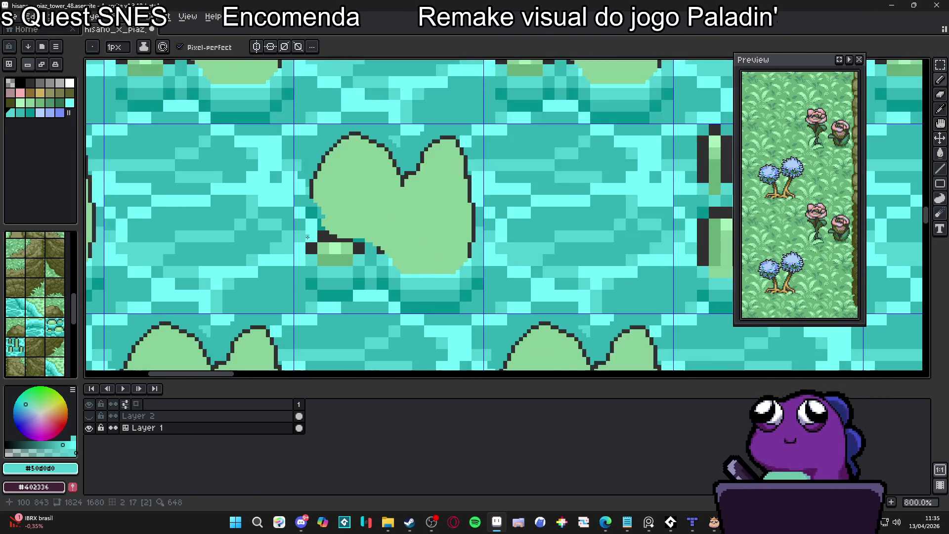
alt+click(330, 246)
scroll(329, 246, up, 1)
key(plus)
mouse_move(345, 244)
mouse_down()
mouse_move(365, 235)
mouse_move(401, 247)
mouse_move(332, 225)
mouse_move(315, 263)
mouse_move(288, 247)
mouse_move(297, 257)
mouse_move(334, 205)
mouse_up()
key(minus)
- Paint teal water pixels and restore dark outline pixels along the lobe's lower-left edge
alt+click(307, 271)
click(292, 267)
click(296, 242)
alt+click(329, 218)
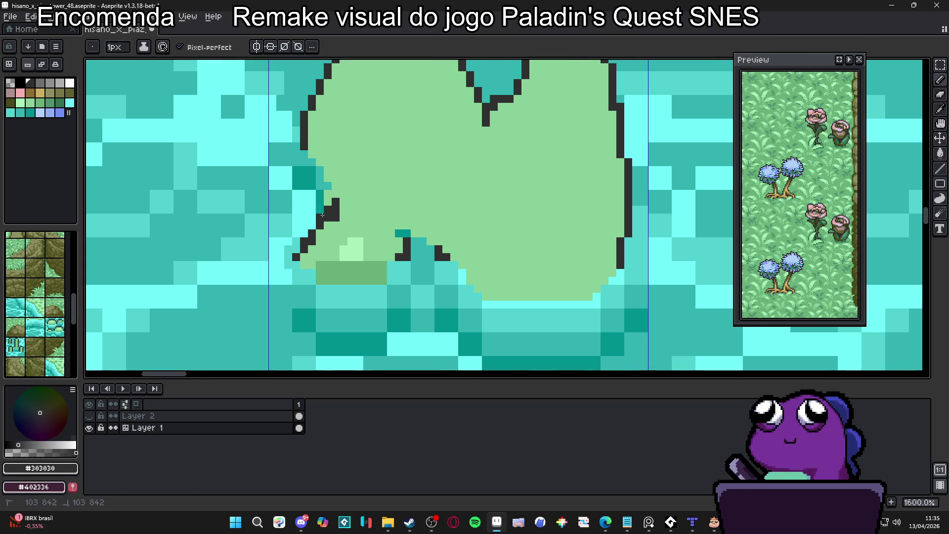
alt+click(346, 220)
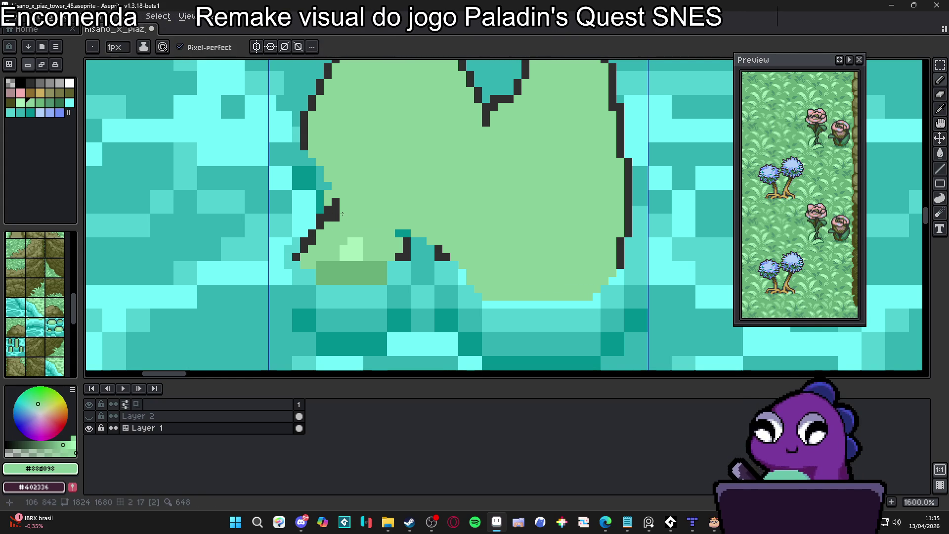
- Draw a dark #303030 outline line across the top of the small lobe
click(335, 210)
key(ctrl+z)
click(335, 218)
alt+click(329, 207)
mouse_move(344, 194)
mouse_down()
mouse_move(375, 195)
mouse_move(404, 231)
mouse_up()
scroll(394, 253, down, 3)
scroll(394, 253, up, 1)
scroll(394, 253, up, 2)
- Paint the dark green band light green and erase stray outline pixels around the lobe
alt+click(393, 242)
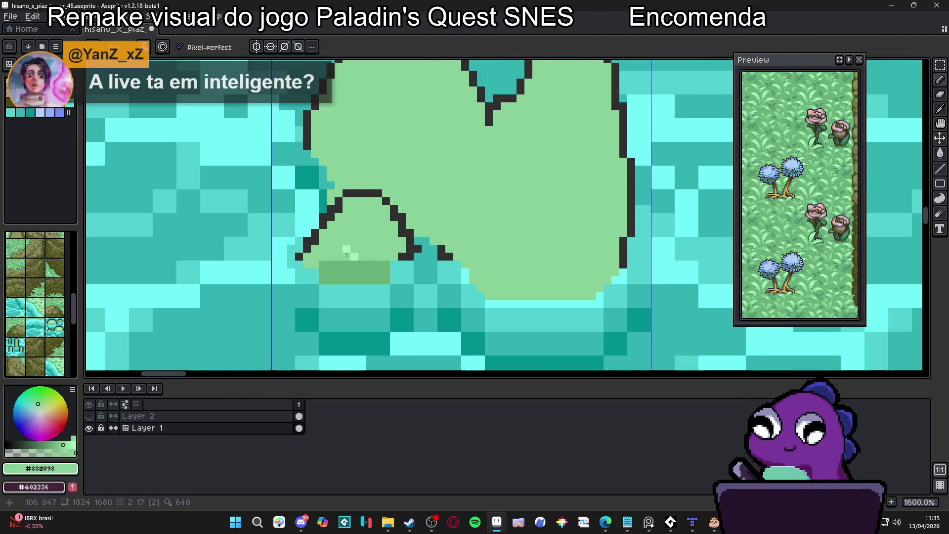
scroll(342, 260, up, 1)
mouse_move(318, 263)
mouse_down()
mouse_move(360, 263)
mouse_move(384, 277)
mouse_move(411, 262)
mouse_up()
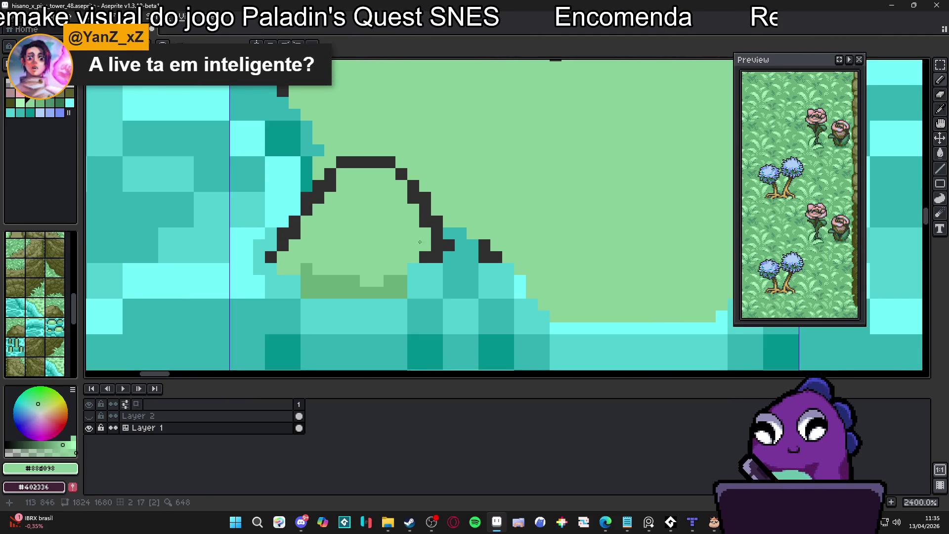
click(425, 222)
click(413, 198)
click(330, 186)
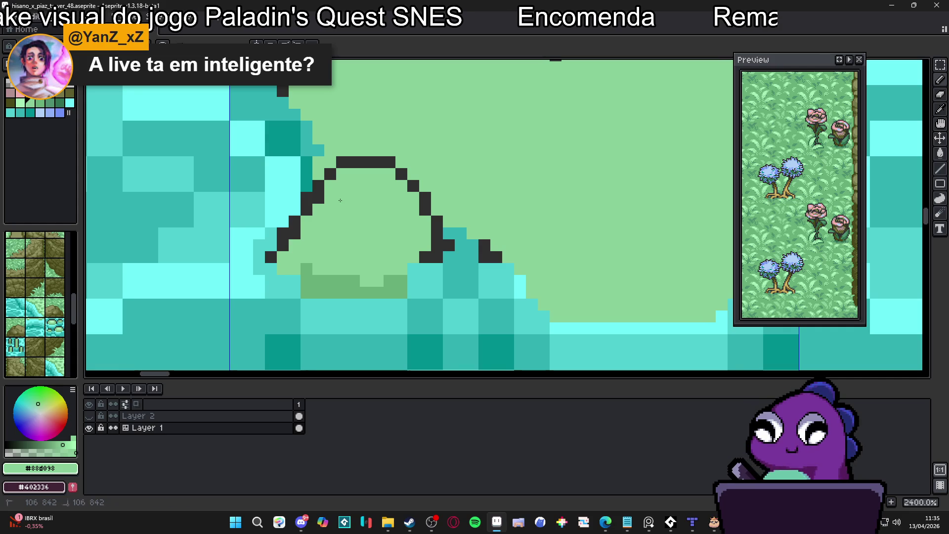
click(318, 197)
click(294, 233)
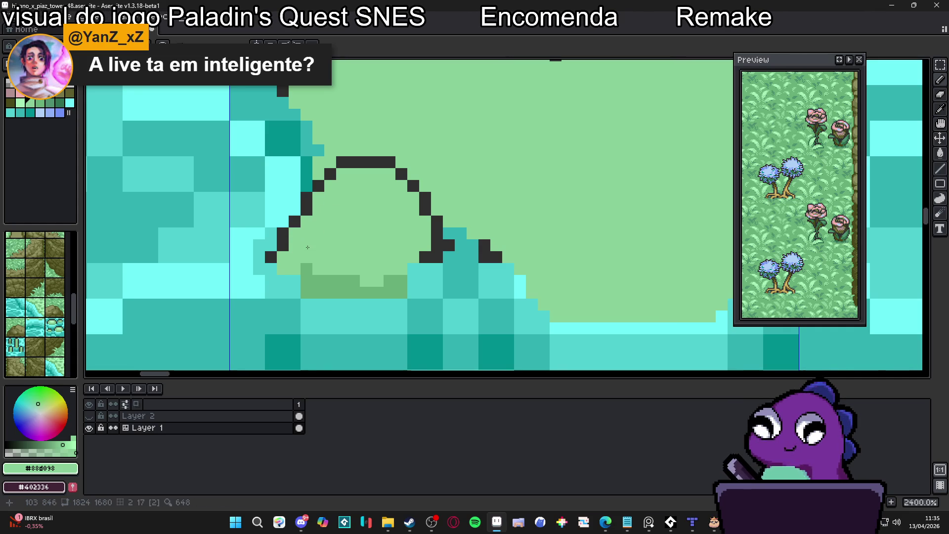
- Reshape the lobe's lower-right outline and thin its darker shading to one row
drag(295, 266, 424, 257)
click(448, 245)
alt+click(437, 233)
click(449, 257)
alt+click(409, 257)
click(402, 281)
drag(373, 256, 369, 257)
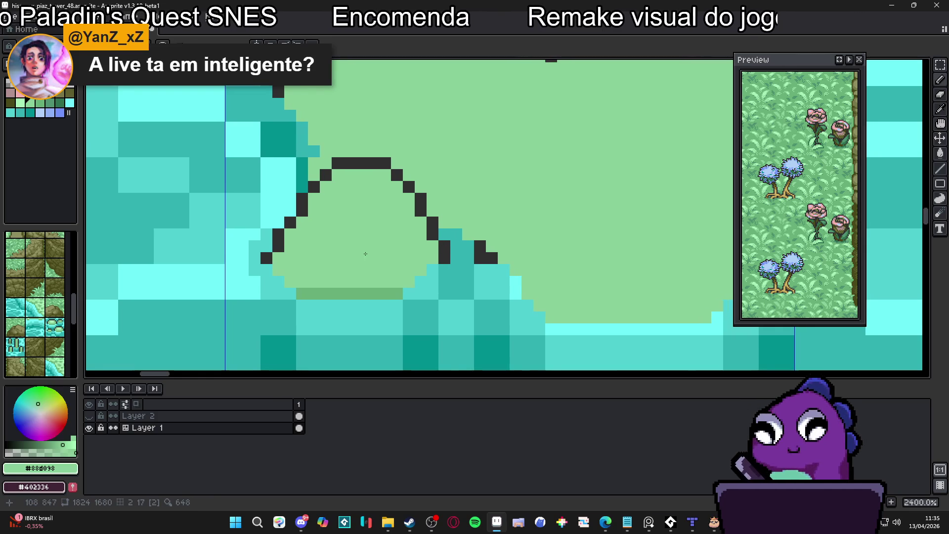
scroll(366, 253, down, 2)
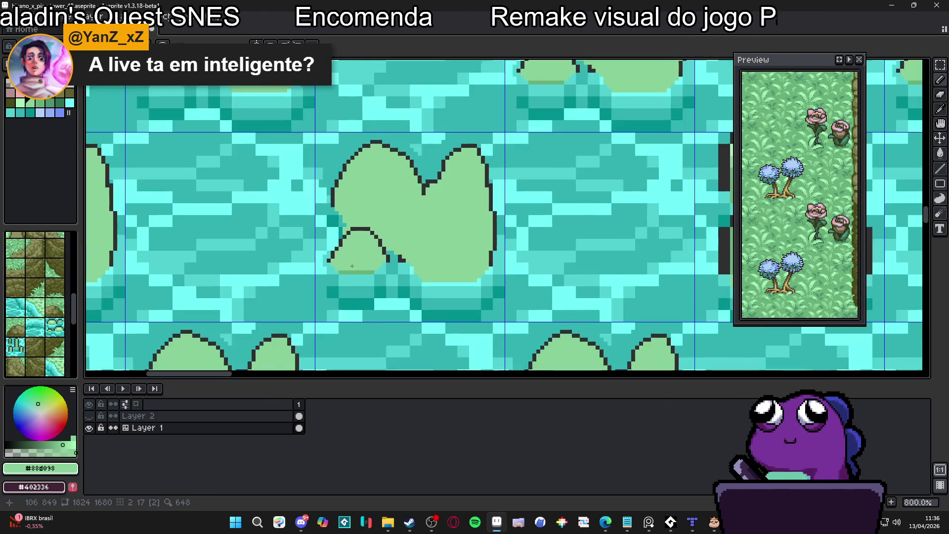
- Draw a straight vertical #303030 outline down the small lobe's left edge
scroll(306, 248, up, 2)
alt+click(293, 236)
click(295, 259)
drag(295, 255, 295, 229)
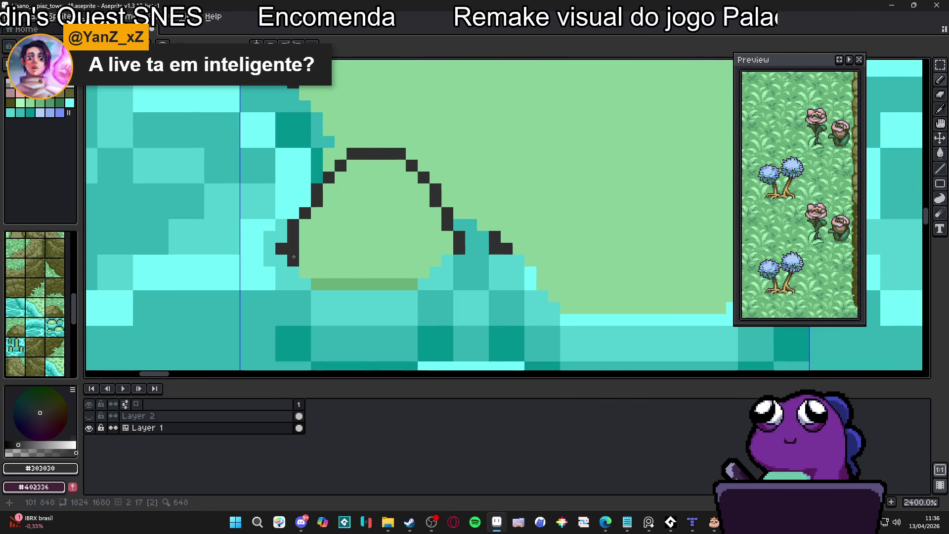
- Paint the two stray outline pixels at the lobe's right end water cyan #50d0d0
alt+click(282, 237)
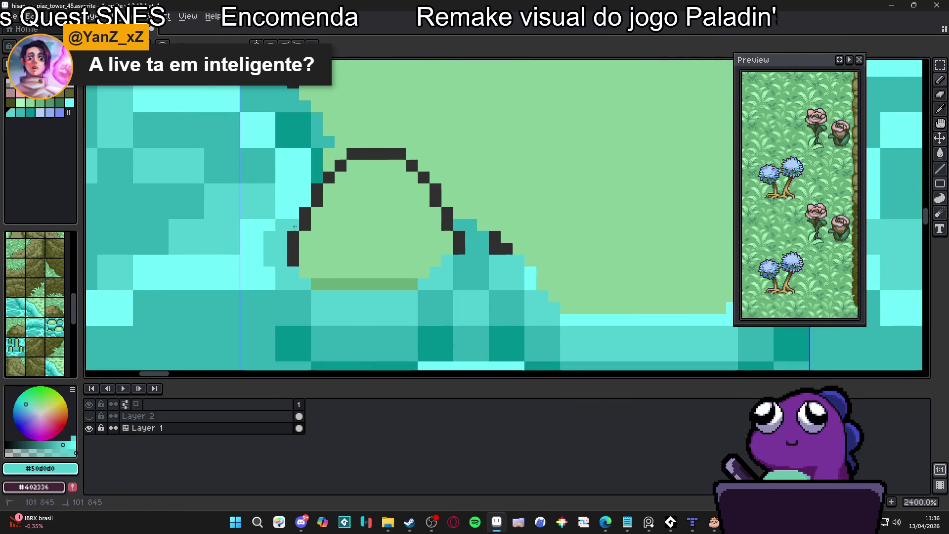
scroll(316, 234, down, 6)
scroll(342, 246, up, 5)
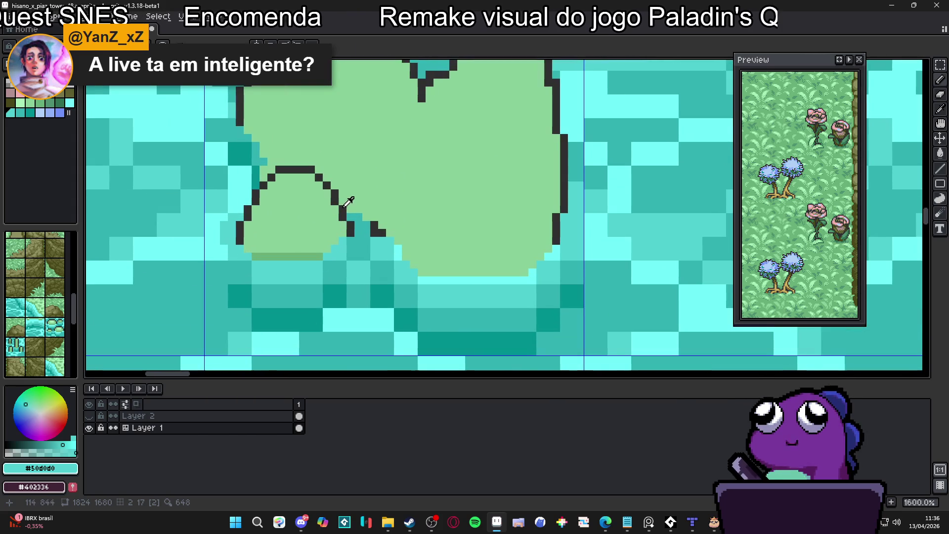
alt+click(345, 211)
alt+click(337, 229)
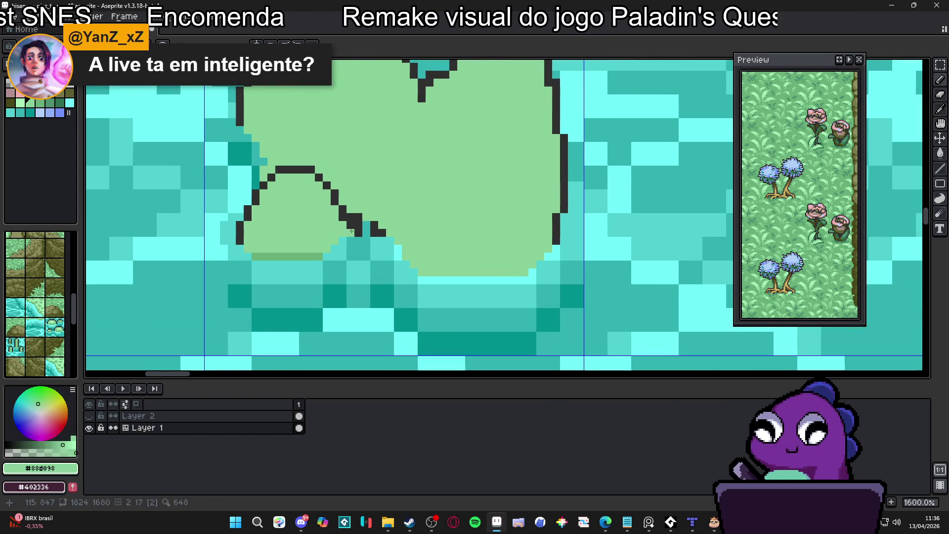
scroll(347, 230, down, 3)
scroll(347, 230, up, 3)
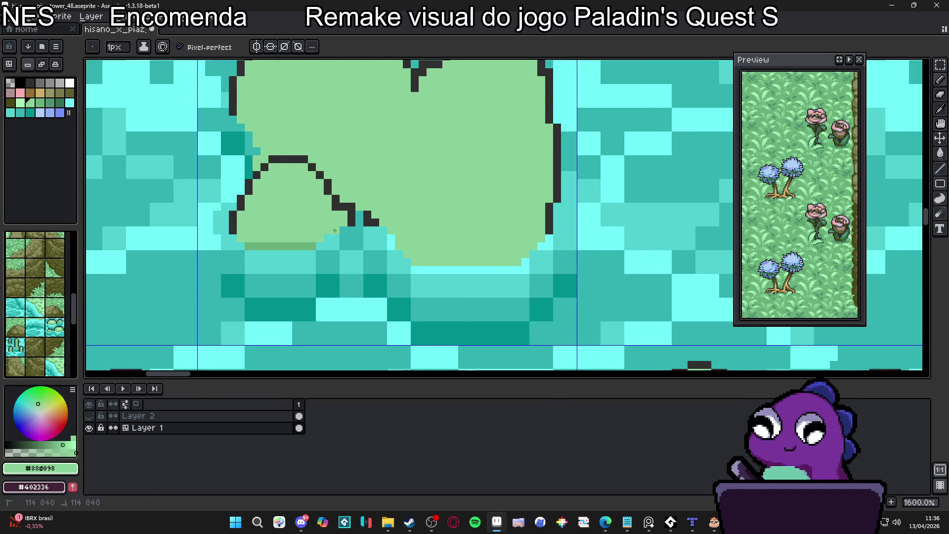
scroll(338, 229, down, 2)
scroll(346, 231, up, 2)
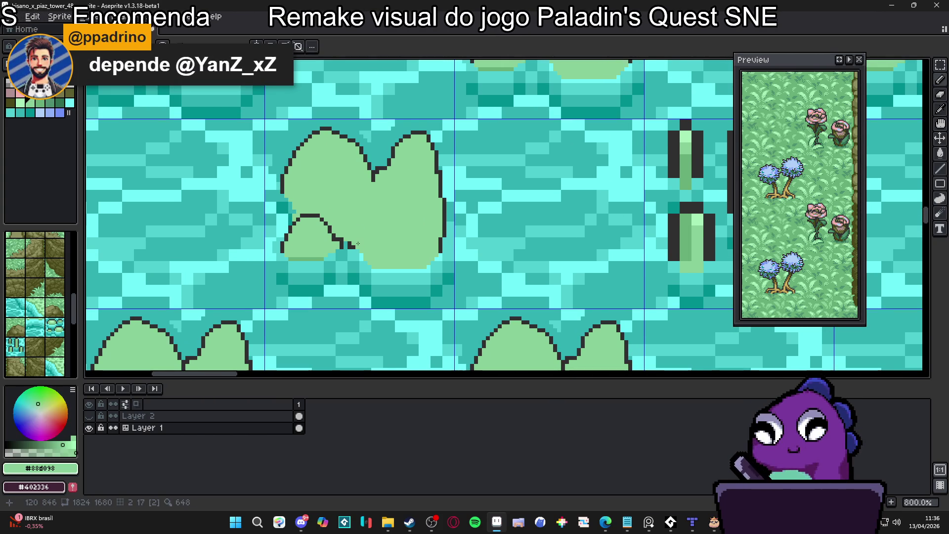
scroll(376, 198, down, 2)
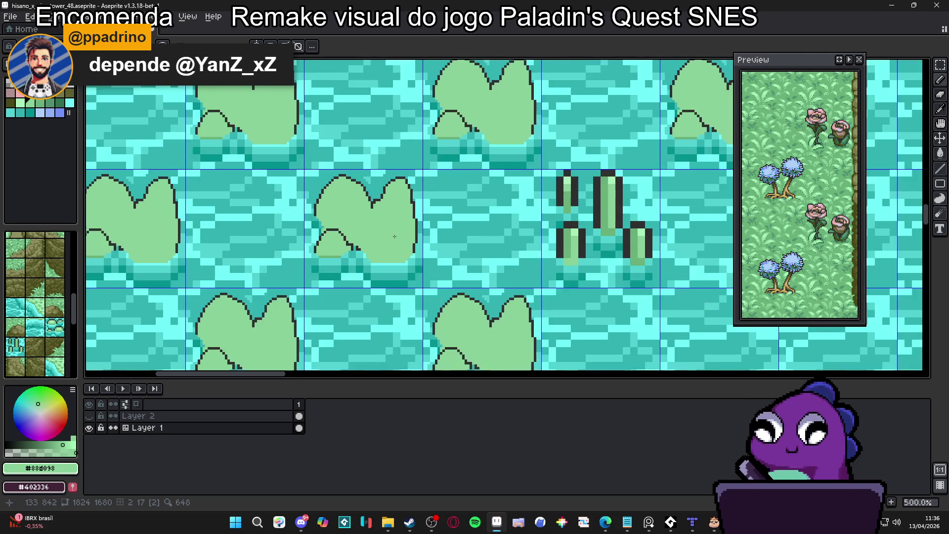
scroll(311, 266, up, 4)
alt+click(311, 266)
click(311, 265)
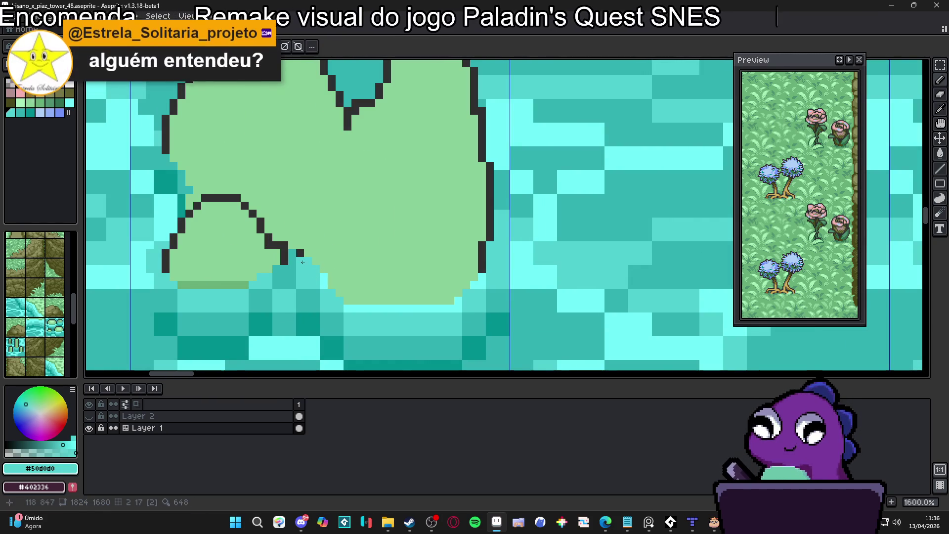
scroll(297, 261, down, 1)
click(299, 245)
scroll(299, 245, down, 6)
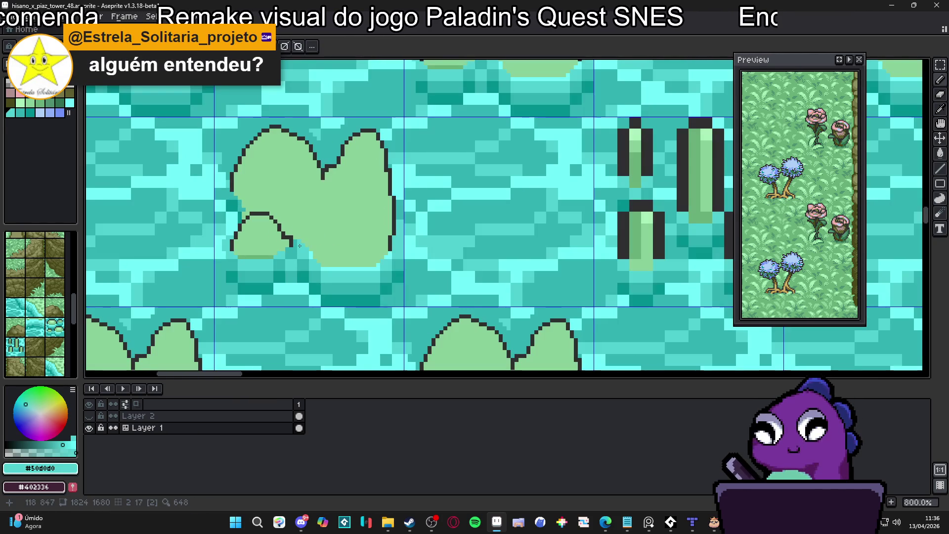
scroll(329, 180, up, 1)
scroll(330, 181, up, 4)
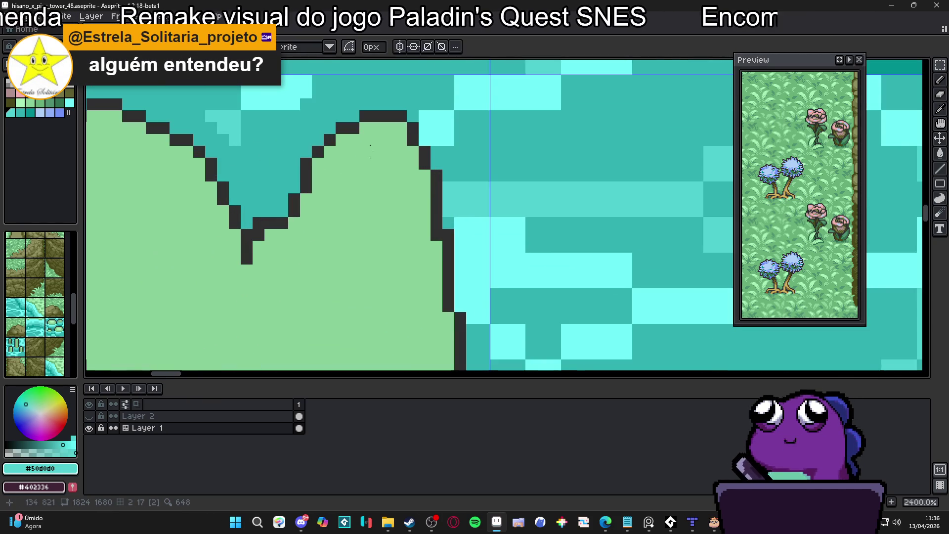
- Reshape the notch's outline step with #303030 and #30b0b0 teal pixels
alt+click(410, 118)
click(400, 117)
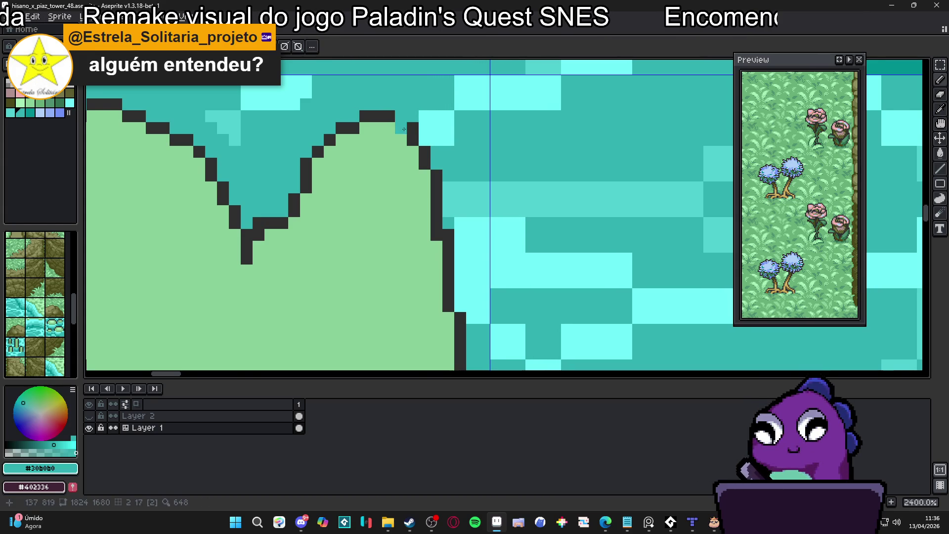
click(413, 129)
scroll(406, 121, down, 4)
scroll(393, 114, up, 4)
click(391, 123)
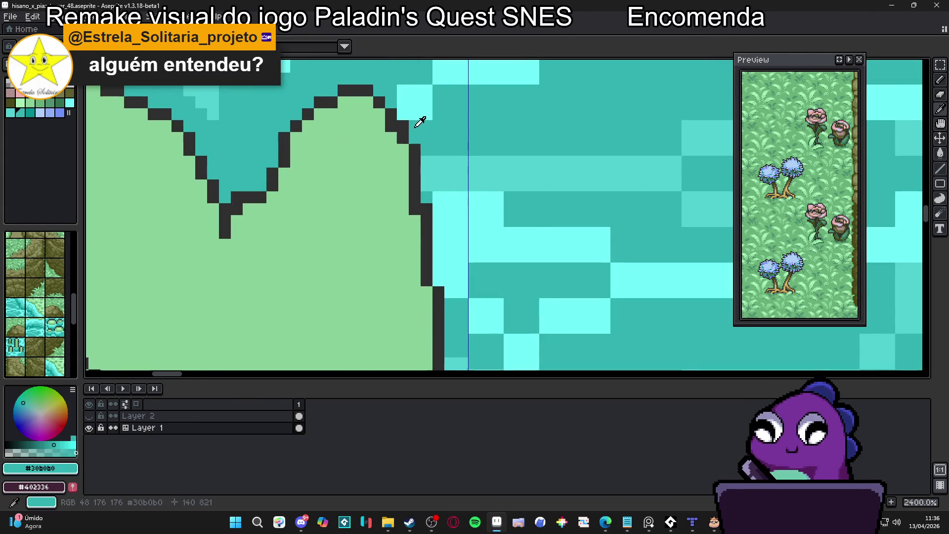
alt+click(424, 127)
click(415, 150)
scroll(413, 149, down, 5)
scroll(376, 172, up, 2)
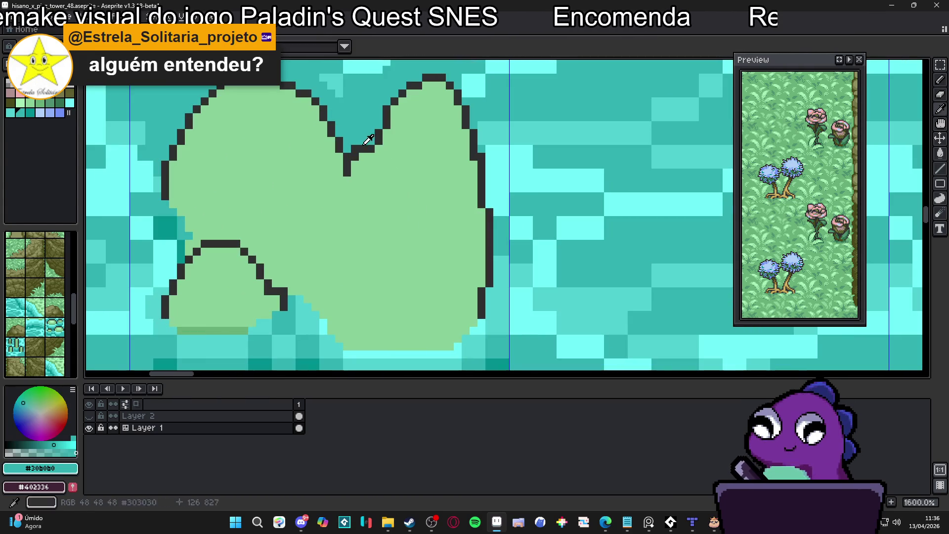
scroll(354, 177, down, 3)
scroll(339, 131, up, 2)
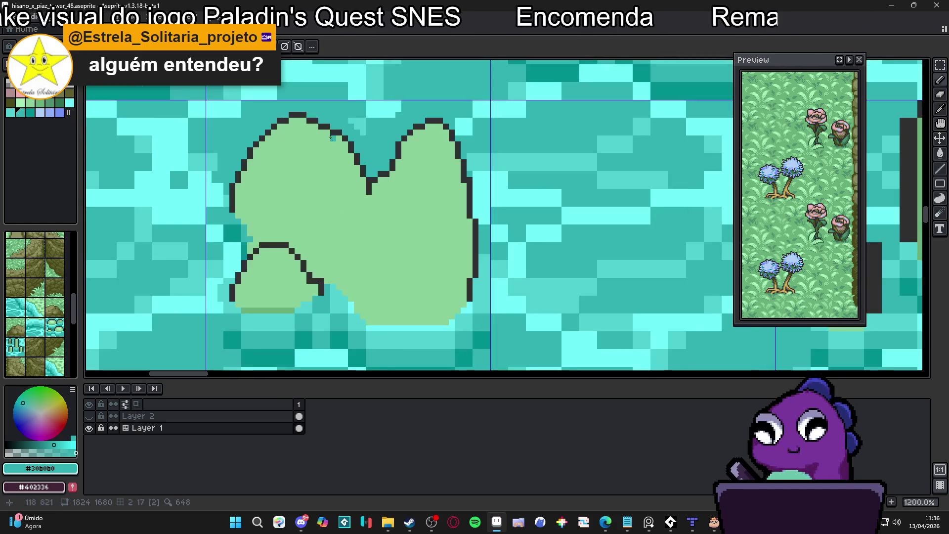
- Paint the green pixels beside the notch outline water teal #30b0b0
alt+click(320, 120)
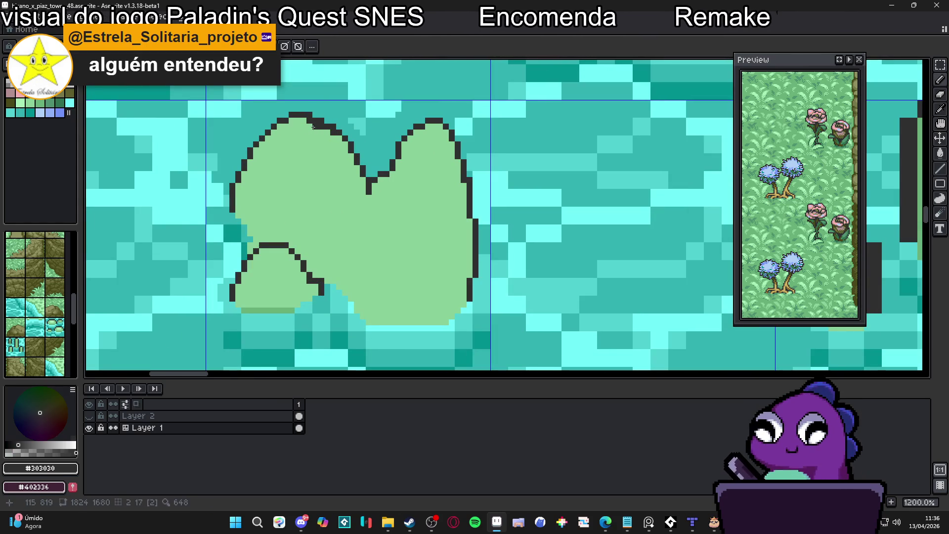
scroll(326, 120, up, 1)
alt+click(332, 121)
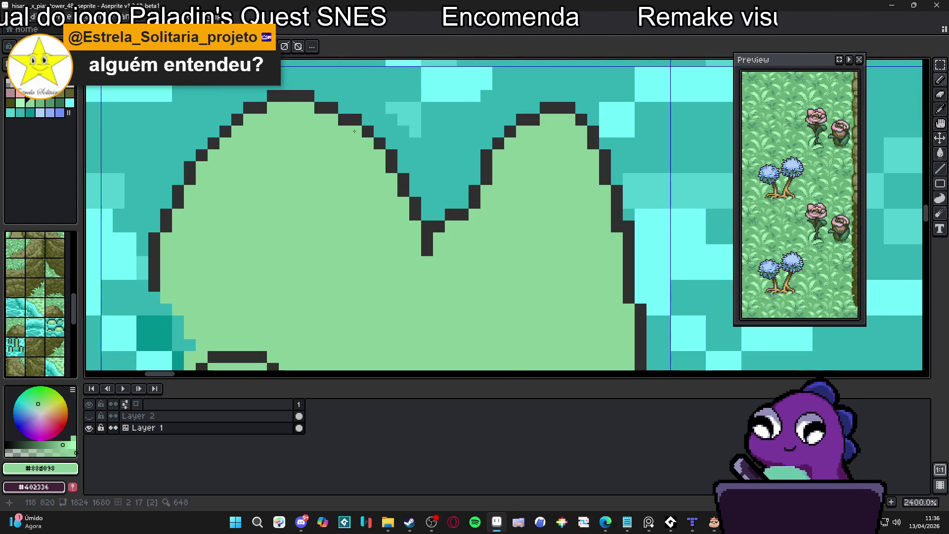
scroll(339, 149, down, 4)
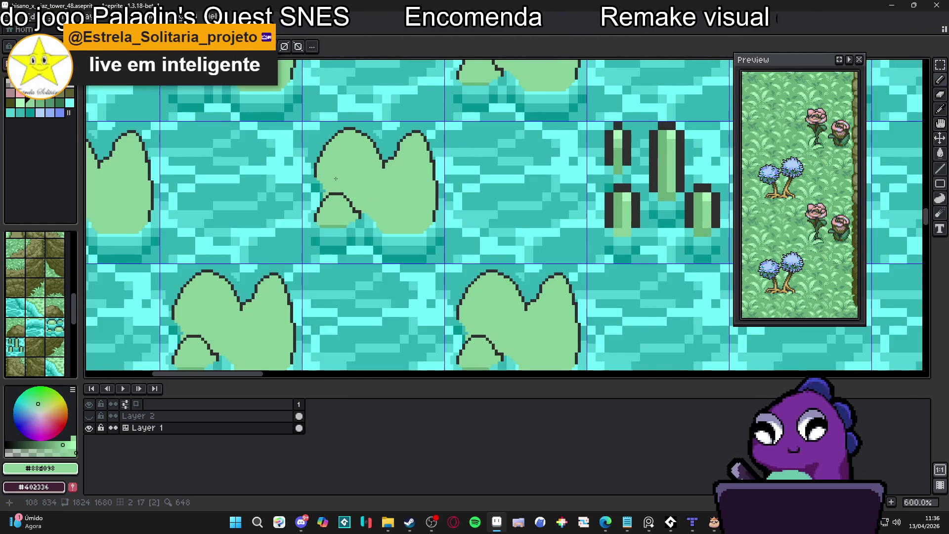
scroll(329, 184, up, 4)
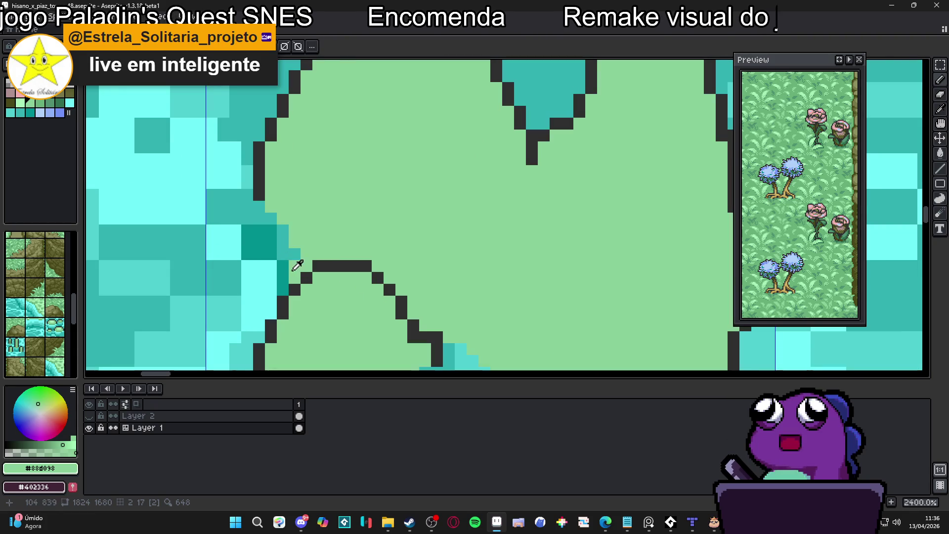
alt+click(297, 260)
drag(303, 254, 295, 278)
scroll(284, 256, down, 3)
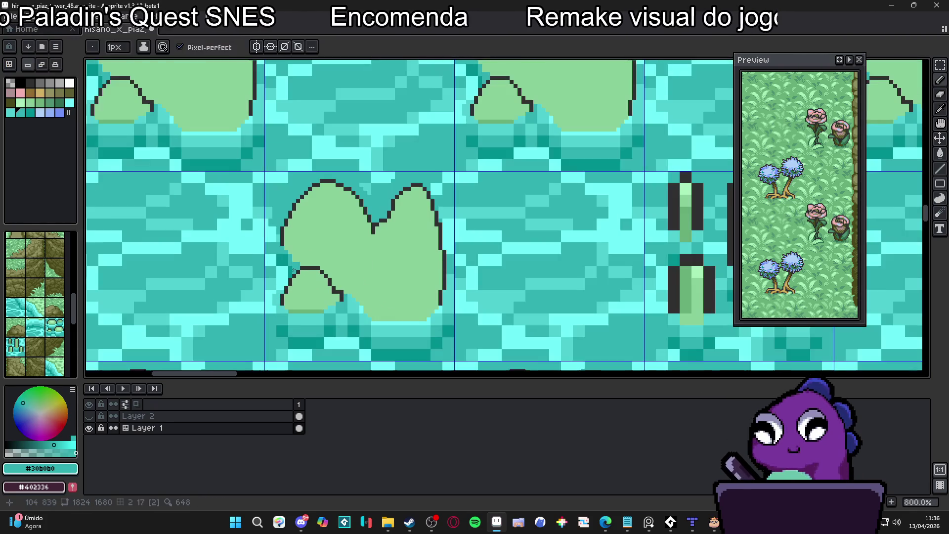
scroll(284, 255, up, 1)
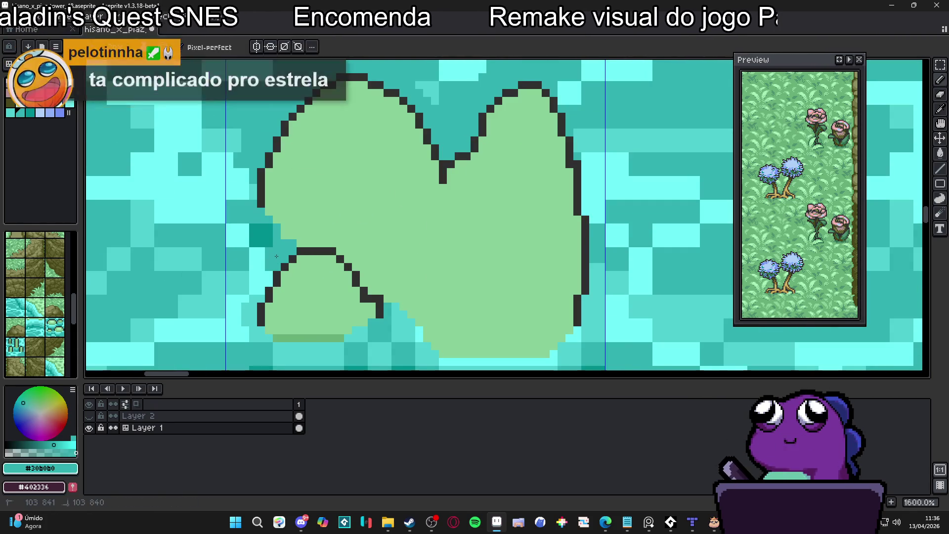
scroll(270, 247, down, 1)
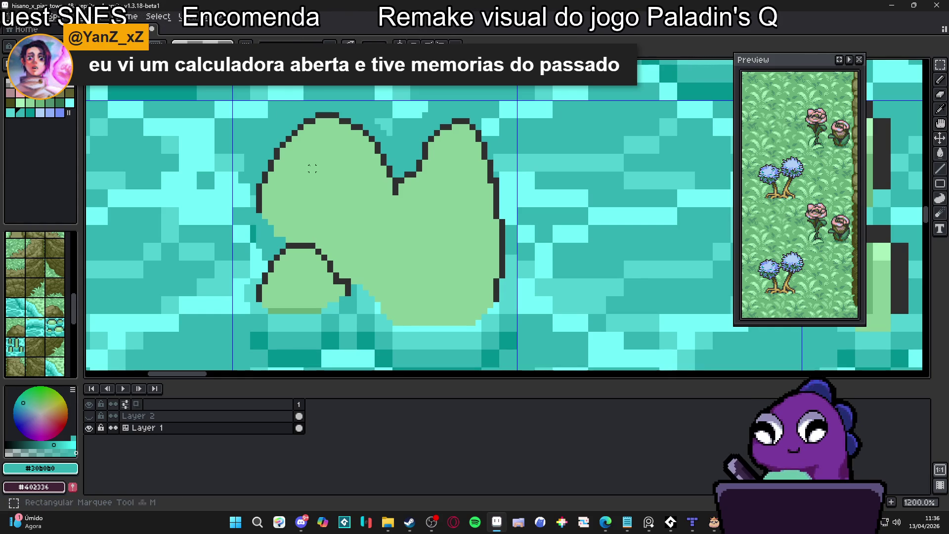
- Bucket-fill all the water around the lily pad in the 48x48 tile pink
click(286, 211)
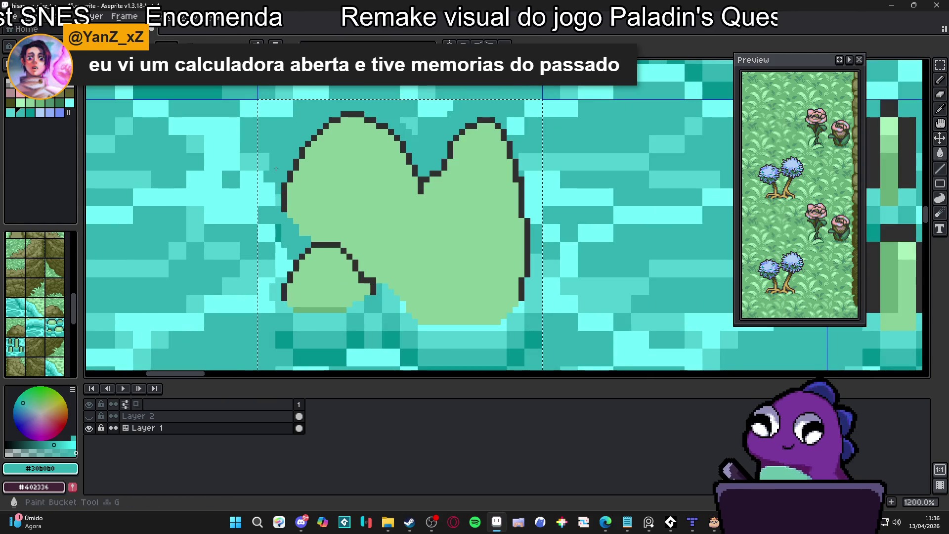
scroll(275, 168, up, 1)
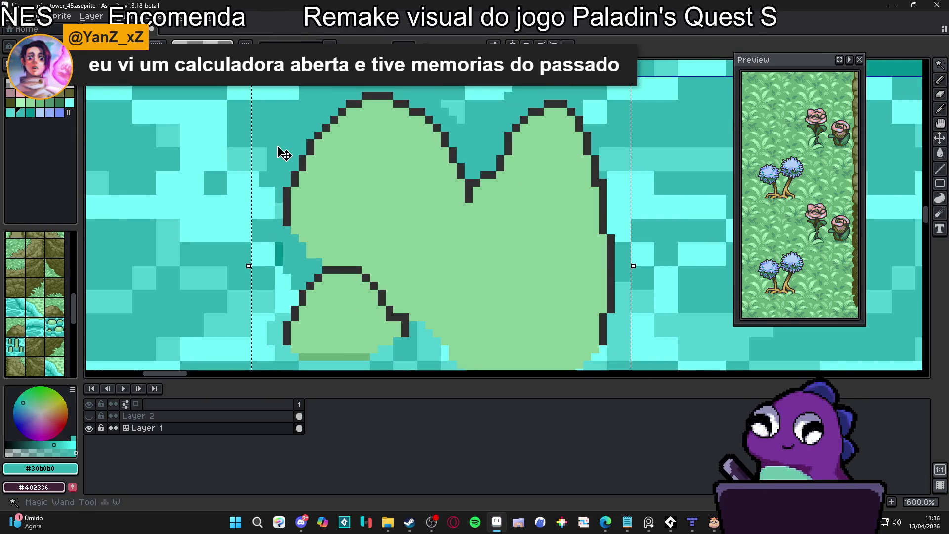
click(286, 127)
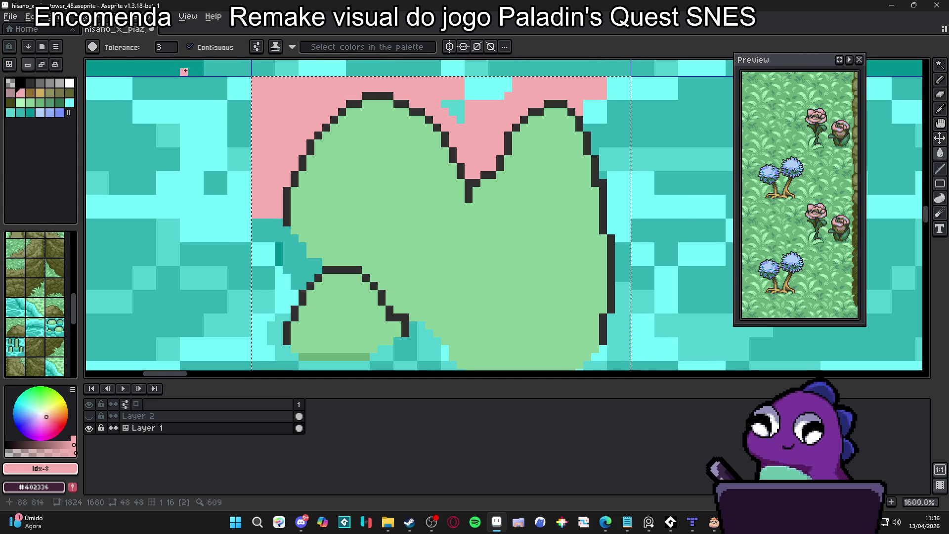
click(294, 257)
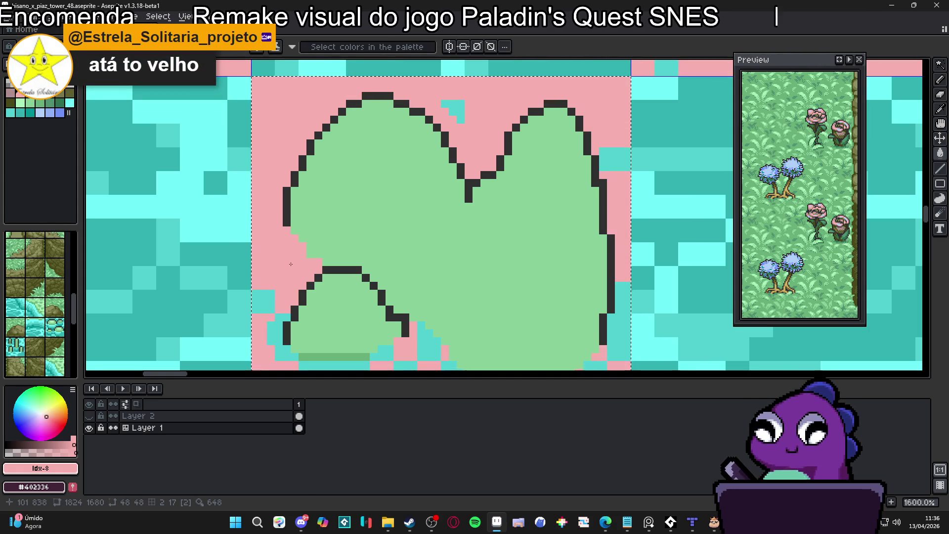
key(ctrl+z)
key(ctrl+z)
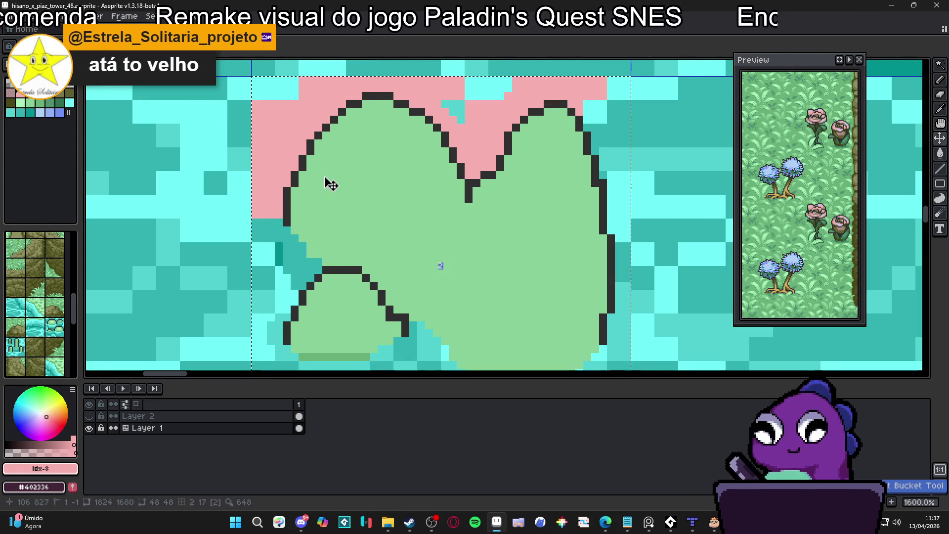
click(272, 107)
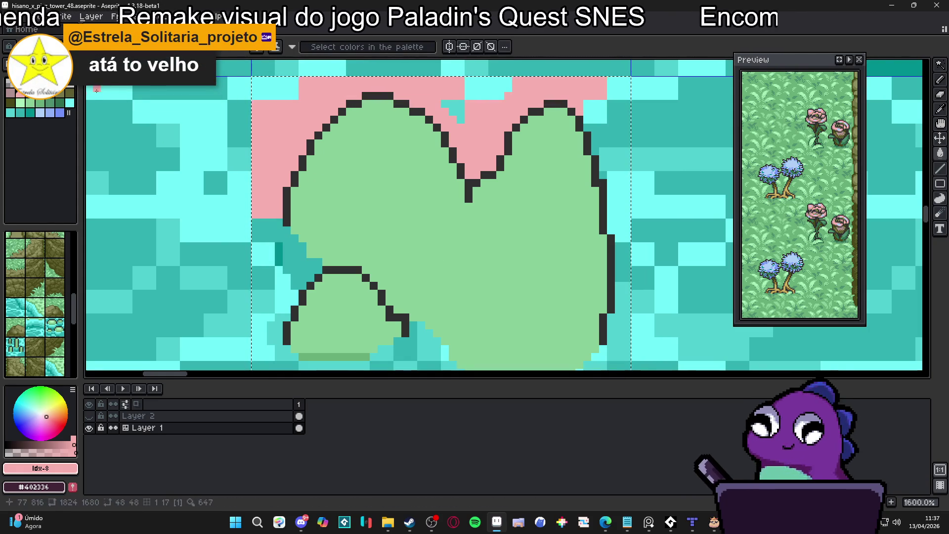
alt+click(237, 135)
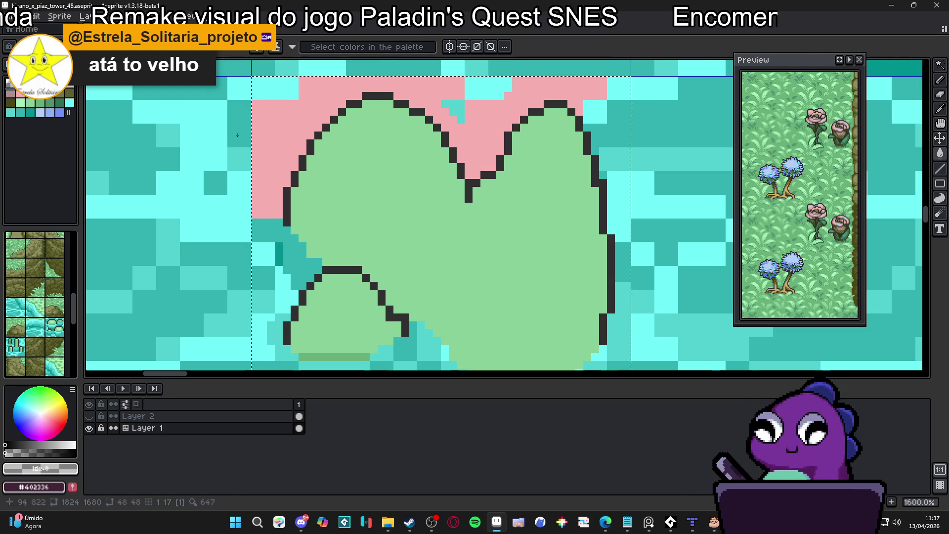
alt+click(262, 127)
click(262, 254)
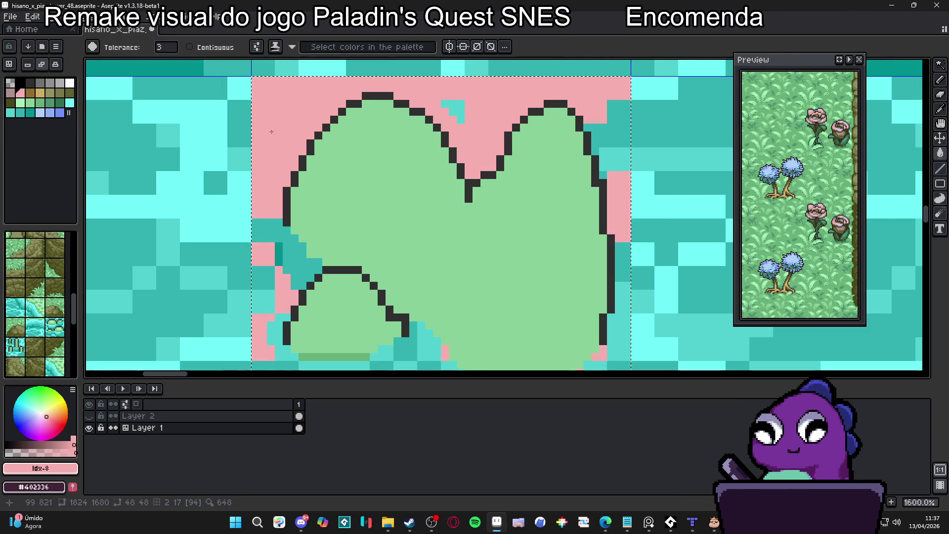
click(262, 228)
click(260, 313)
scroll(259, 313, down, 3)
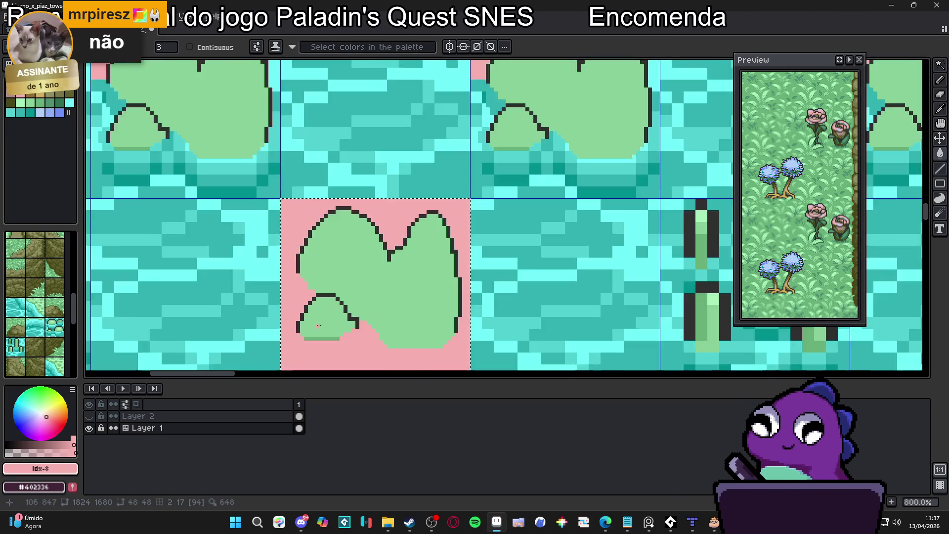
scroll(316, 277, down, 2)
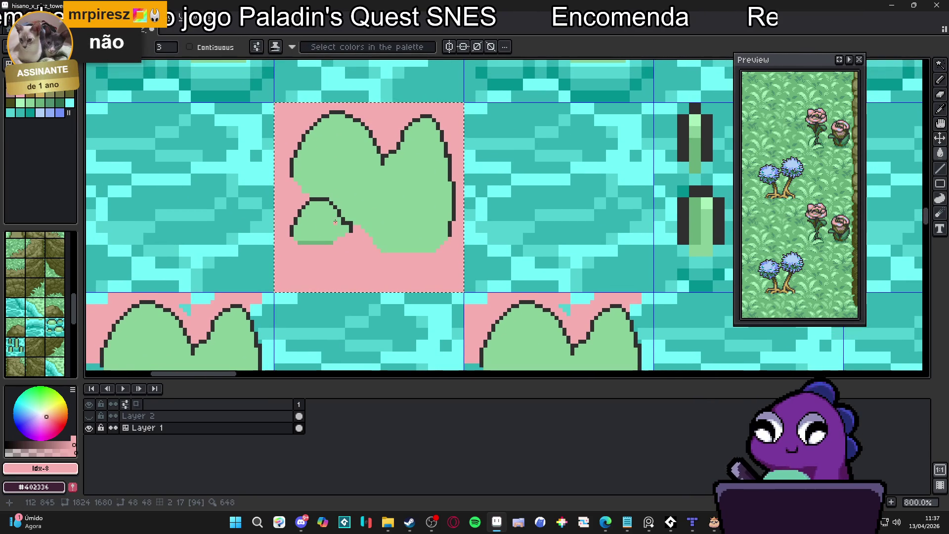
key(ctrl+d)
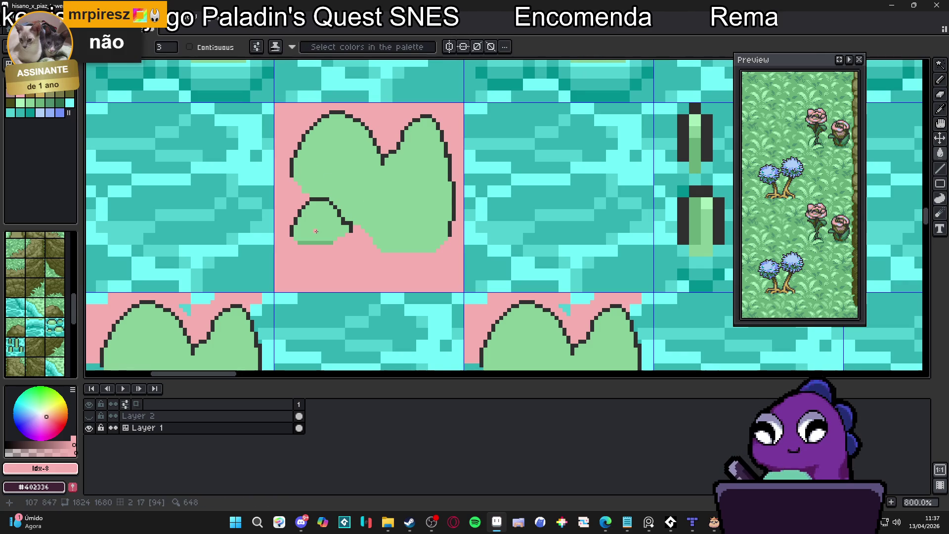
- Magic-wand select the pink background and delete it to transparency
key(w)
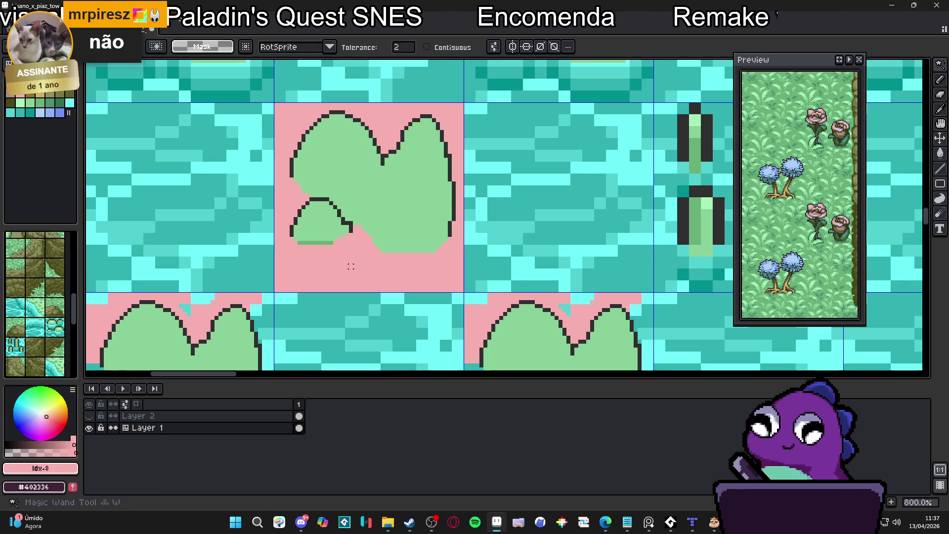
click(356, 271)
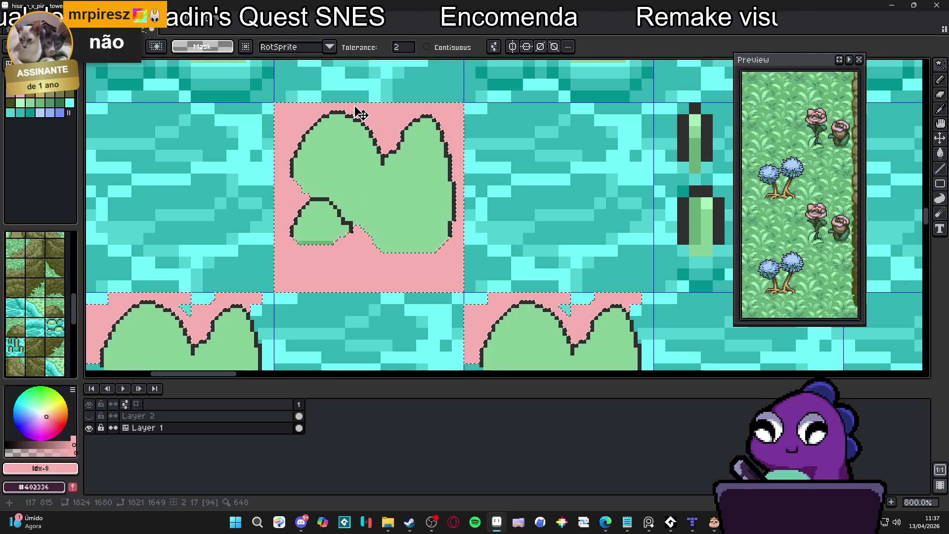
key(Delete)
scroll(426, 184, down, 2)
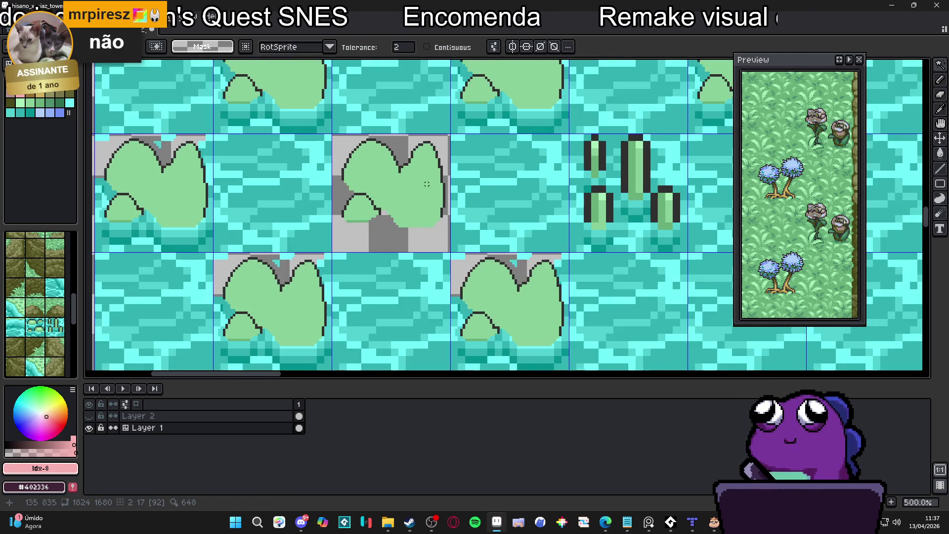
- Zoom out and choose the transparent-background lily-pad tile from the tileset's bottom row
scroll(404, 236, down, 1)
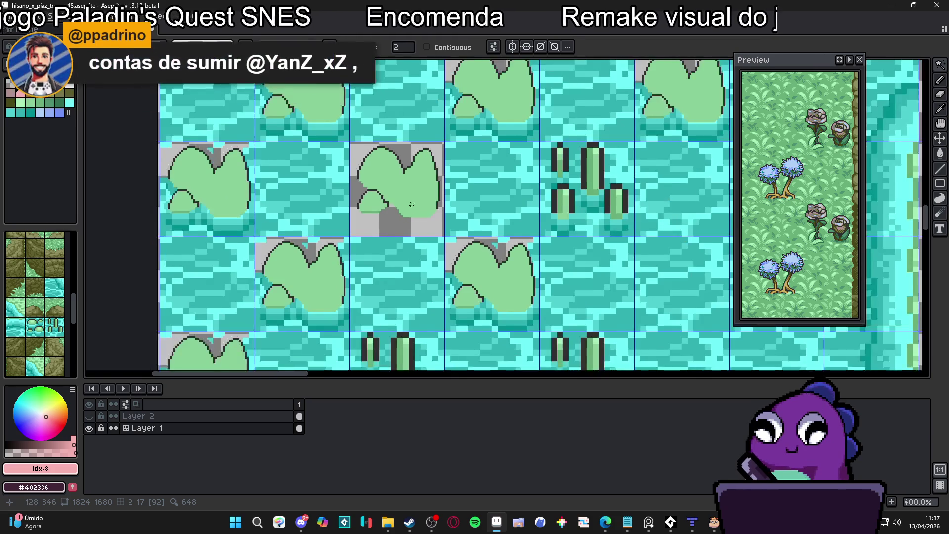
scroll(406, 234, down, 2)
scroll(67, 330, down, 3)
click(41, 349)
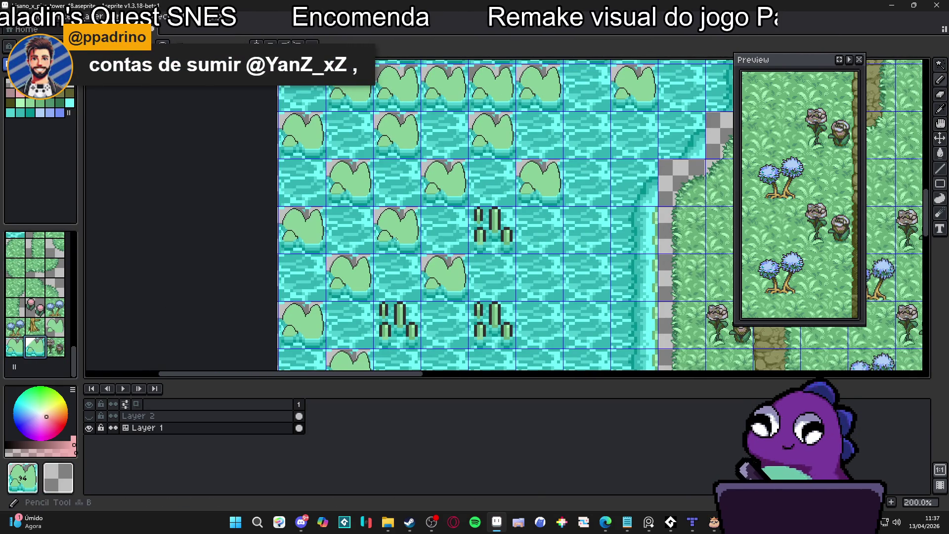
click(16, 348)
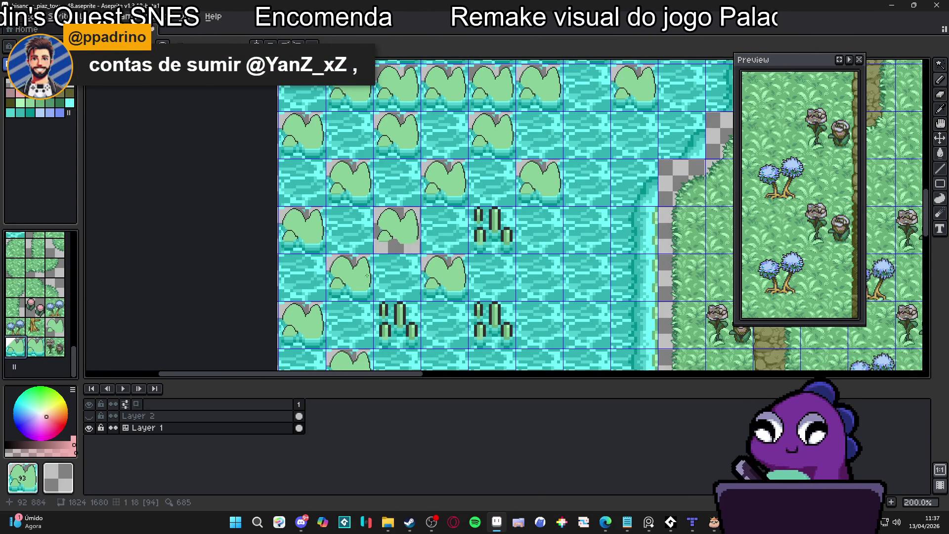
click(35, 348)
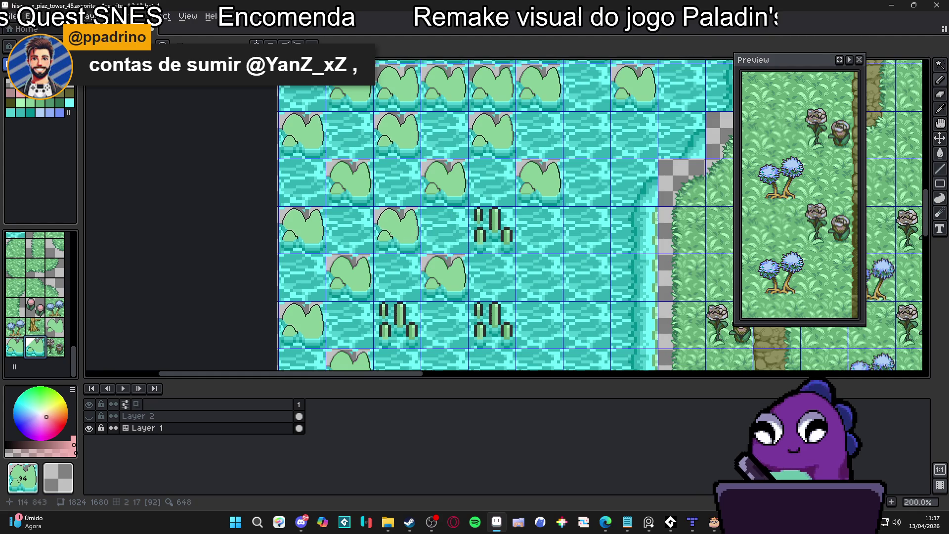
- Stamp the transparent lily-pad tile over the water-backed lily tiles in the upper rows
click(350, 277)
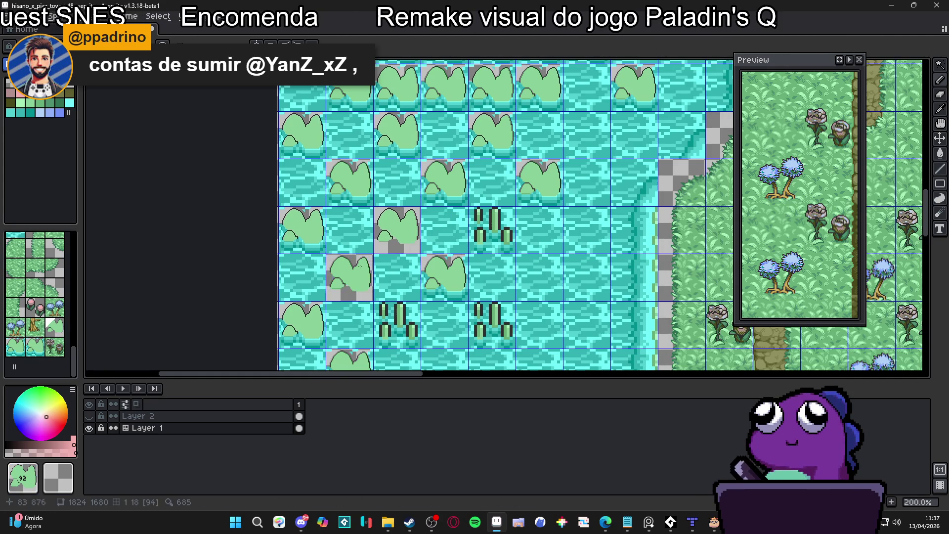
click(303, 230)
click(302, 325)
click(359, 223)
click(350, 183)
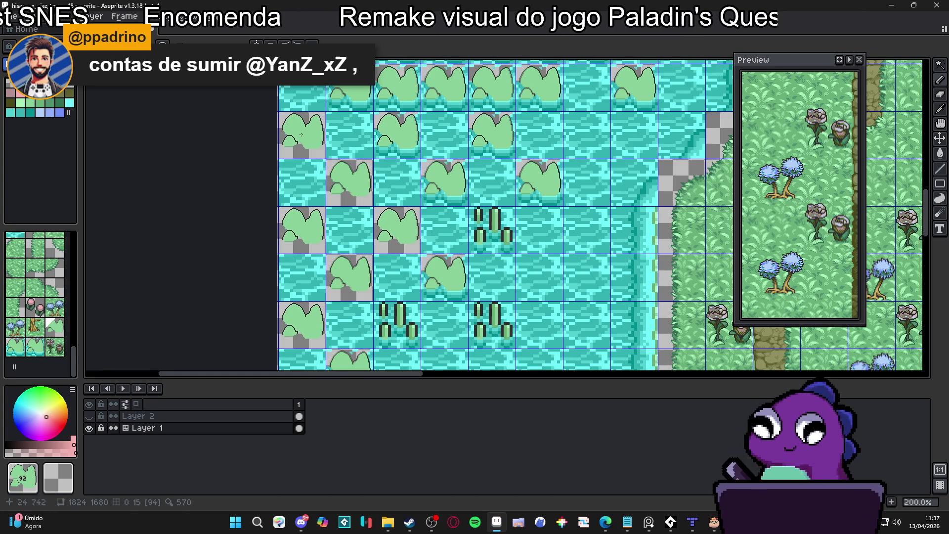
click(350, 130)
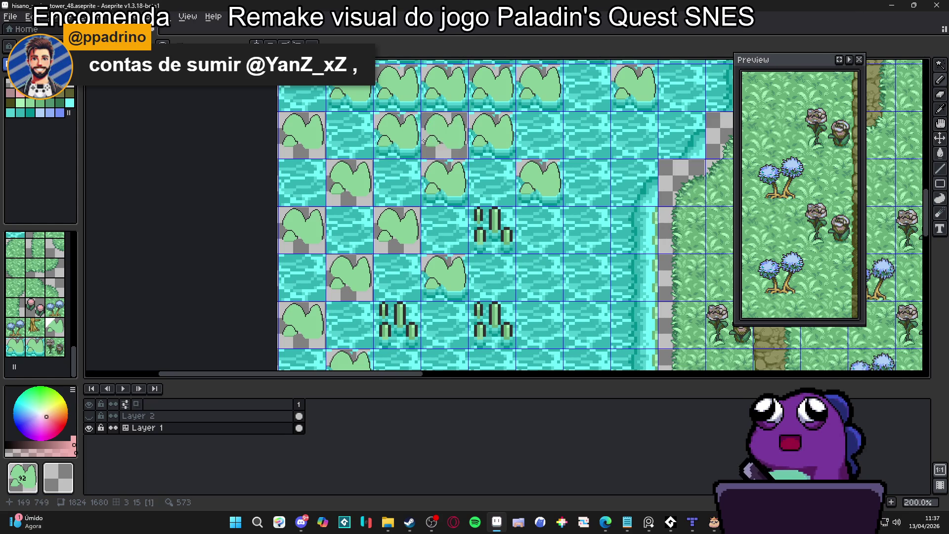
mouse_move(396, 89)
mouse_down()
mouse_move(349, 89)
mouse_move(489, 89)
mouse_up()
click(539, 89)
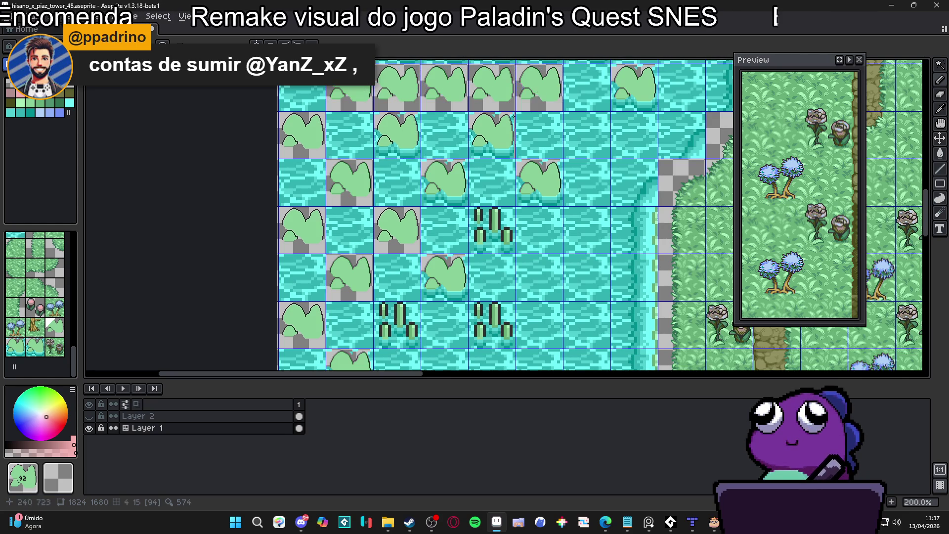
click(492, 135)
click(397, 135)
click(444, 182)
click(535, 186)
click(443, 277)
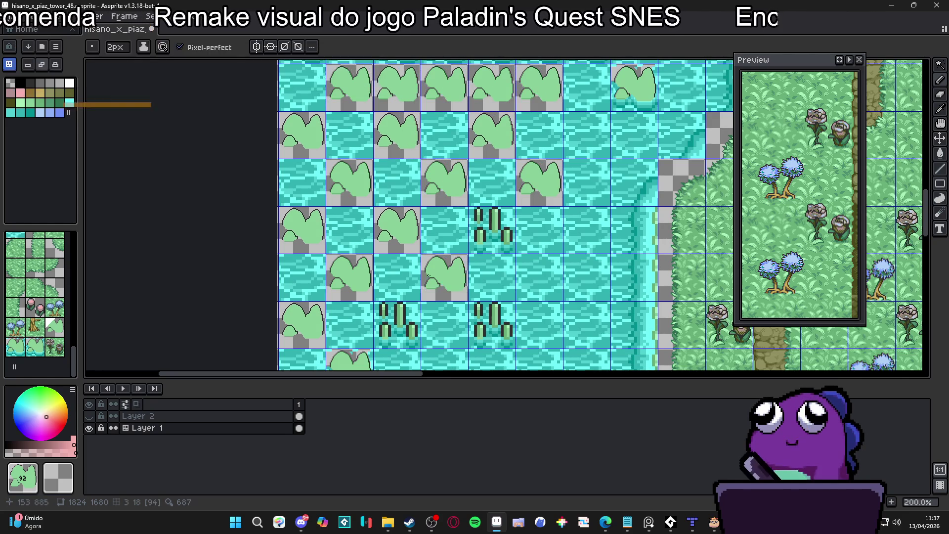
- Replace the remaining water-backed lily tiles in the bottom rows and row 3
scroll(420, 316, down, 3)
click(396, 362)
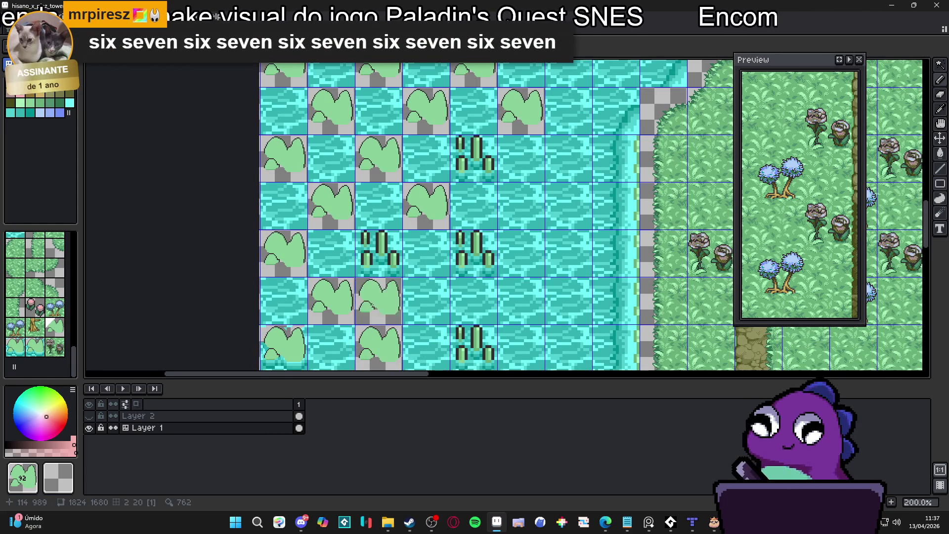
scroll(346, 311, down, 2)
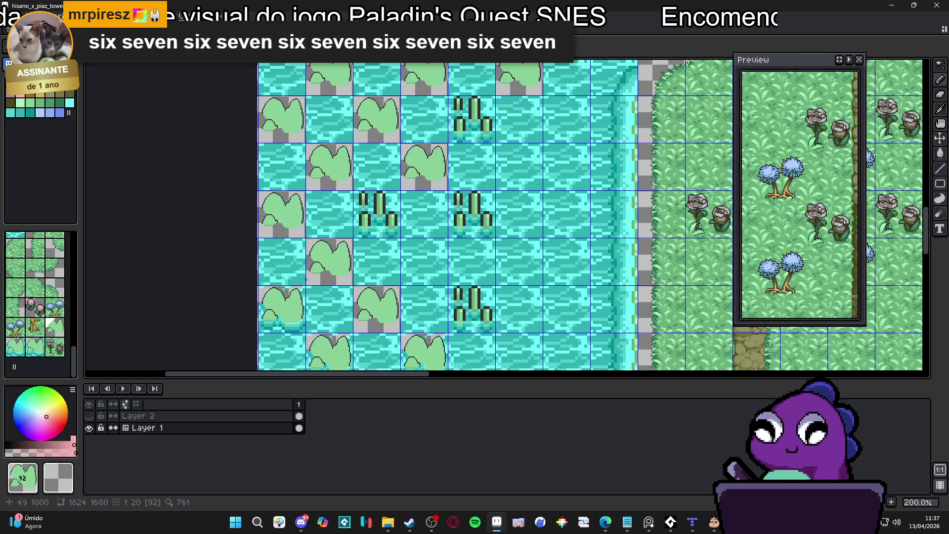
click(280, 309)
scroll(404, 292, up, 10)
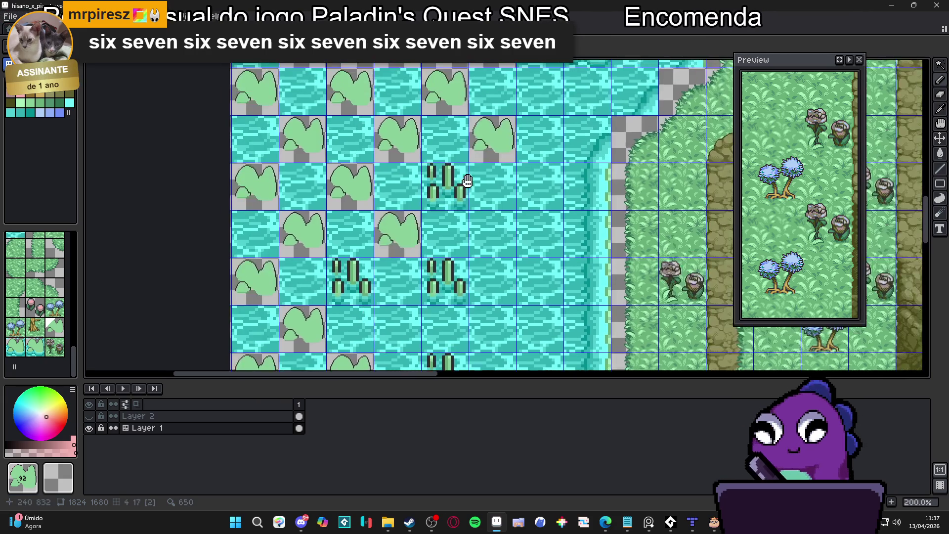
click(378, 172)
click(331, 173)
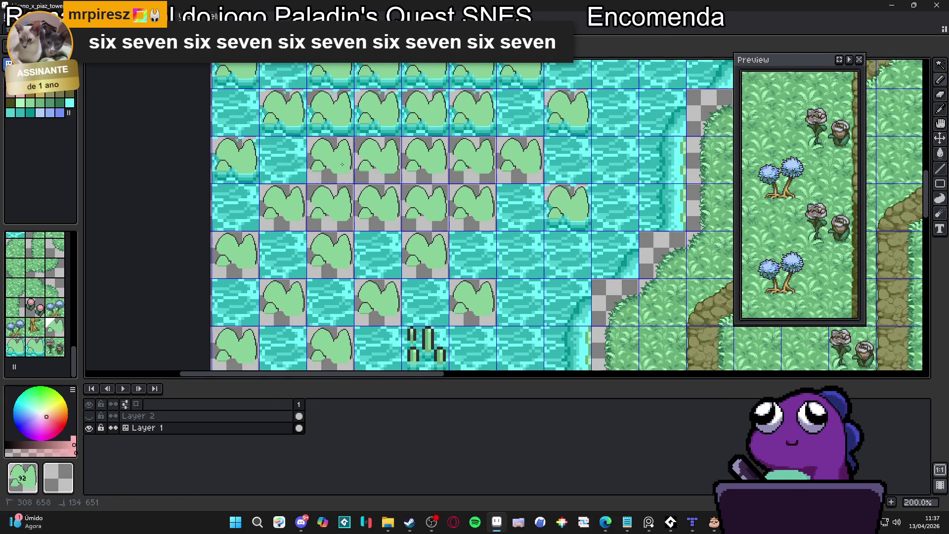
click(235, 174)
scroll(283, 176, down, 4)
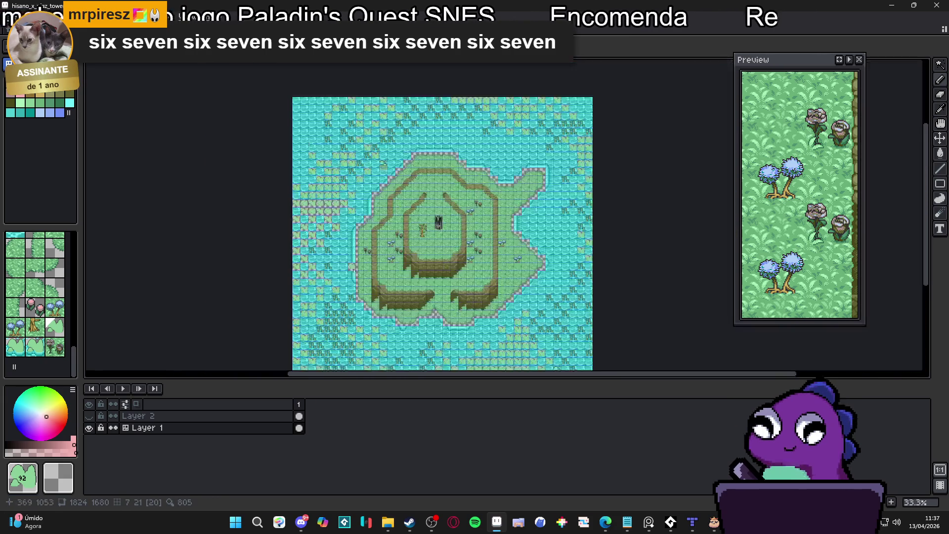
- Move the lily-pad tile next to the flower tiles
scroll(304, 203, up, 4)
scroll(304, 203, up, 2)
scroll(305, 203, down, 5)
scroll(345, 231, up, 5)
scroll(404, 246, down, 5)
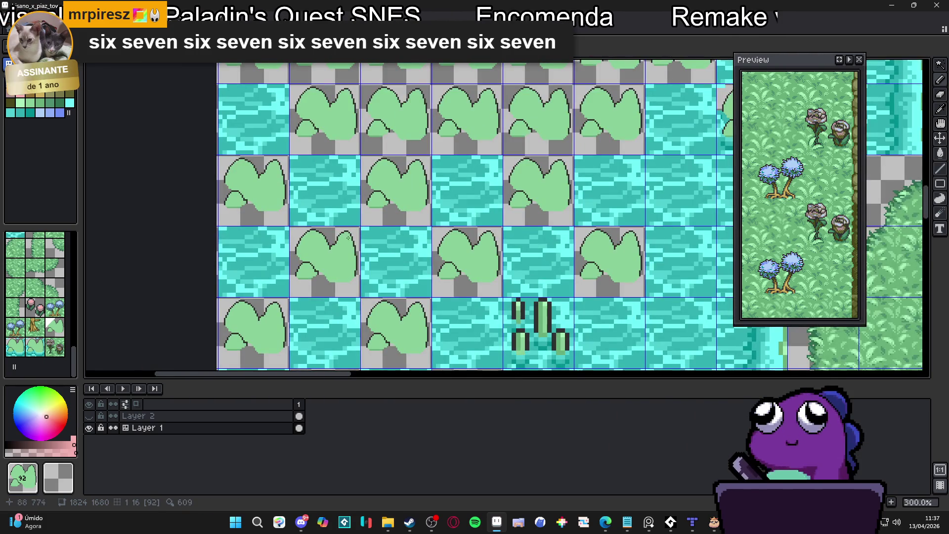
scroll(403, 246, up, 4)
scroll(404, 247, down, 2)
scroll(405, 227, left, 6)
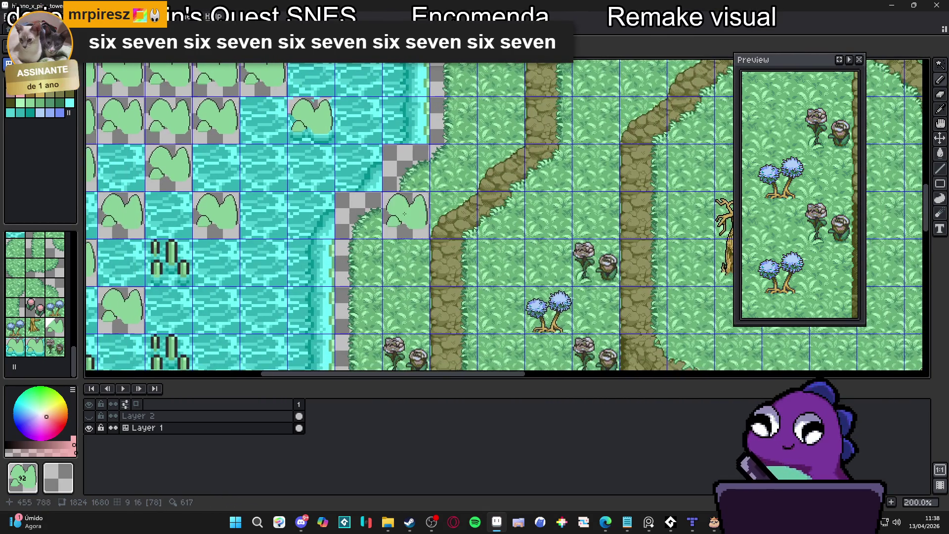
drag(404, 214, 625, 253)
scroll(642, 264, up, 2)
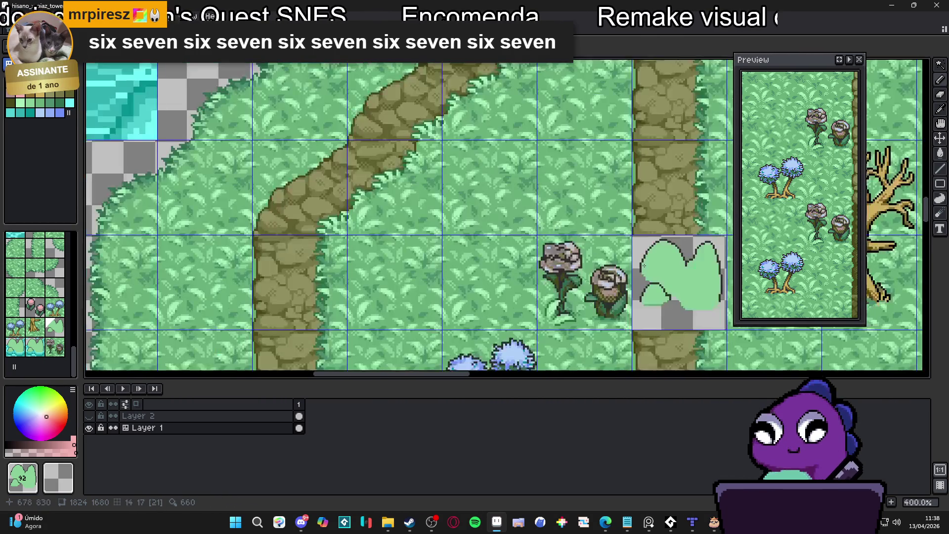
scroll(649, 266, right, 3)
scroll(628, 247, down, 1)
scroll(494, 277, down, 3)
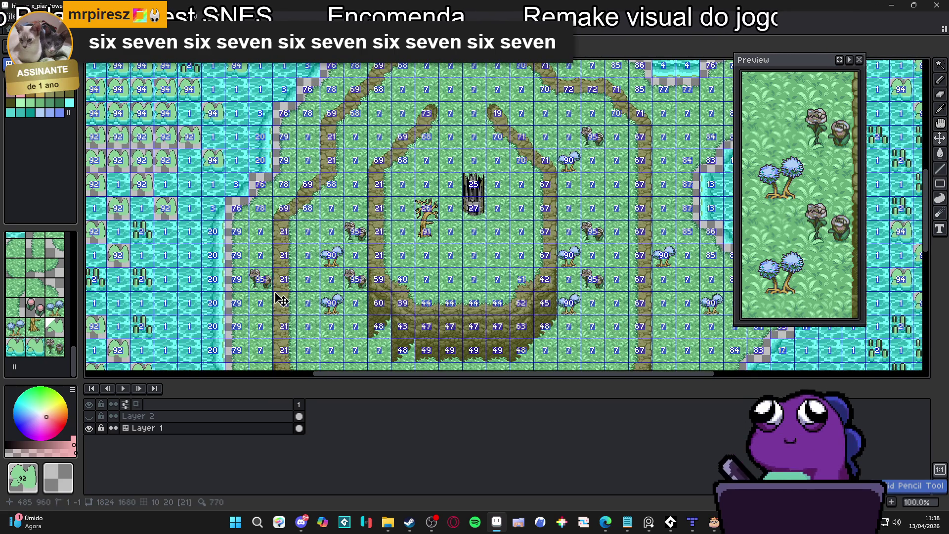
- Tile-fill the blue-flower tile in the pond with plain water using the Paint Bucket (G)
key(g)
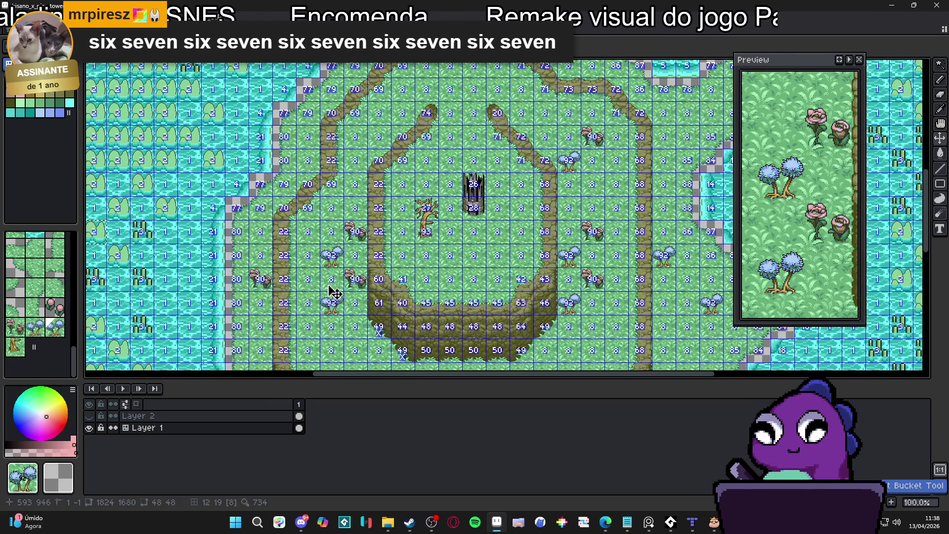
scroll(272, 277, up, 2)
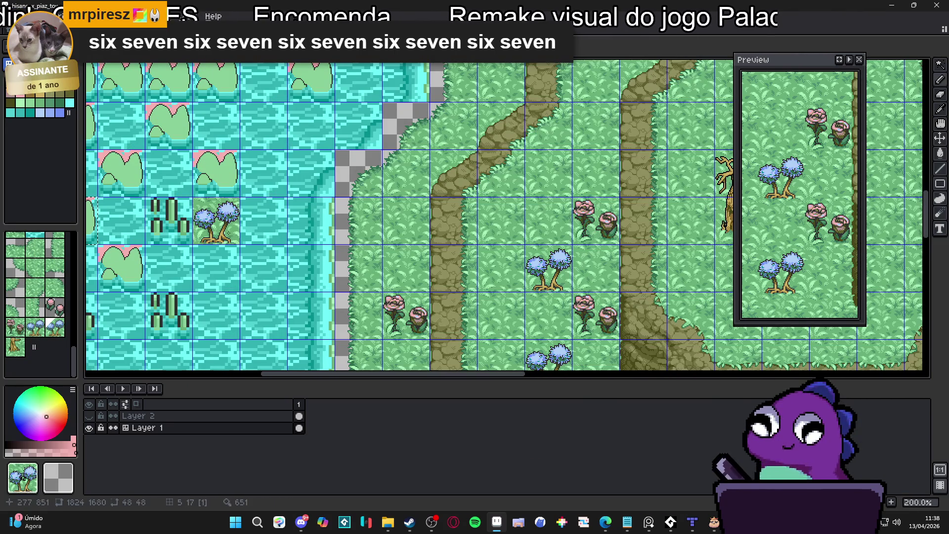
click(234, 227)
drag(234, 227, 293, 227)
scroll(266, 187, up, 1)
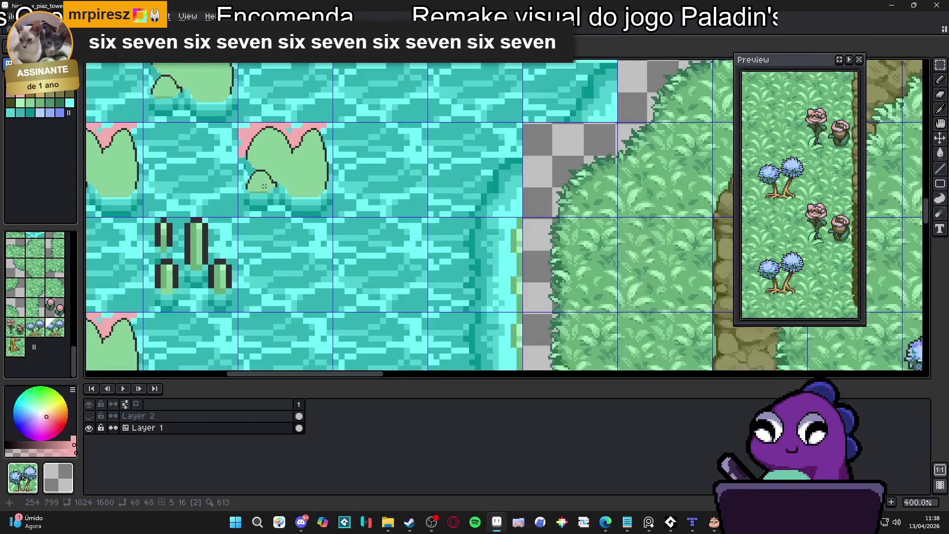
scroll(304, 227, up, 1)
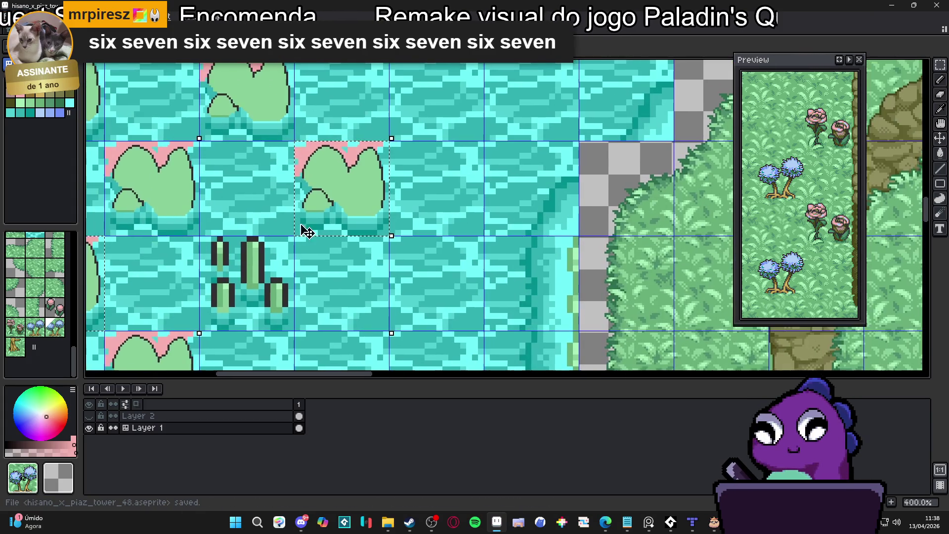
- Undo the accidental blue-tree tile, then paint the cyan pixels above the lily pad pink
click(151, 152)
scroll(152, 152, up, 2)
key(ctrl+z)
key(Tab)
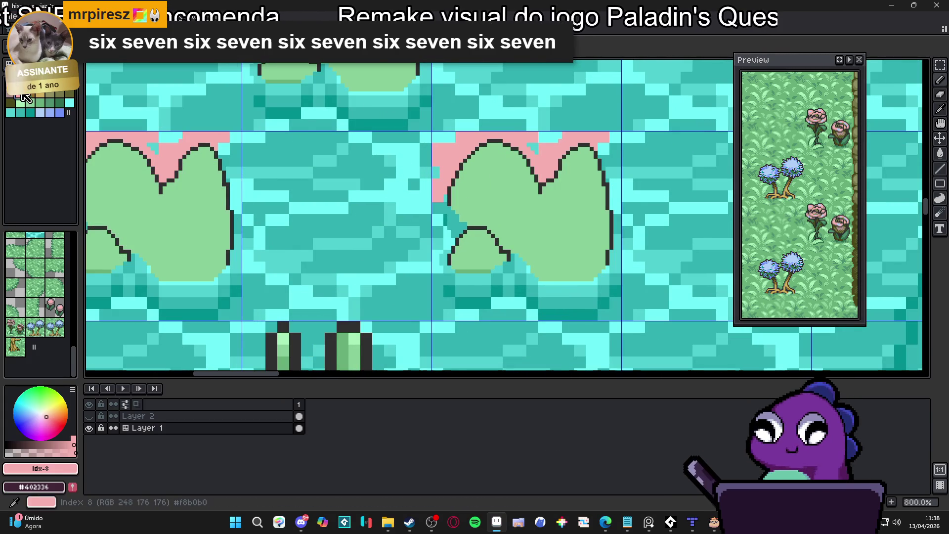
scroll(181, 147, up, 2)
click(173, 132)
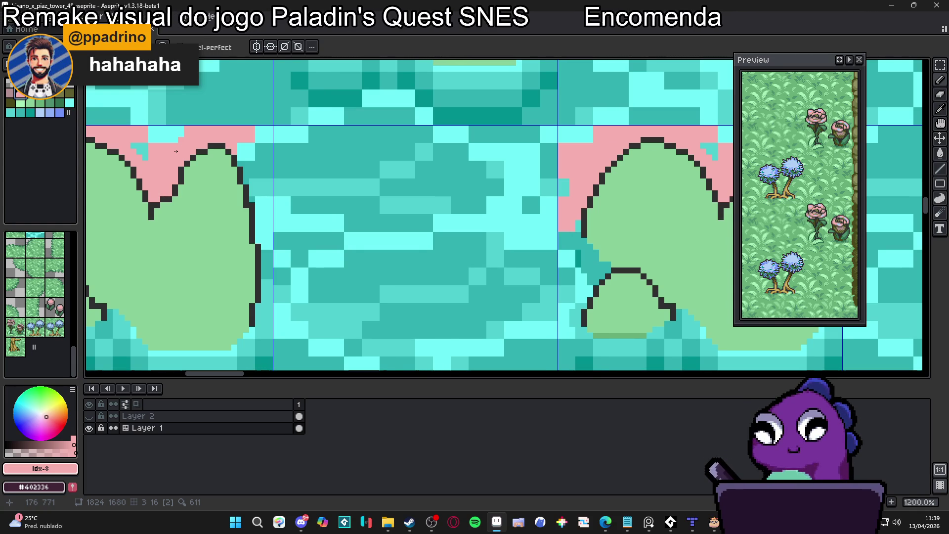
- Fill the remaining cyan gaps and extend the pink column down the tile edge
scroll(176, 152, up, 1)
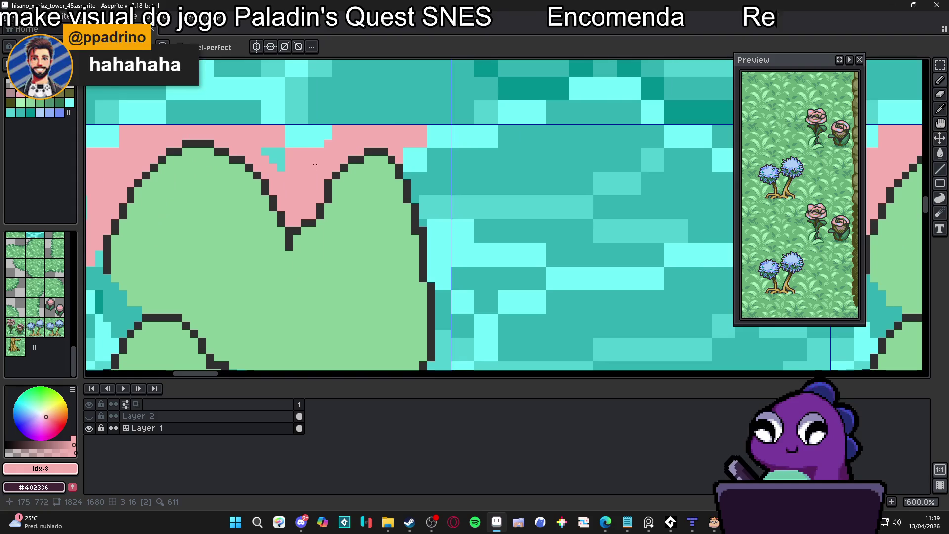
mouse_move(316, 144)
mouse_down()
mouse_move(267, 153)
mouse_move(294, 139)
mouse_move(365, 132)
mouse_up()
mouse_move(435, 137)
mouse_down()
mouse_move(431, 317)
mouse_move(440, 320)
mouse_up()
scroll(440, 321, down, 5)
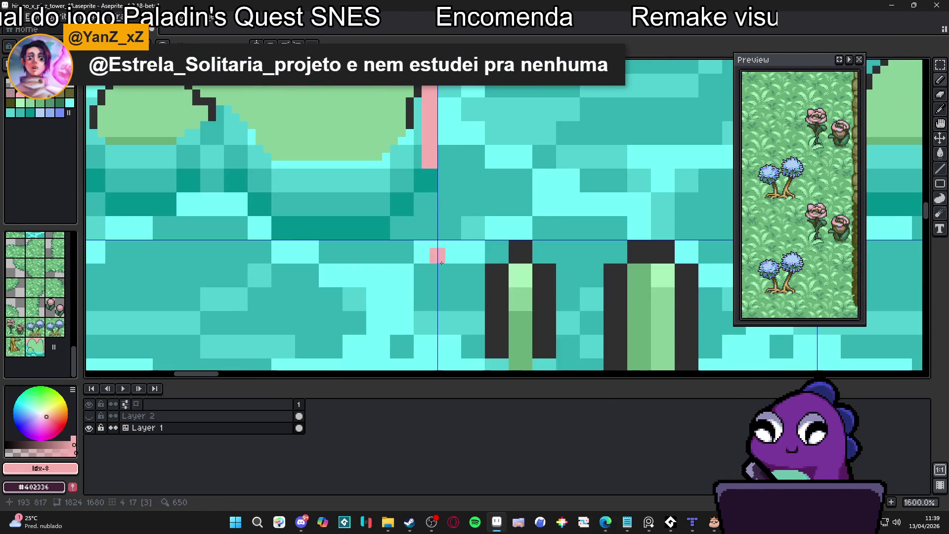
drag(430, 237, 435, 166)
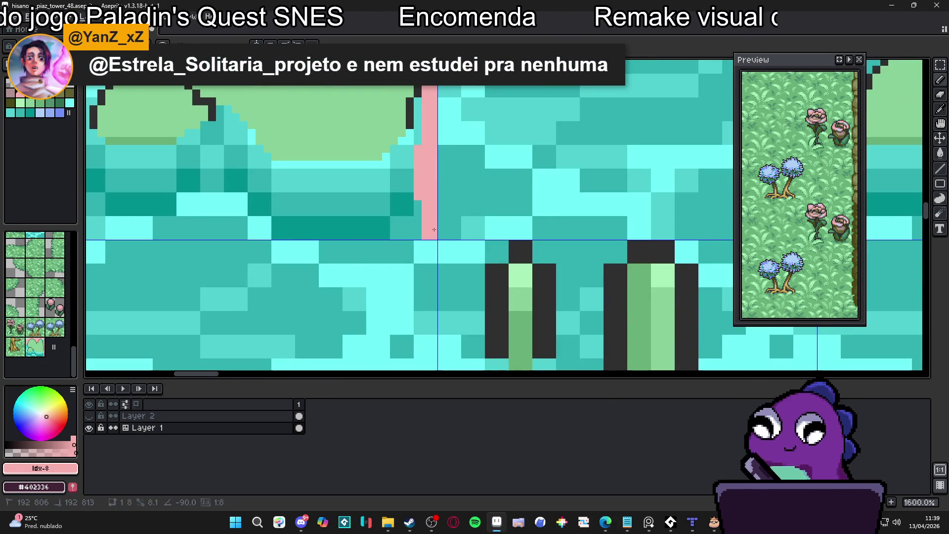
scroll(295, 232, left, 8)
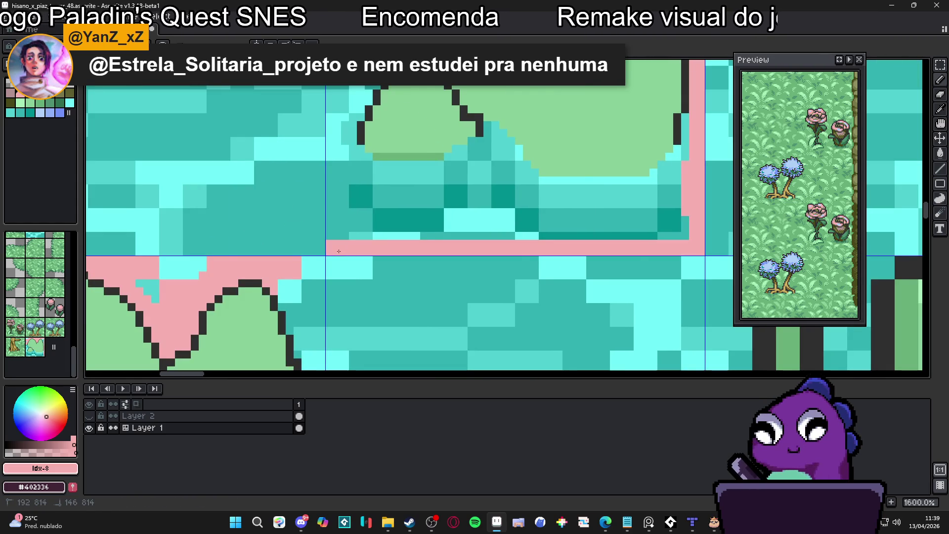
scroll(348, 257, down, 3)
scroll(345, 259, up, 2)
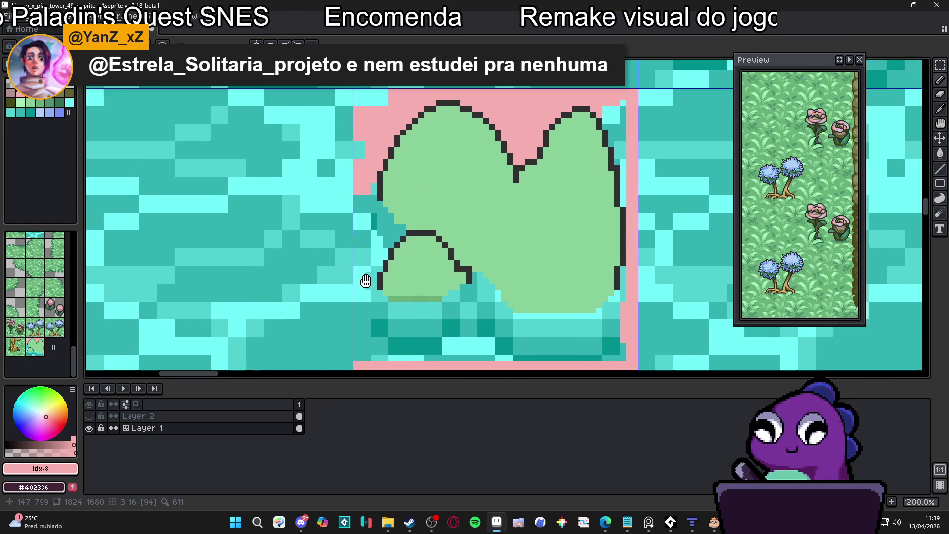
- Paint the columns left of the pad and a band beneath it pink
drag(359, 356, 359, 198)
click(379, 189)
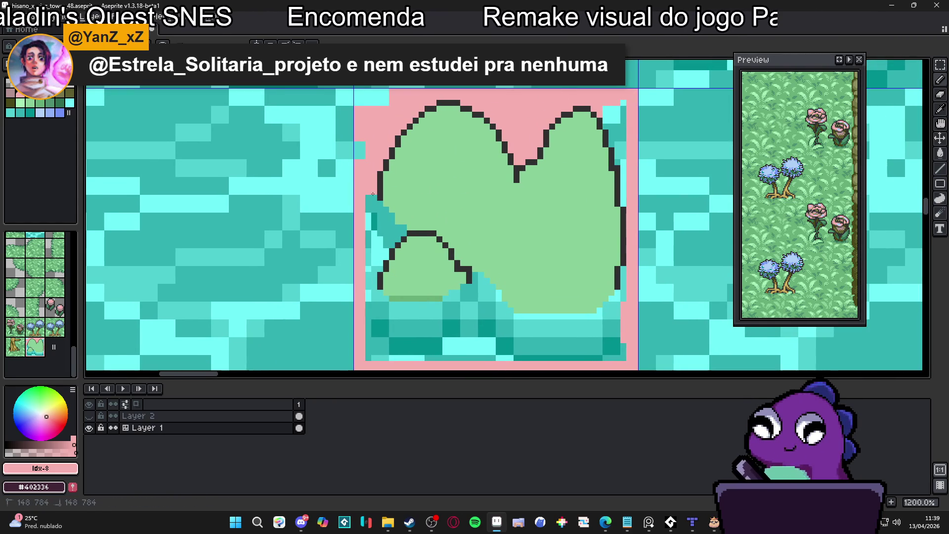
scroll(372, 194, down, 3)
drag(362, 262, 363, 99)
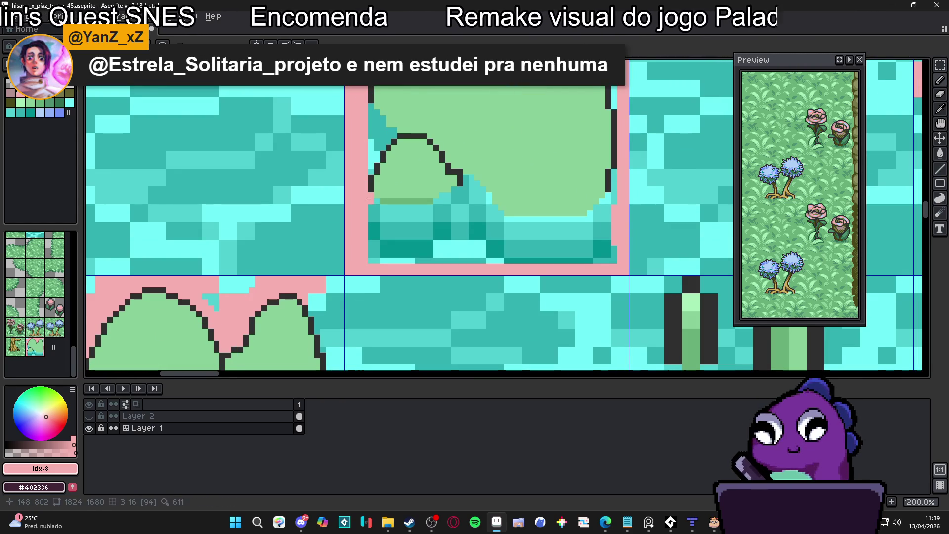
mouse_move(373, 202)
mouse_down()
mouse_move(373, 254)
mouse_move(376, 211)
mouse_up()
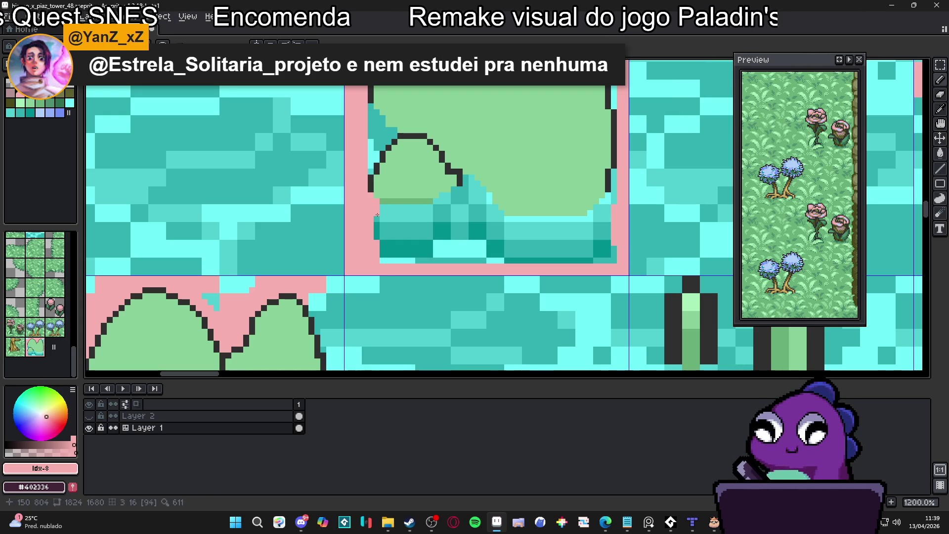
shift+click(494, 212)
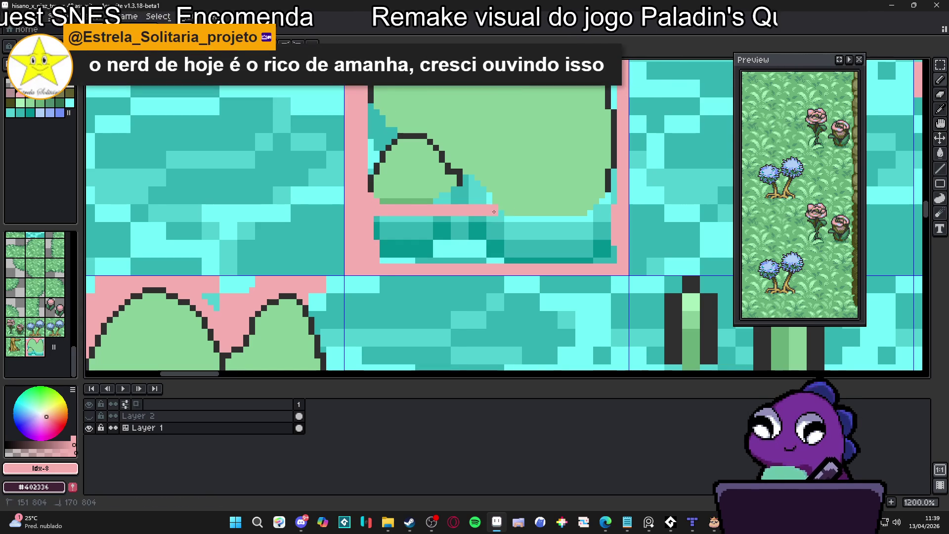
mouse_move(516, 221)
mouse_down()
mouse_move(589, 225)
mouse_move(378, 228)
mouse_move(480, 223)
mouse_up()
click(451, 234)
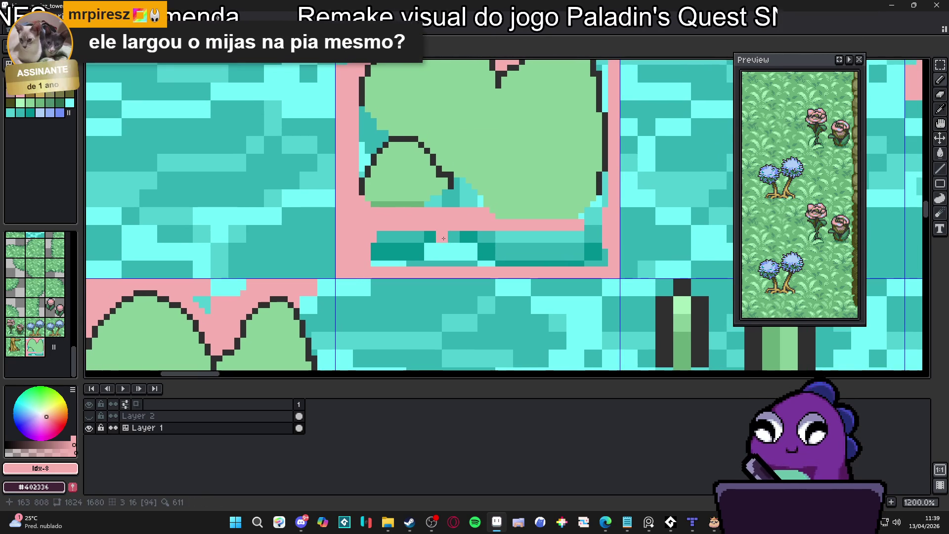
key(ctrl+z)
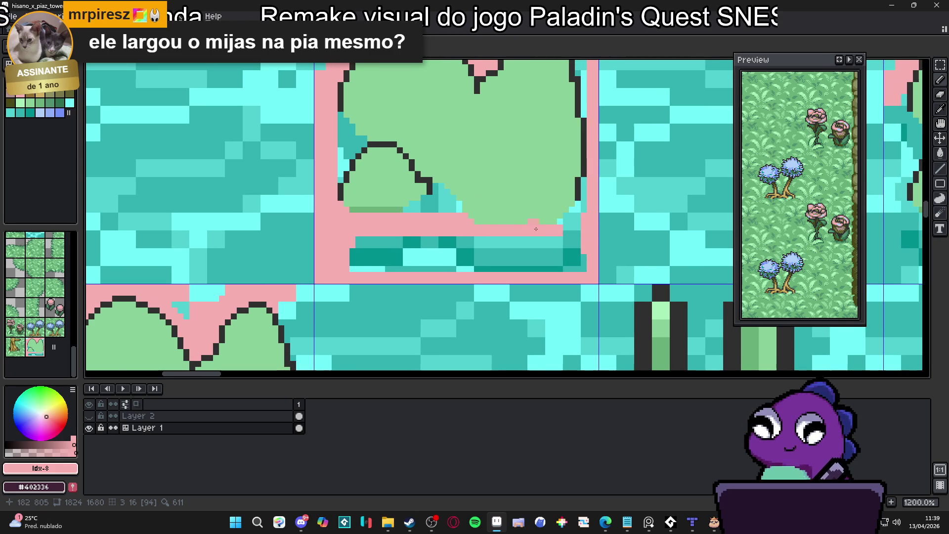
- Paint the band's corner steps and the leftover teal block and band pink
scroll(557, 233, up, 3)
click(563, 209)
click(581, 198)
click(594, 185)
click(611, 185)
drag(599, 173, 610, 174)
drag(611, 126, 611, 150)
mouse_move(599, 233)
mouse_down()
mouse_move(586, 269)
mouse_move(609, 303)
mouse_move(168, 298)
mouse_move(148, 276)
mouse_move(584, 275)
mouse_move(156, 249)
mouse_move(507, 245)
mouse_up()
click(317, 156)
mouse_move(317, 156)
mouse_down()
mouse_move(321, 148)
mouse_move(326, 180)
mouse_move(351, 191)
mouse_move(361, 178)
mouse_move(296, 168)
mouse_move(265, 184)
mouse_up()
mouse_move(122, 115)
mouse_down()
mouse_move(253, 222)
mouse_move(262, 175)
mouse_move(296, 160)
mouse_move(252, 114)
mouse_move(255, 165)
mouse_up()
scroll(281, 159, down, 4)
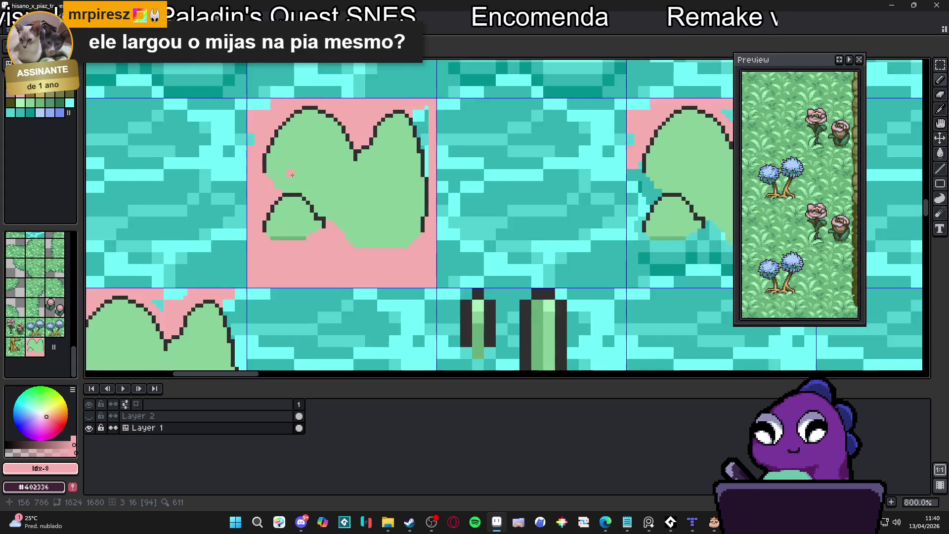
- Paint the last teal and cyan pixels at the tile's top pink
drag(306, 133, 312, 232)
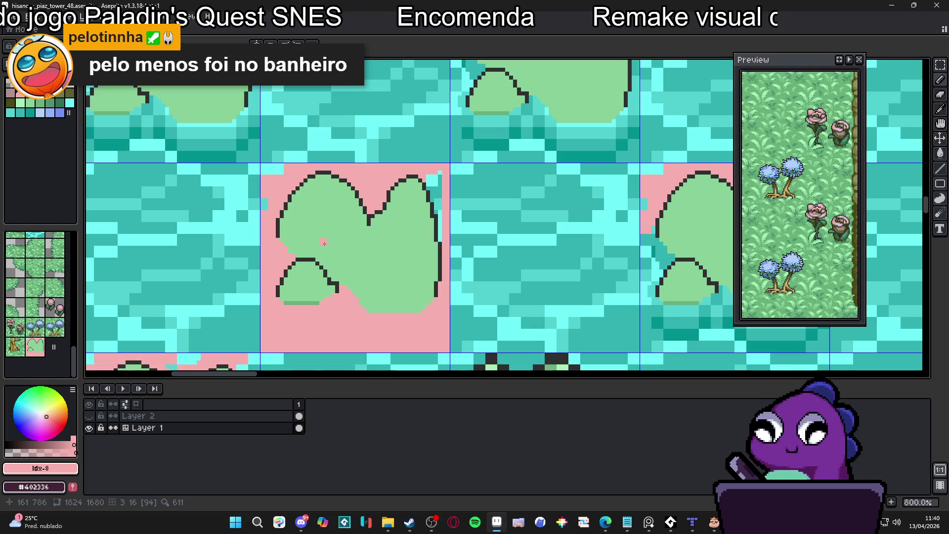
scroll(256, 183, up, 5)
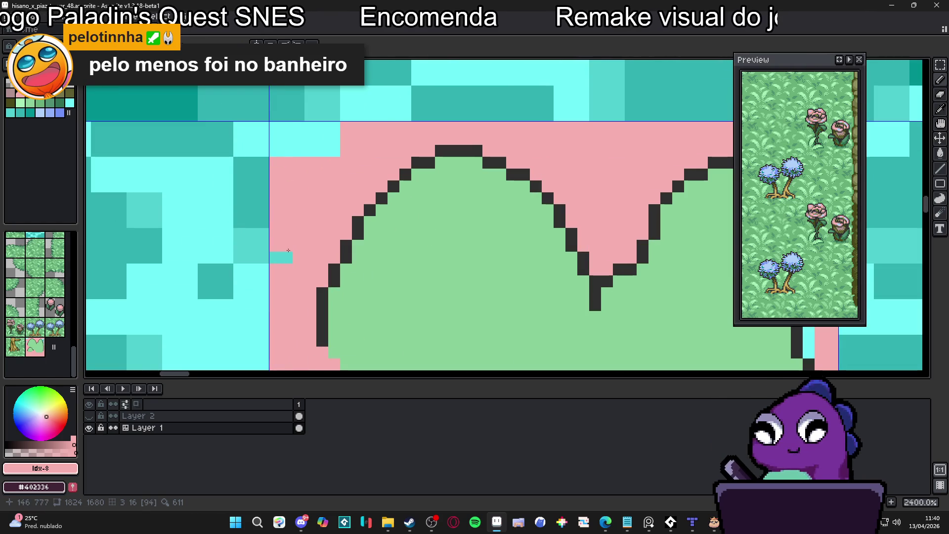
mouse_move(281, 262)
mouse_down()
mouse_move(283, 143)
mouse_move(334, 151)
mouse_up()
click(301, 151)
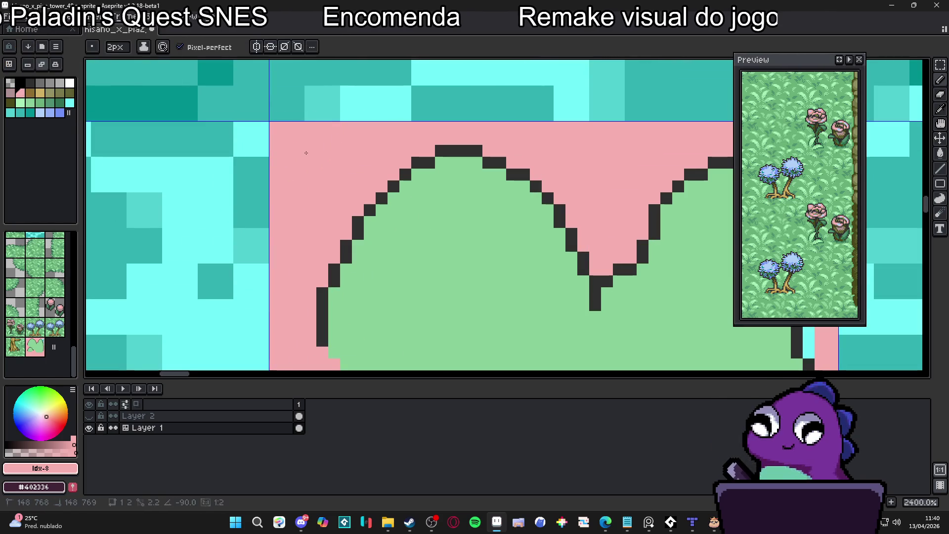
scroll(307, 157, down, 5)
scroll(342, 186, down, 1)
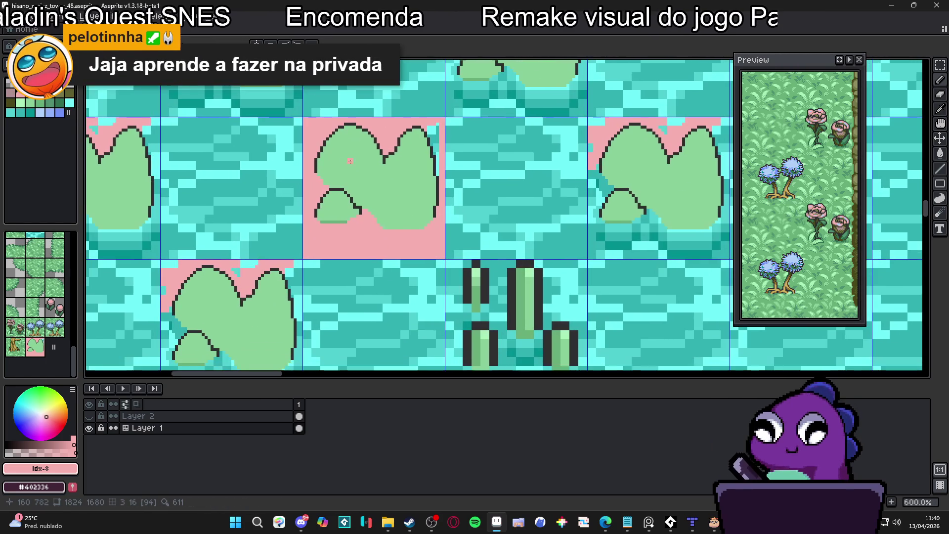
scroll(379, 147, up, 5)
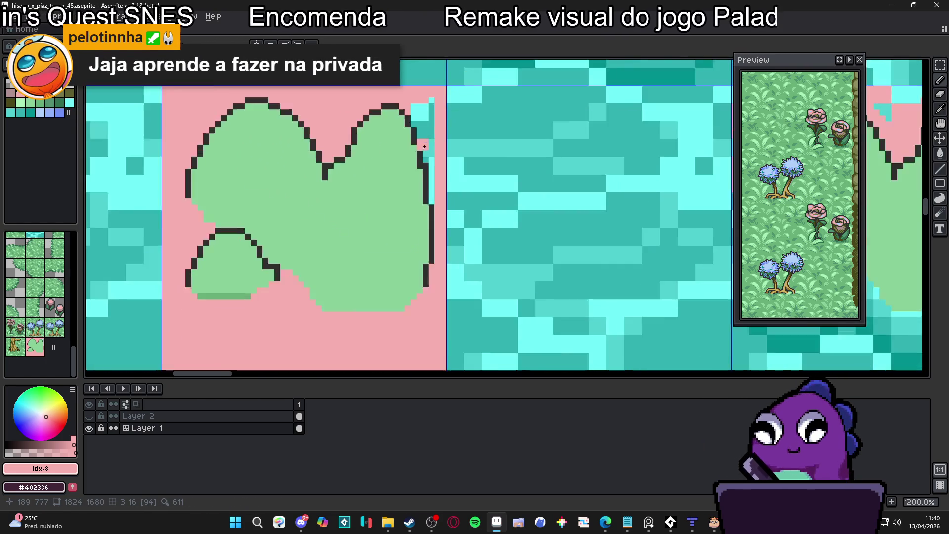
mouse_move(436, 101)
mouse_down()
mouse_move(428, 121)
mouse_move(444, 223)
mouse_up()
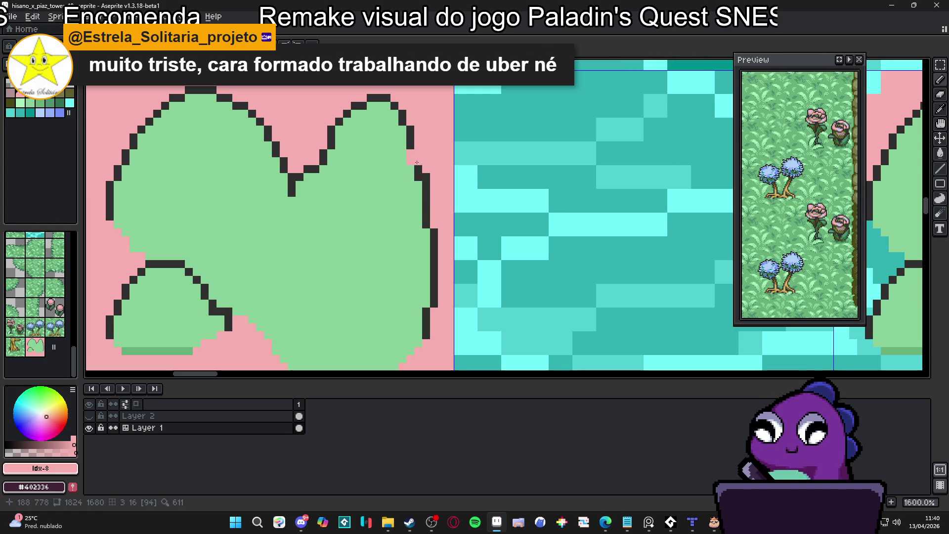
scroll(296, 206, down, 3)
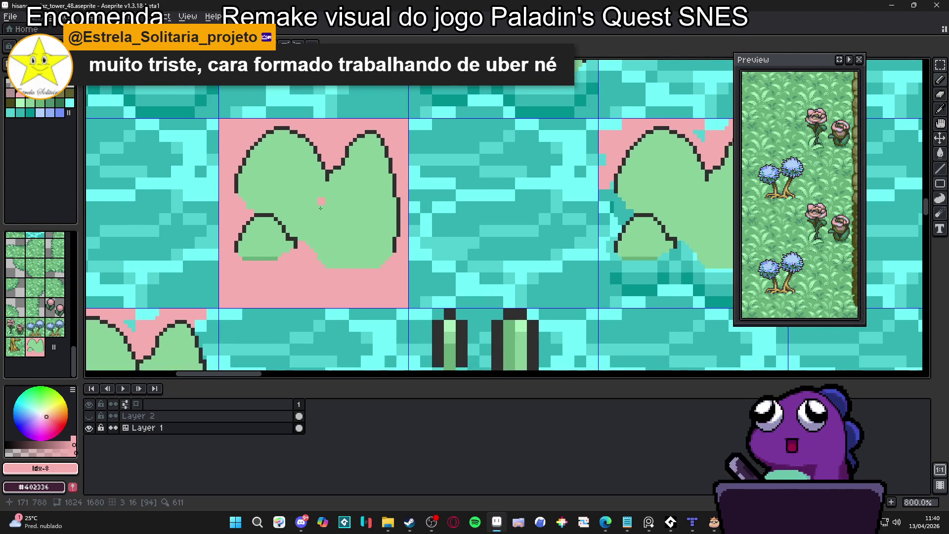
scroll(283, 253, up, 3)
- Fill the pad's notch light green and trim the bottom edge pixels back to pink
alt+click(270, 260)
mouse_move(279, 250)
mouse_down()
mouse_move(255, 268)
mouse_move(201, 267)
mouse_up()
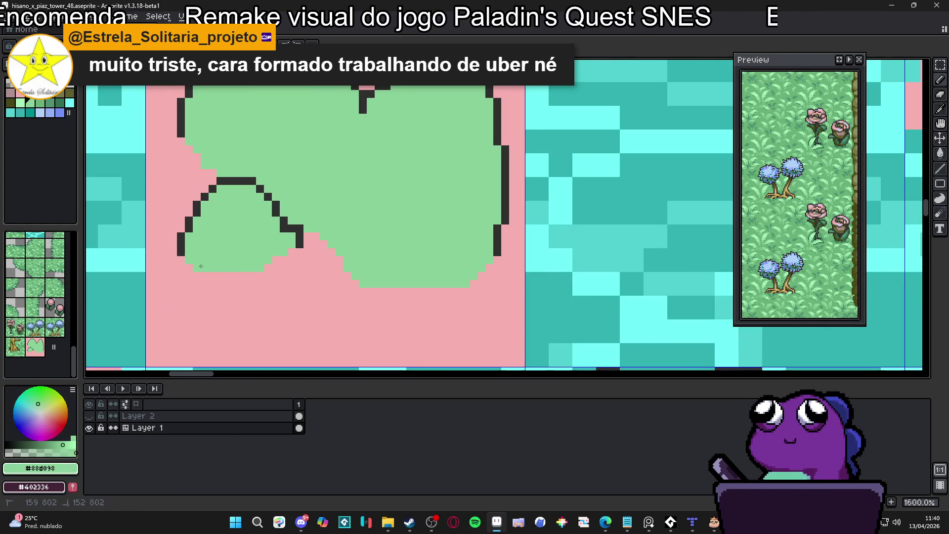
alt+click(244, 278)
click(197, 268)
click(199, 275)
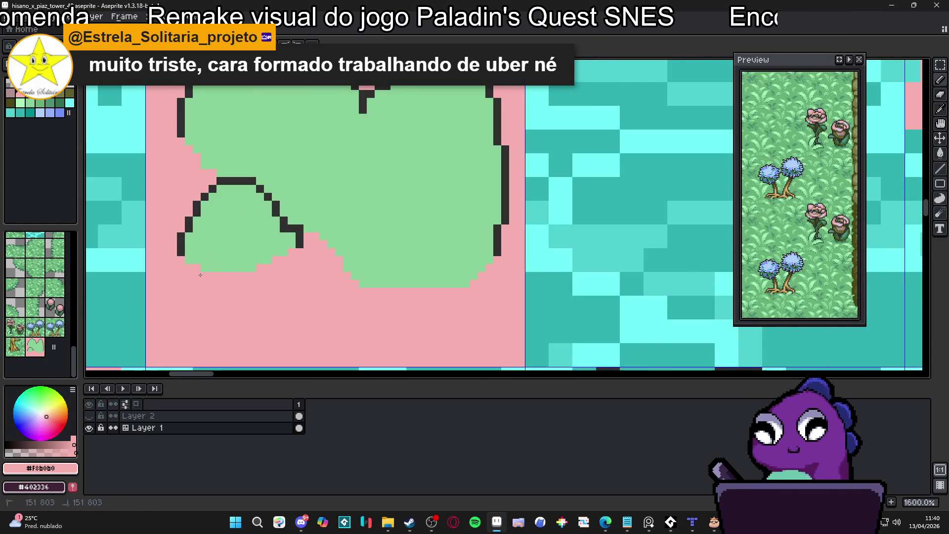
drag(367, 291, 374, 292)
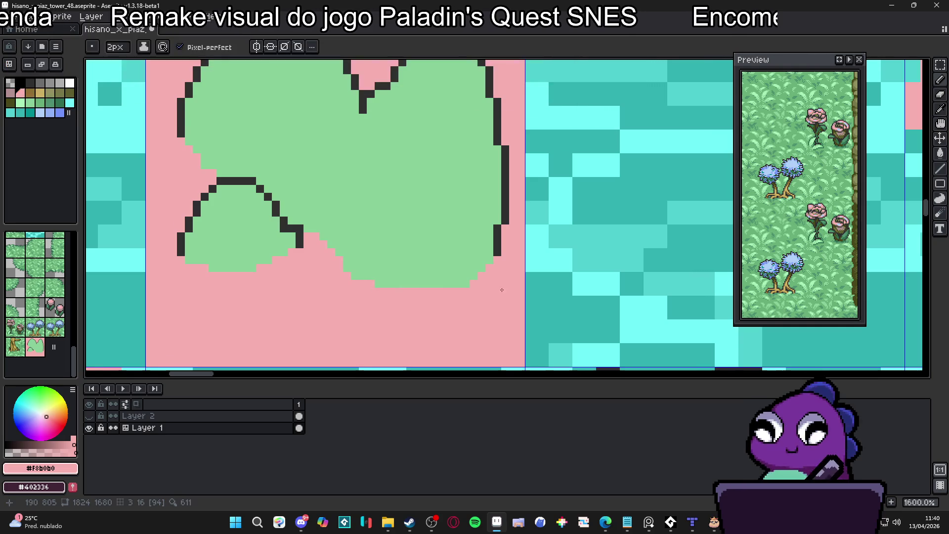
drag(450, 284, 485, 281)
- Zoom out to check the lily pads over the water and save the file
scroll(485, 280, down, 4)
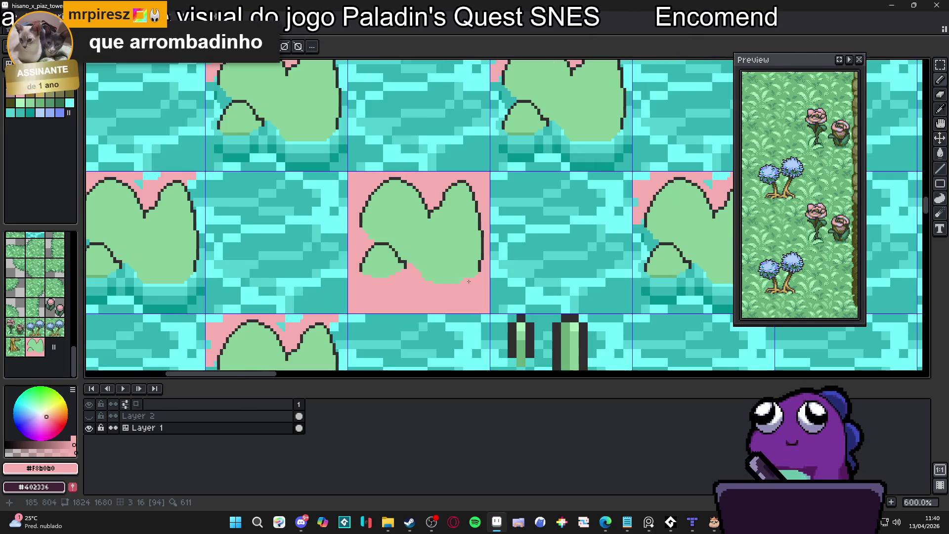
scroll(416, 260, up, 3)
scroll(414, 255, up, 2)
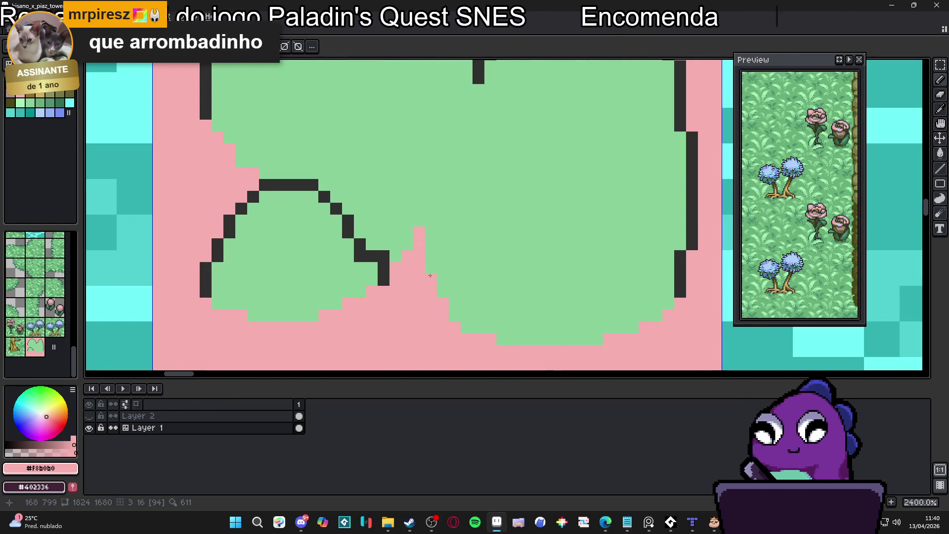
scroll(421, 231, down, 3)
scroll(447, 266, down, 2)
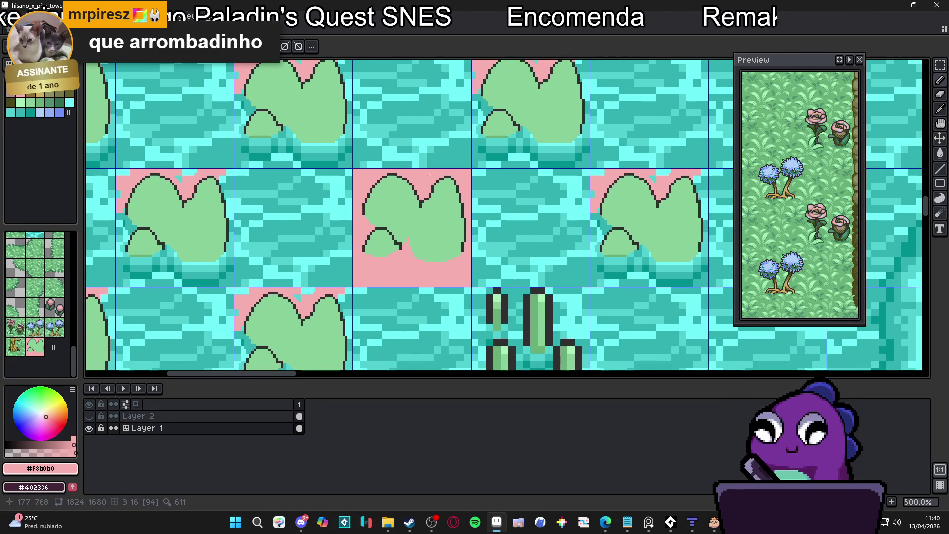
scroll(356, 228, up, 1)
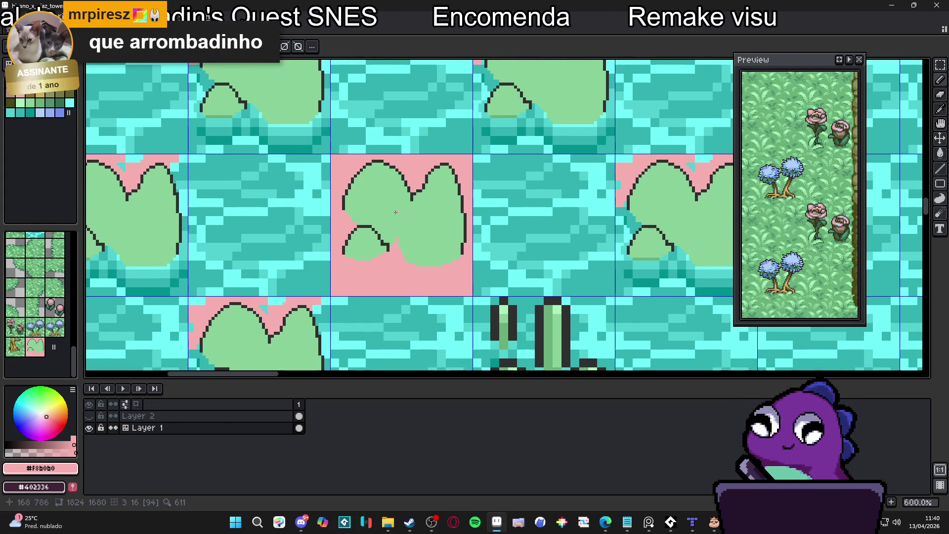
key(ctrl+s)
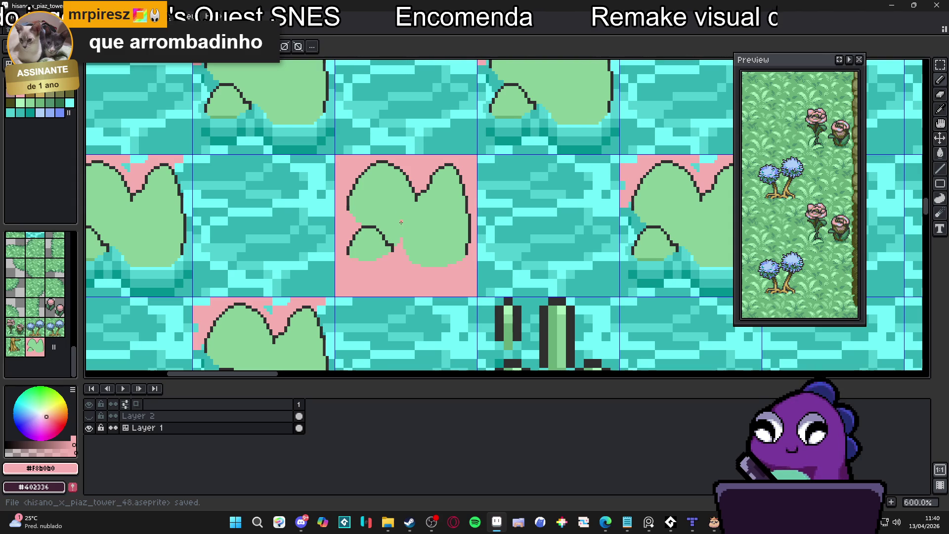
scroll(372, 252, up, 3)
scroll(372, 252, down, 4)
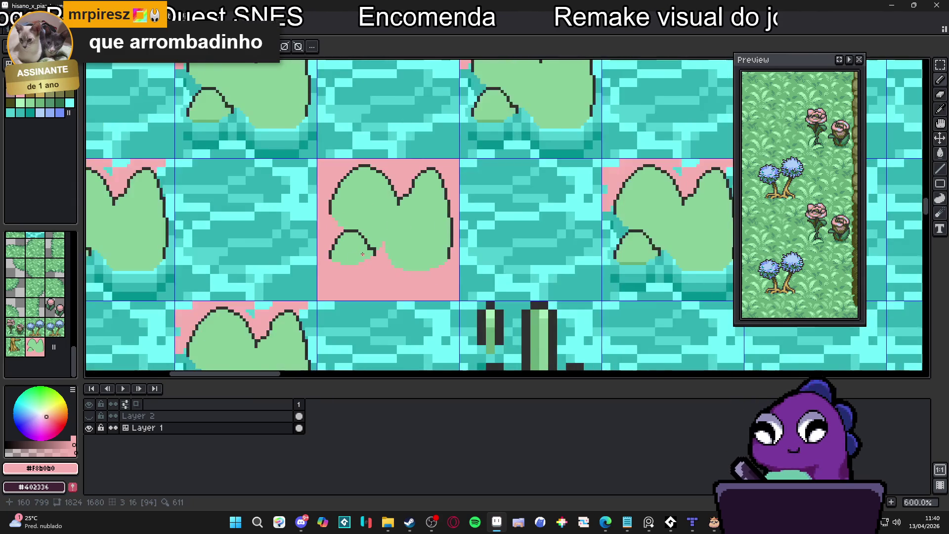
scroll(360, 251, down, 2)
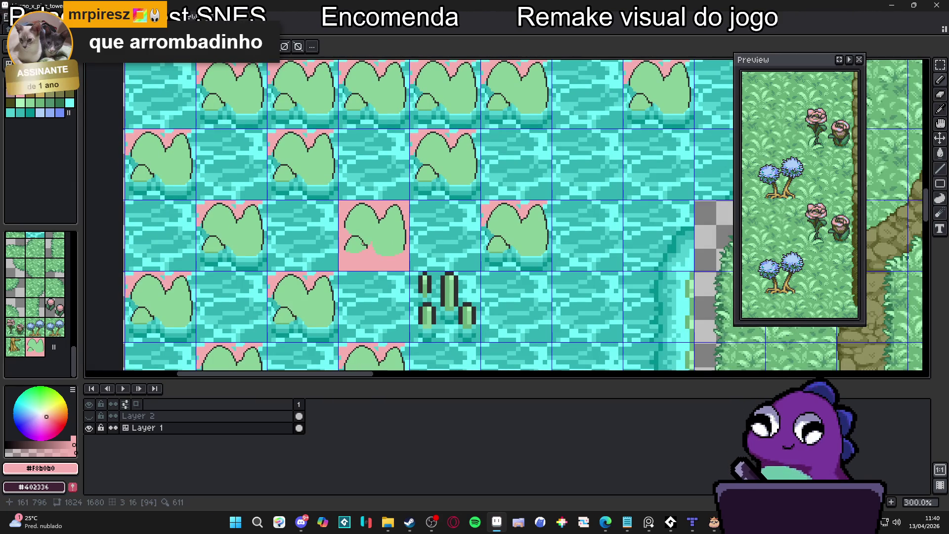
scroll(367, 244, down, 2)
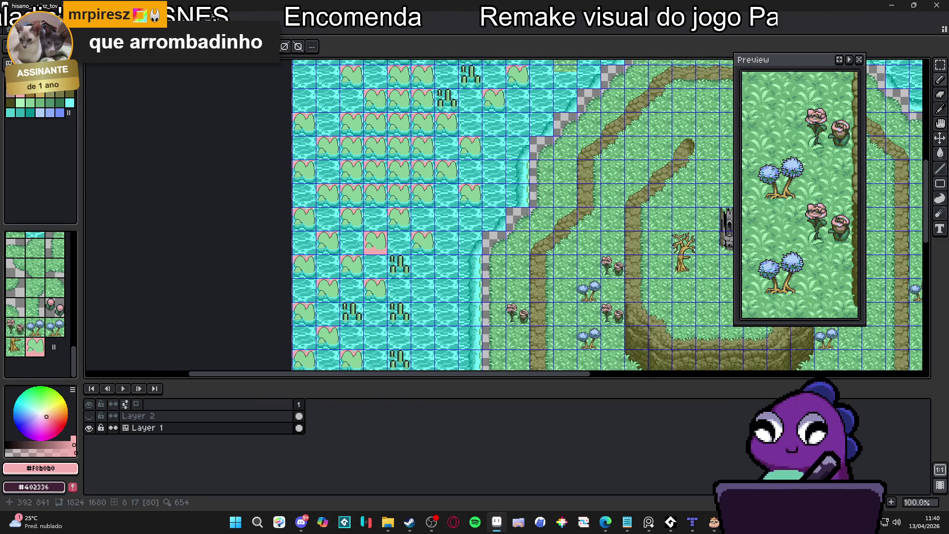
scroll(606, 268, up, 2)
scroll(448, 214, down, 2)
scroll(449, 214, up, 1)
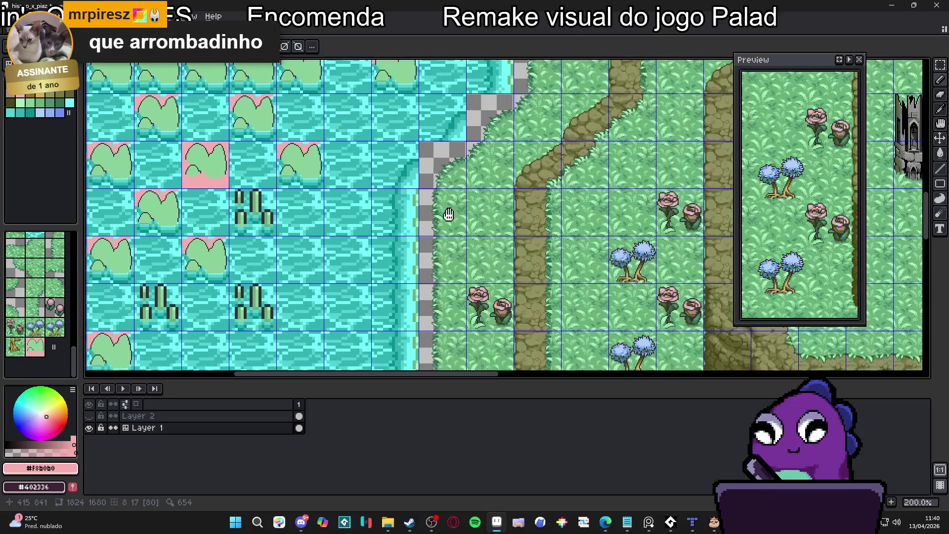
scroll(301, 212, down, 1)
scroll(258, 199, up, 1)
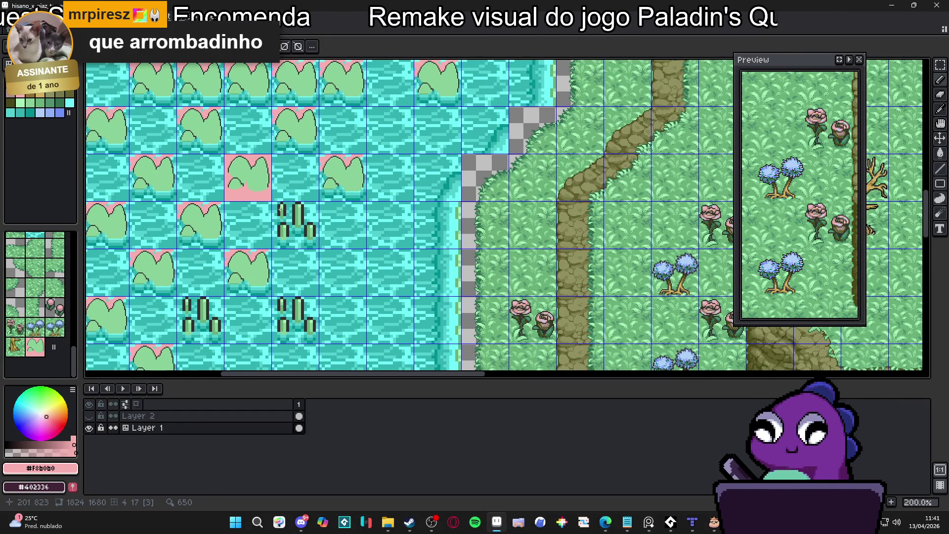
scroll(275, 213, up, 4)
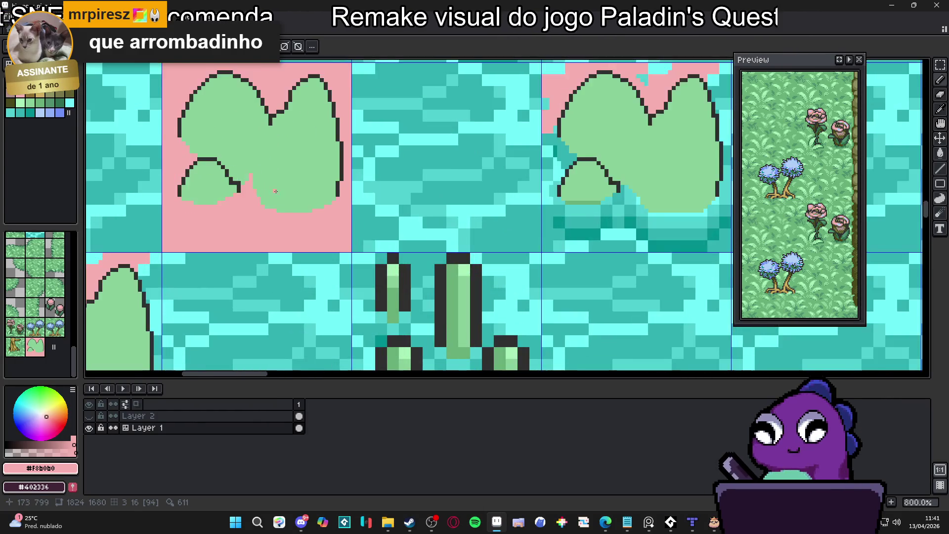
- Draw darker green vein lines on the lily pad from the notch
click(41, 113)
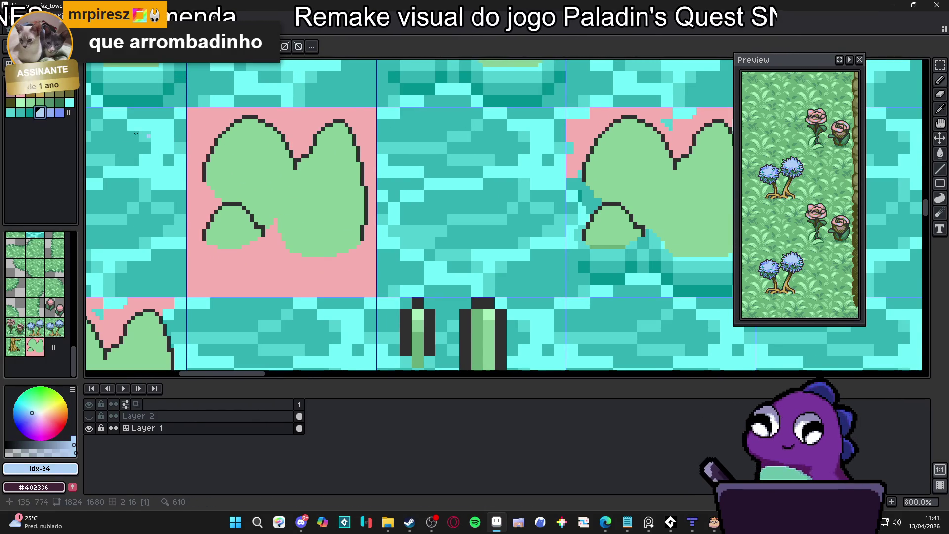
click(40, 102)
scroll(299, 226, up, 1)
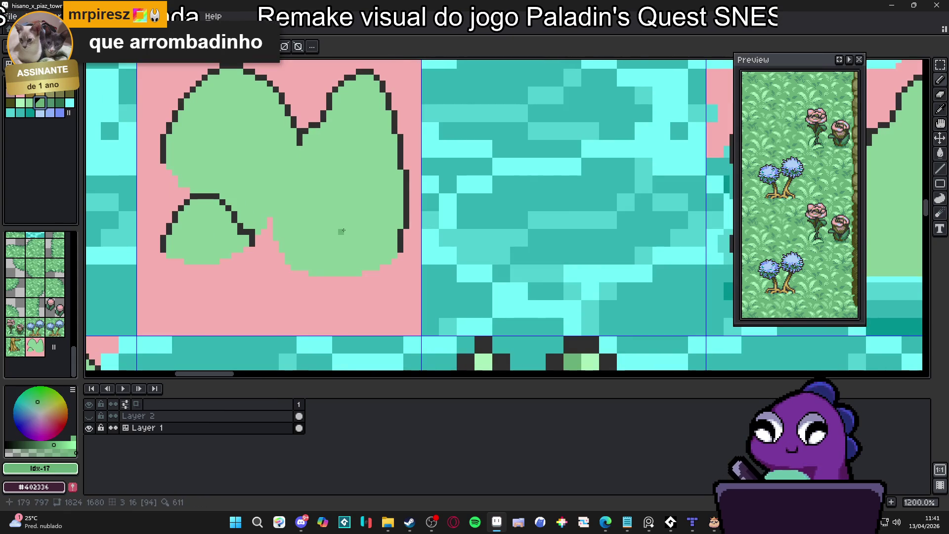
scroll(345, 231, up, 1)
scroll(395, 208, down, 3)
scroll(395, 209, up, 1)
mouse_move(362, 218)
mouse_down()
mouse_move(332, 207)
mouse_move(344, 170)
mouse_up()
drag(347, 208, 341, 246)
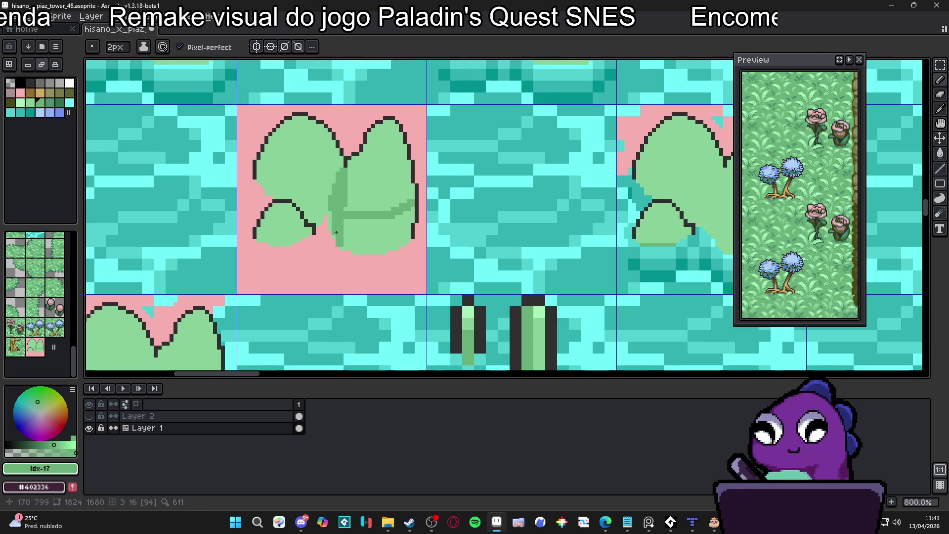
drag(337, 232, 340, 234)
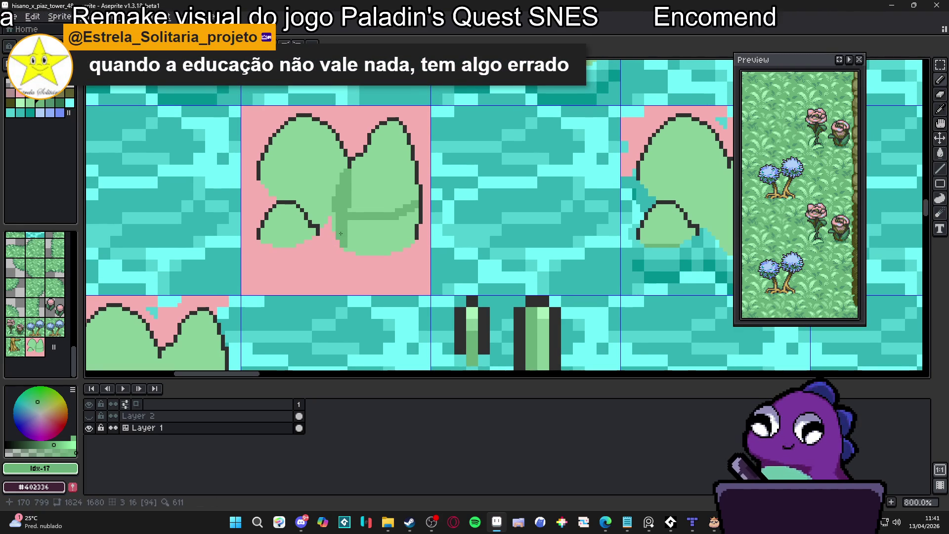
scroll(340, 229, up, 3)
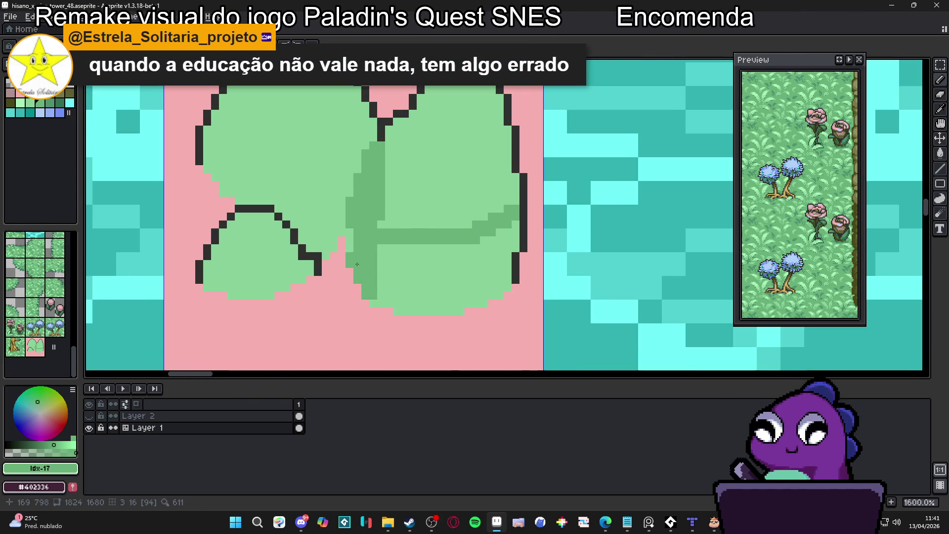
mouse_move(348, 170)
mouse_down()
mouse_move(309, 198)
mouse_move(230, 175)
mouse_move(216, 141)
mouse_up()
- Fill the area between the veins and the lower-right leaf darker green
key(g)
click(249, 193)
key(ctrl+z)
click(314, 222)
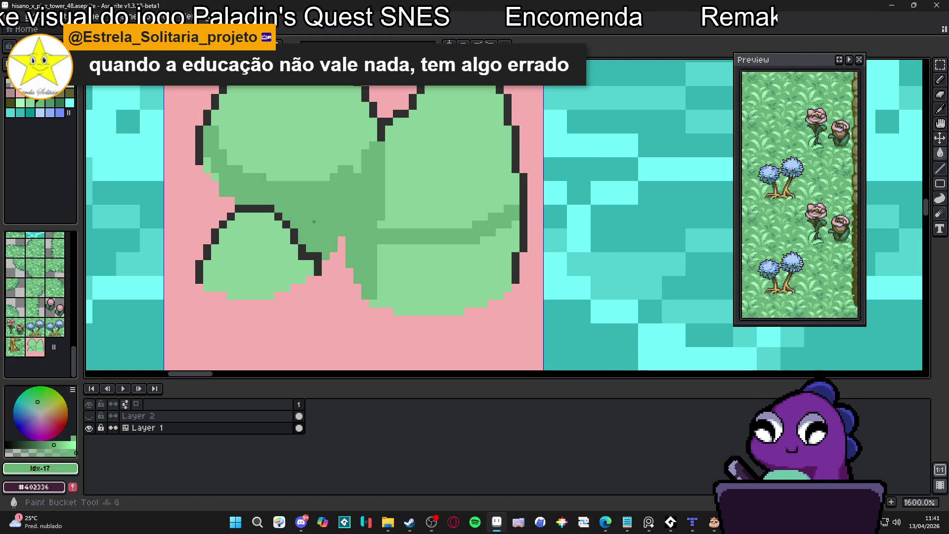
click(390, 261)
key(b)
mouse_move(406, 230)
mouse_down()
mouse_move(390, 213)
mouse_move(435, 226)
mouse_move(420, 225)
mouse_up()
- Touch up pixels beside the leaf outline with the darker shading green #68b078
alt+click(470, 205)
alt+click(394, 235)
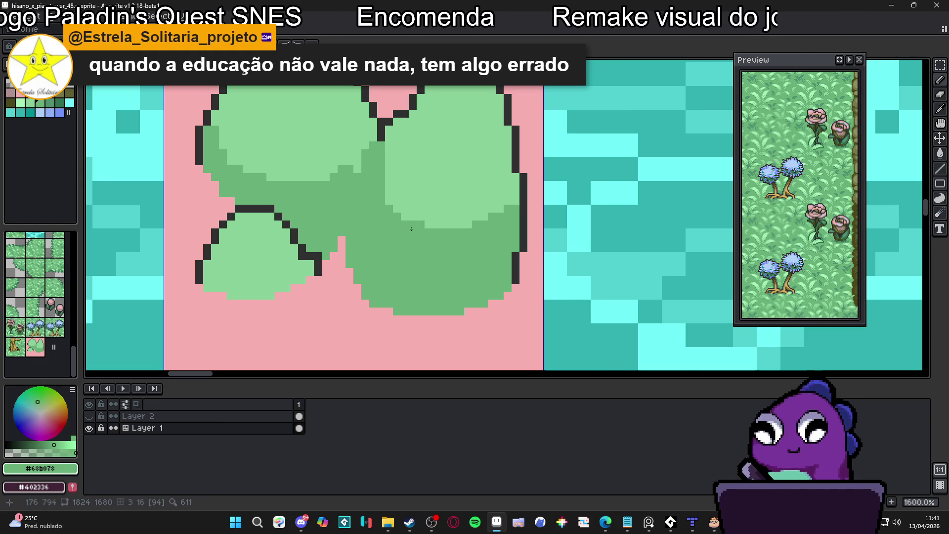
click(386, 137)
click(387, 134)
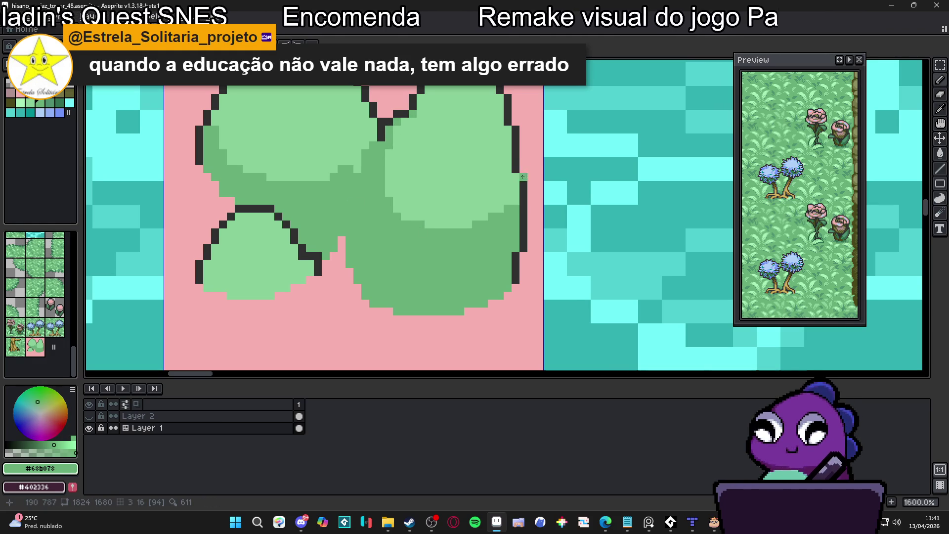
mouse_move(504, 134)
mouse_down()
mouse_move(406, 208)
mouse_move(448, 218)
mouse_move(448, 230)
mouse_move(425, 233)
mouse_move(437, 215)
mouse_up()
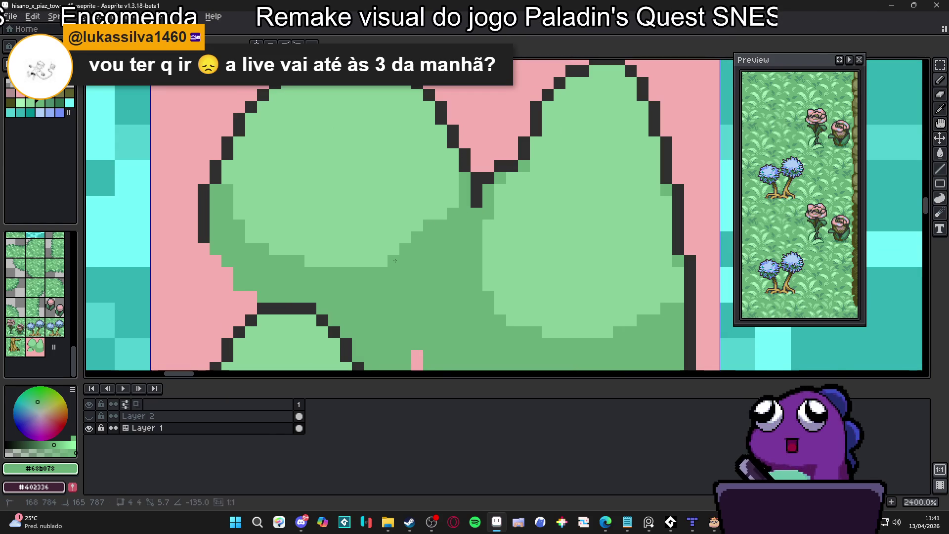
- Shade the lower-left leaf and its bottom edge darker green
scroll(360, 251, down, 4)
scroll(360, 251, down, 2)
scroll(366, 254, up, 5)
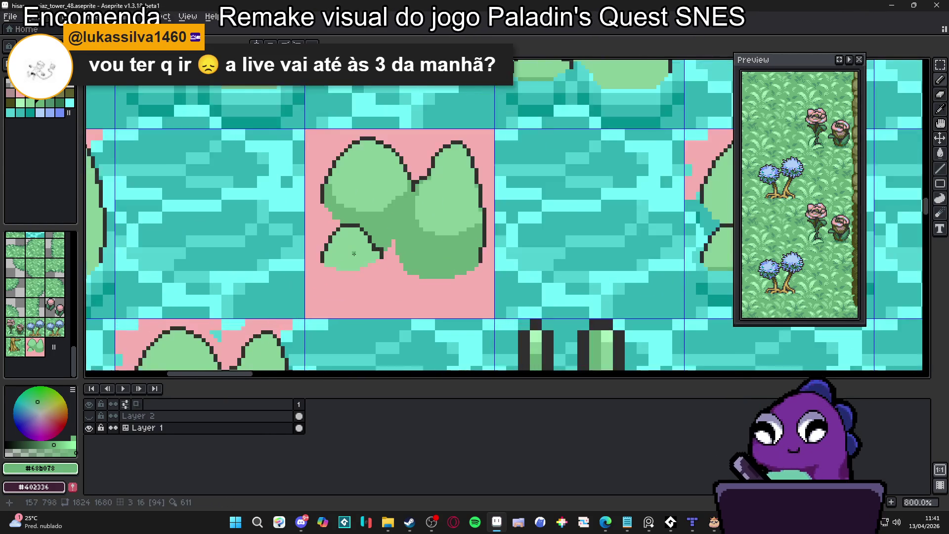
mouse_move(373, 250)
mouse_down()
mouse_move(370, 240)
mouse_move(369, 262)
mouse_move(382, 259)
mouse_up()
scroll(381, 259, down, 7)
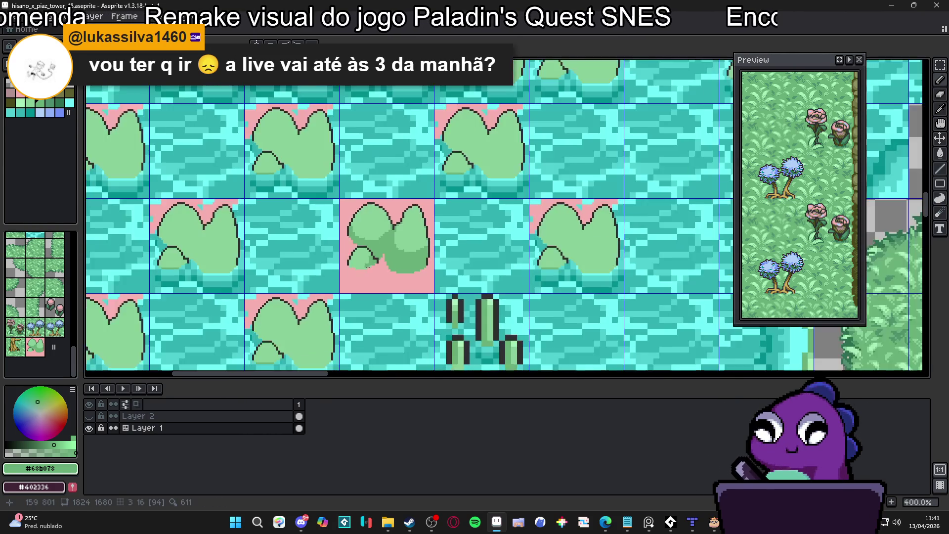
scroll(388, 254, up, 5)
drag(386, 253, 366, 270)
click(374, 273)
drag(350, 267, 376, 266)
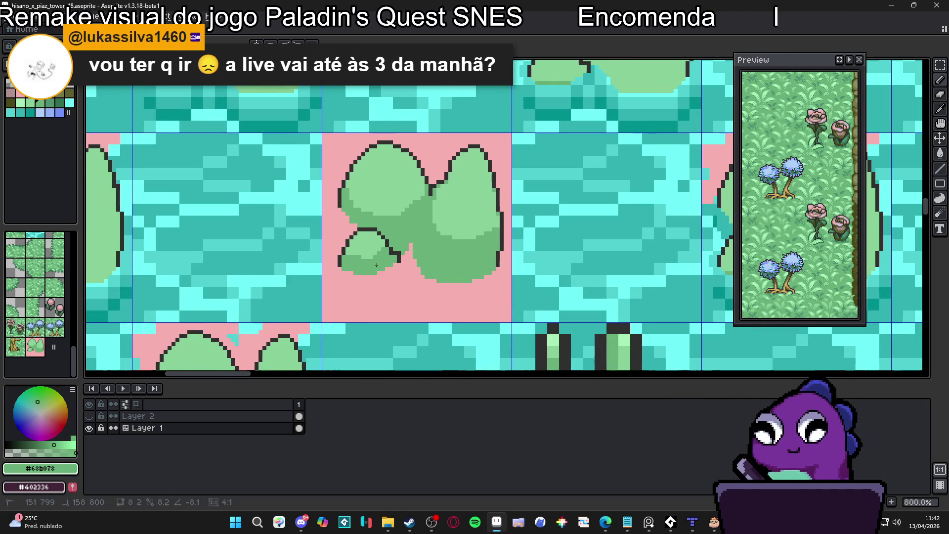
- Zoom out to review the whole island map, then zoom back in on the lily-pad tiles
scroll(363, 258, up, 5)
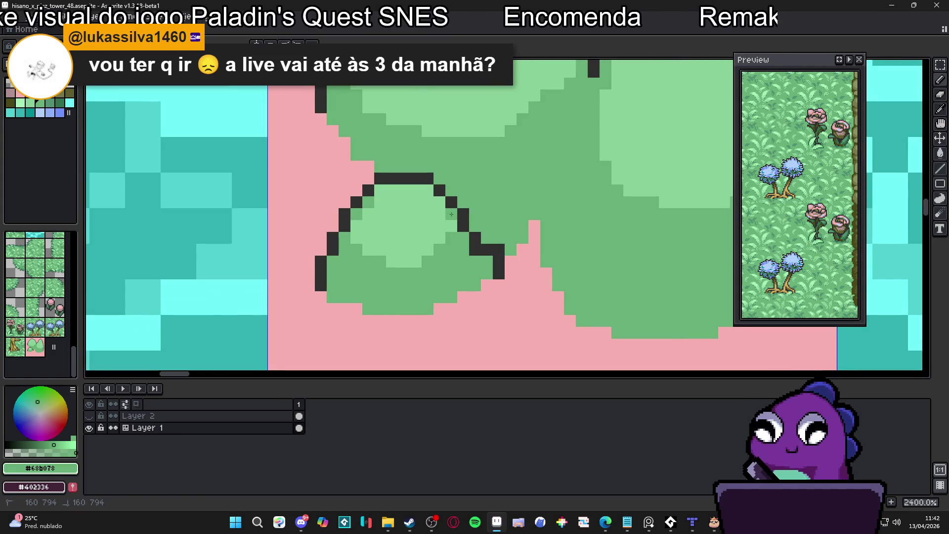
scroll(451, 214, down, 6)
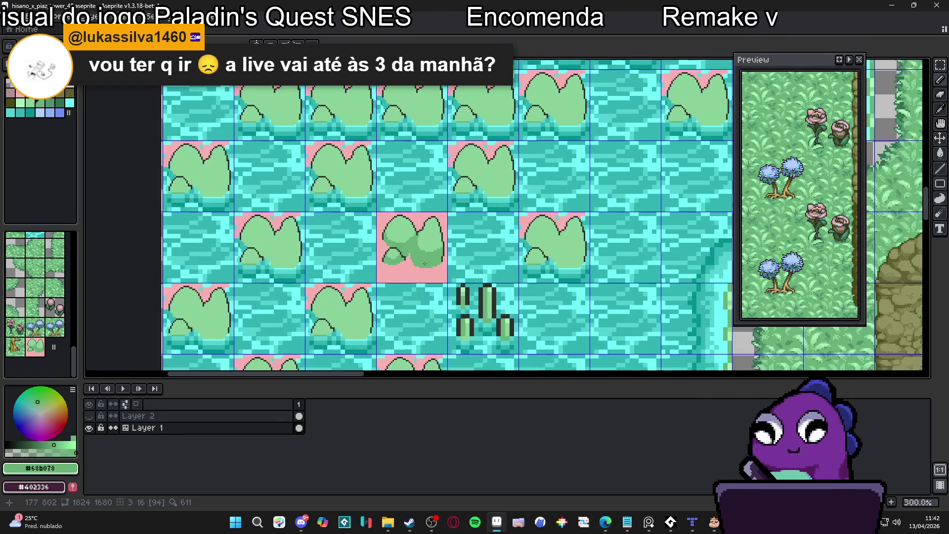
scroll(425, 263, down, 1)
scroll(424, 264, down, 1)
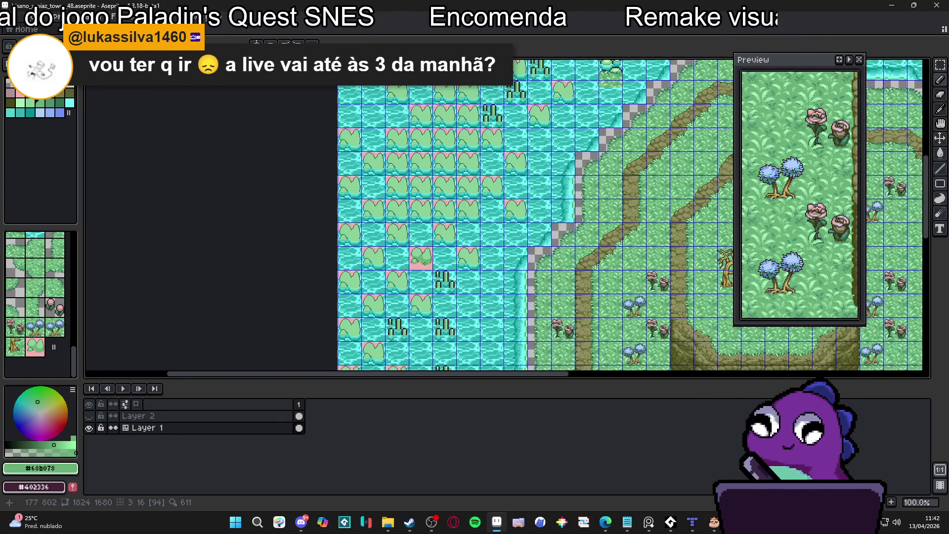
scroll(425, 264, down, 1)
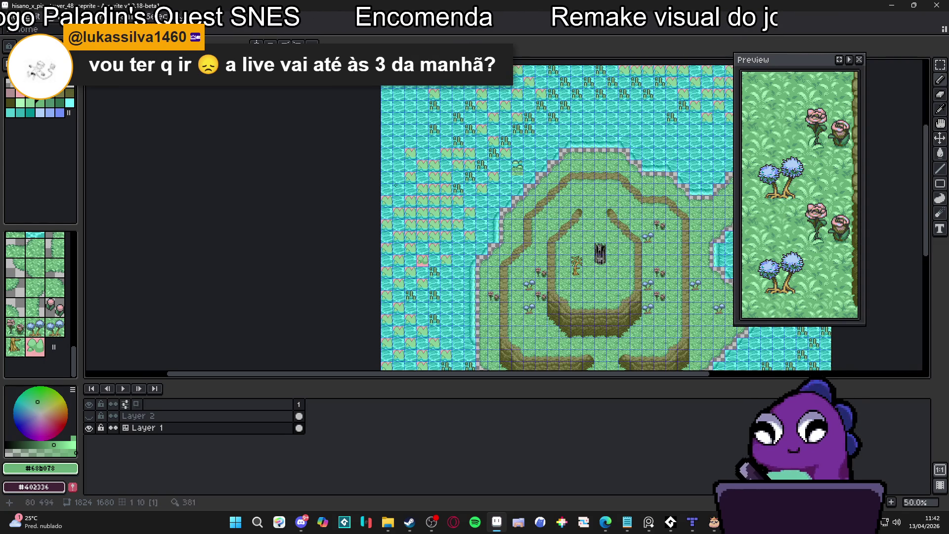
scroll(512, 228, up, 3)
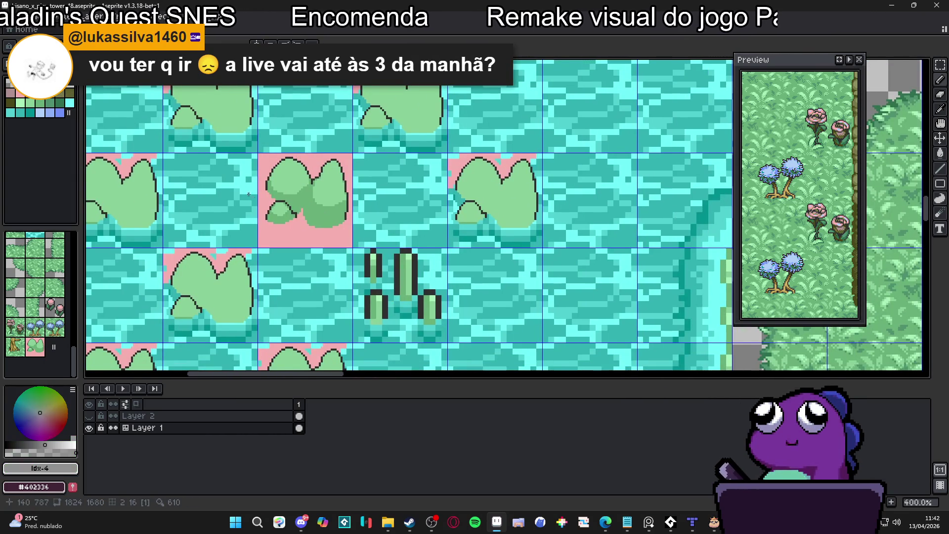
scroll(255, 197, up, 1)
- Flood-fill the lily pad's lobes with dark grey using the Paint Bucket
key(g)
click(296, 169)
click(348, 182)
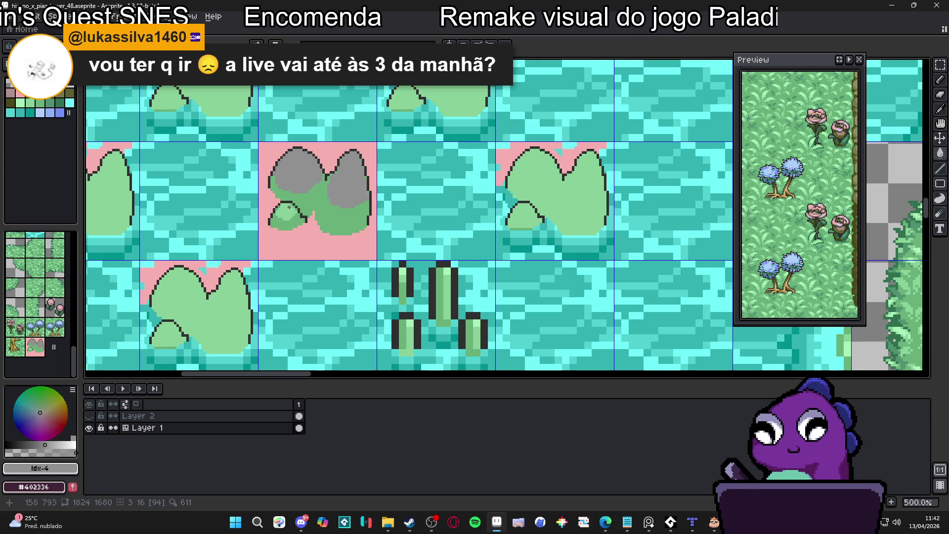
click(285, 212)
click(348, 188)
click(297, 171)
key(ctrl+z)
key(ctrl+z)
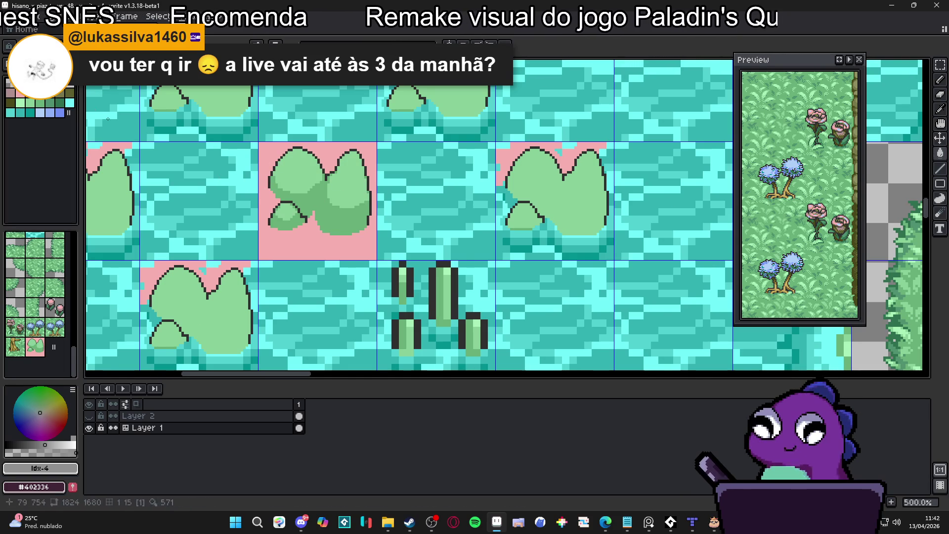
click(297, 171)
click(338, 199)
scroll(283, 212, down, 3)
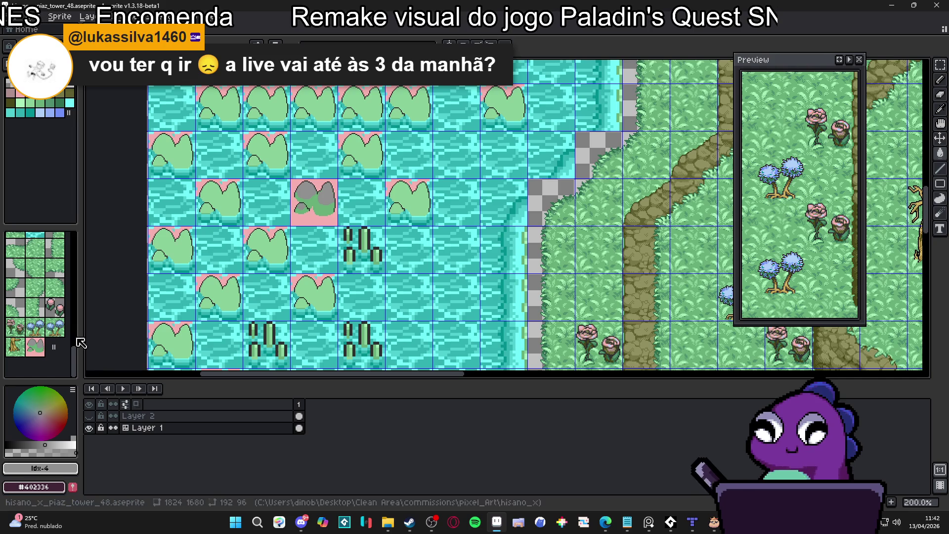
- Stamp the grey rock tile into two water cells and twelve lily-pad cells
click(35, 347)
click(267, 249)
click(299, 288)
click(219, 298)
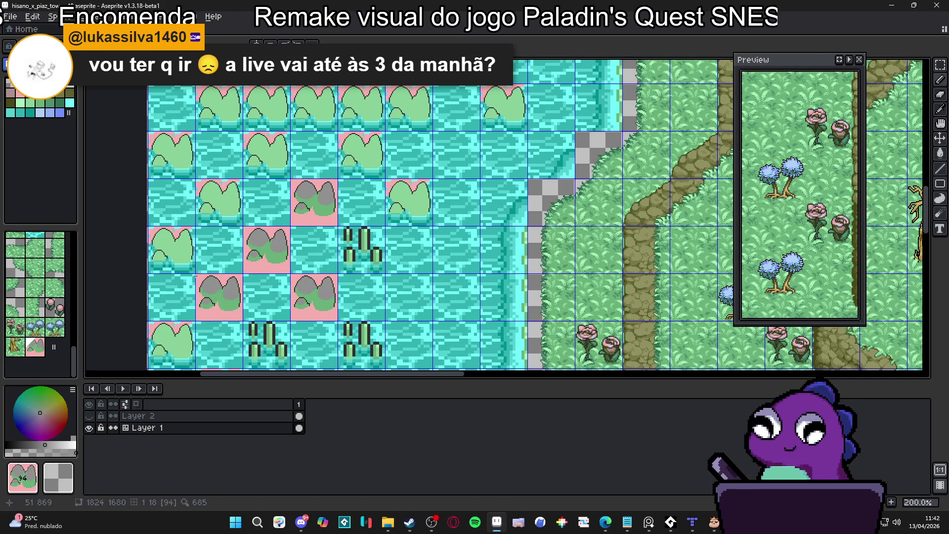
click(172, 251)
click(220, 203)
click(172, 156)
click(267, 156)
click(235, 112)
click(267, 109)
click(314, 109)
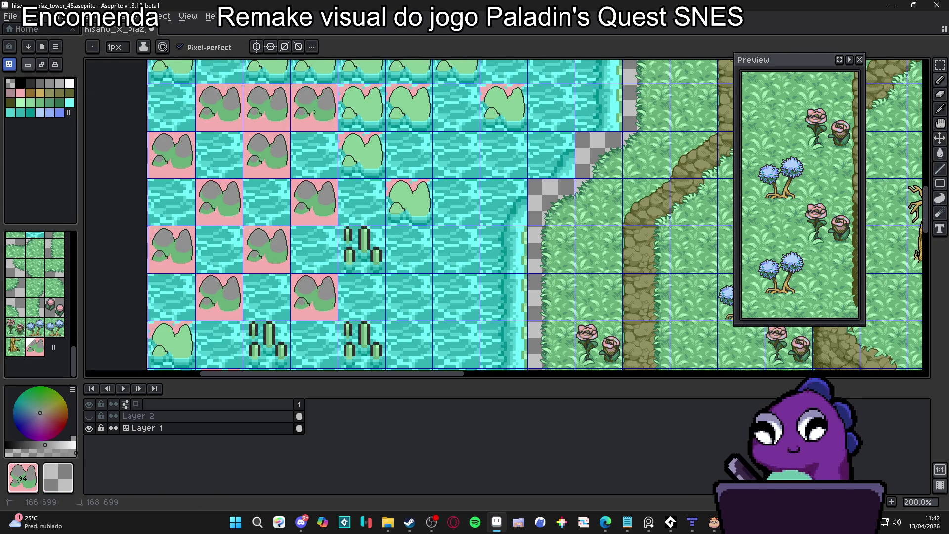
click(362, 156)
click(362, 108)
click(410, 109)
click(410, 203)
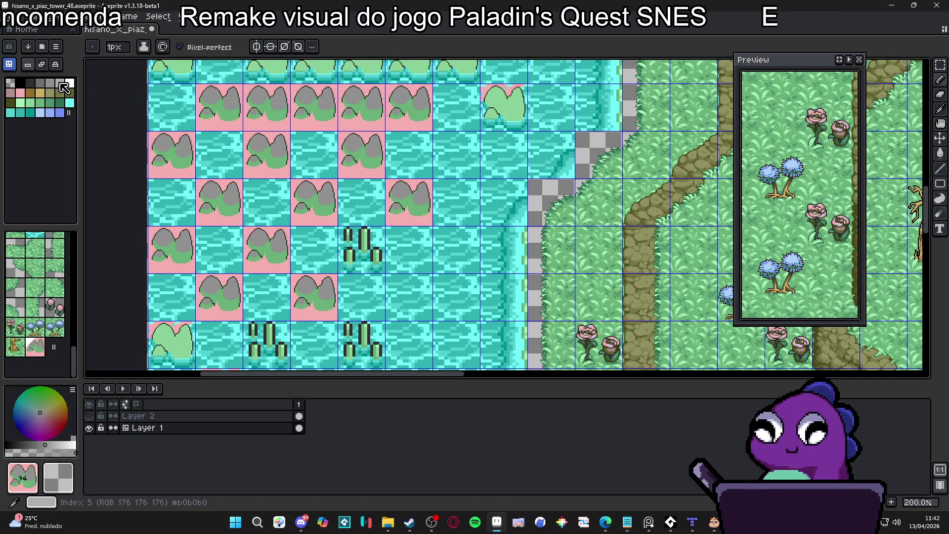
- Fill the rock tops with light grey
click(65, 87)
scroll(272, 197, up, 2)
key(g)
click(341, 187)
click(381, 198)
click(333, 221)
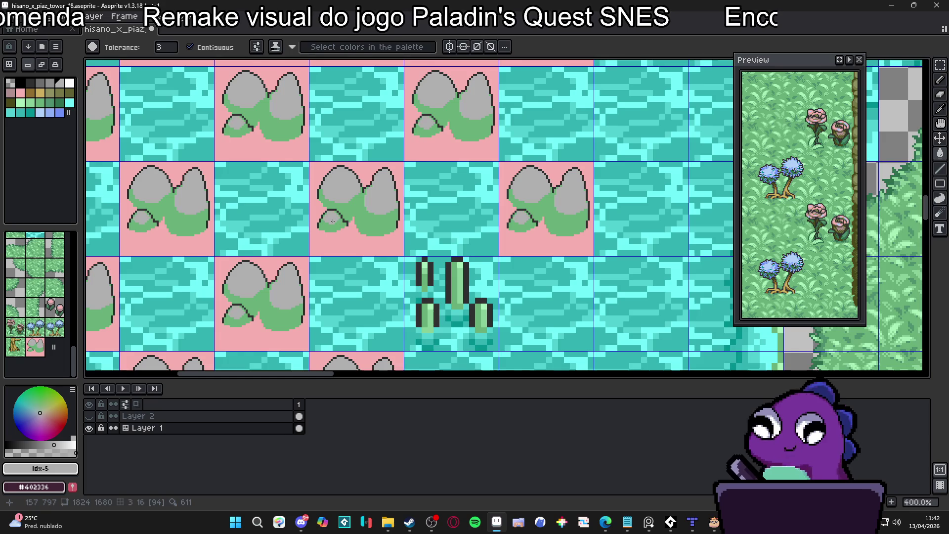
- Fill the rocks' remaining green bases with the darker grey
scroll(333, 221, up, 2)
click(49, 83)
click(356, 226)
click(334, 233)
- Recolour leftover green outline pixels on the rocks with mid grey using the Pencil
scroll(356, 237, up, 4)
key(b)
alt+click(376, 253)
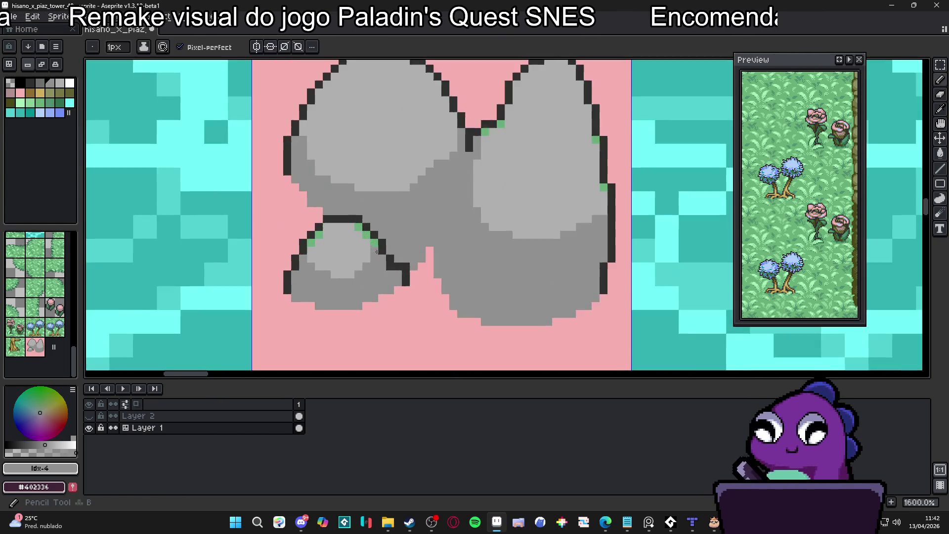
click(368, 234)
click(311, 242)
scroll(395, 224, down, 5)
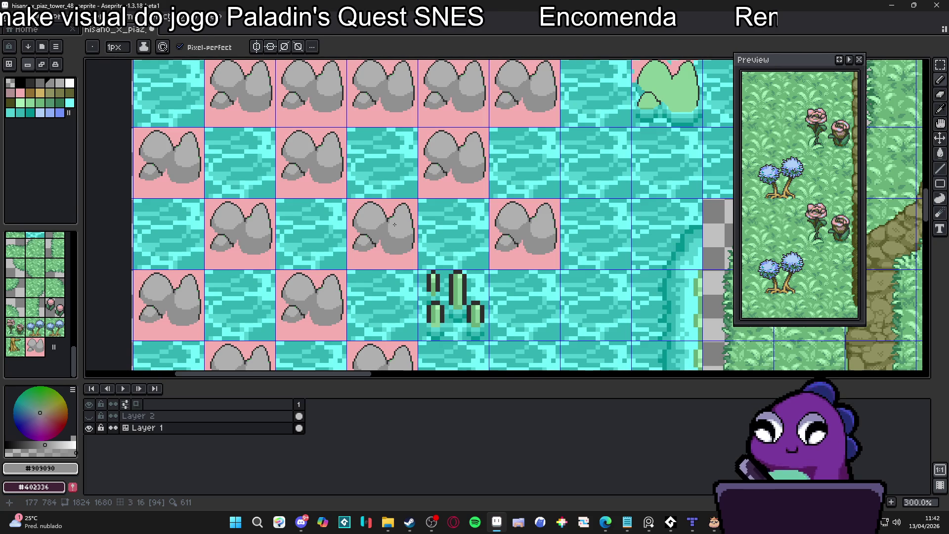
scroll(395, 224, down, 1)
scroll(379, 204, up, 7)
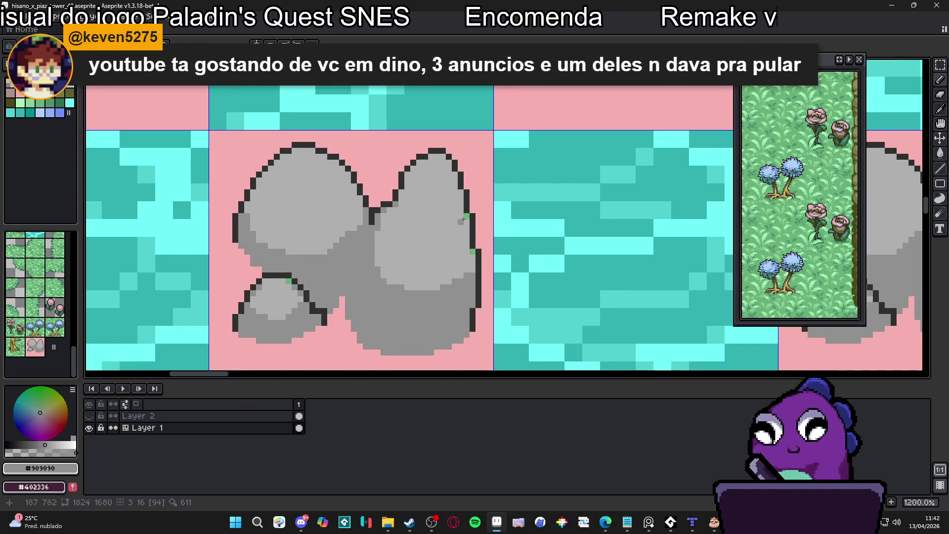
click(473, 252)
scroll(460, 259, down, 6)
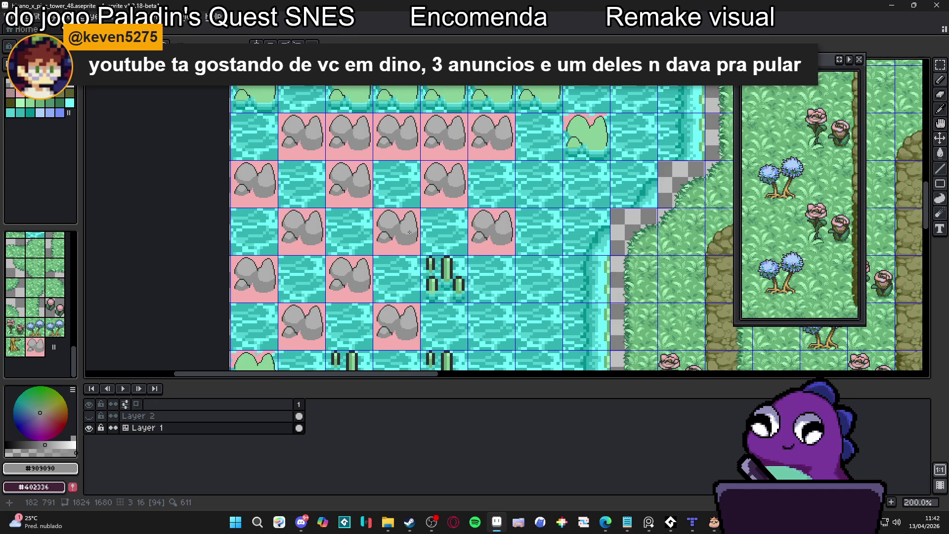
drag(409, 232, 388, 218)
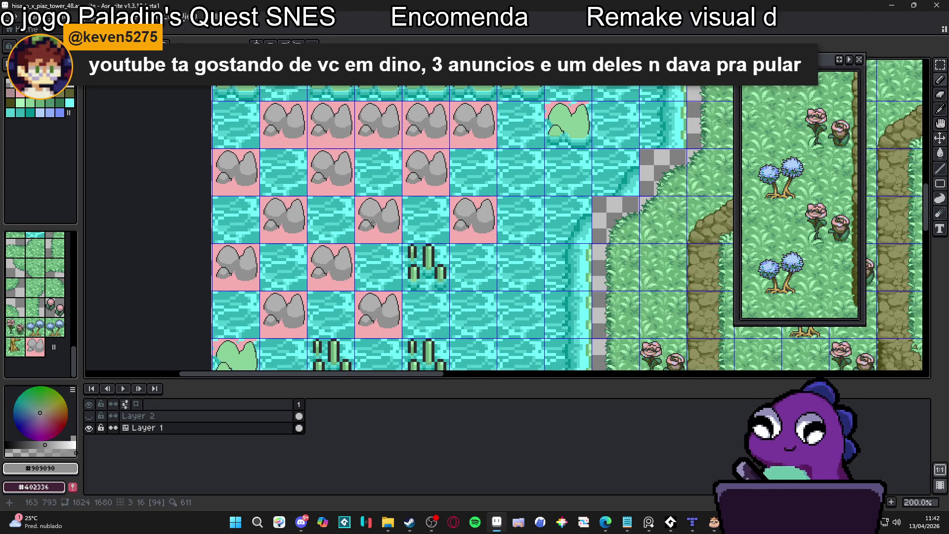
scroll(371, 224, up, 7)
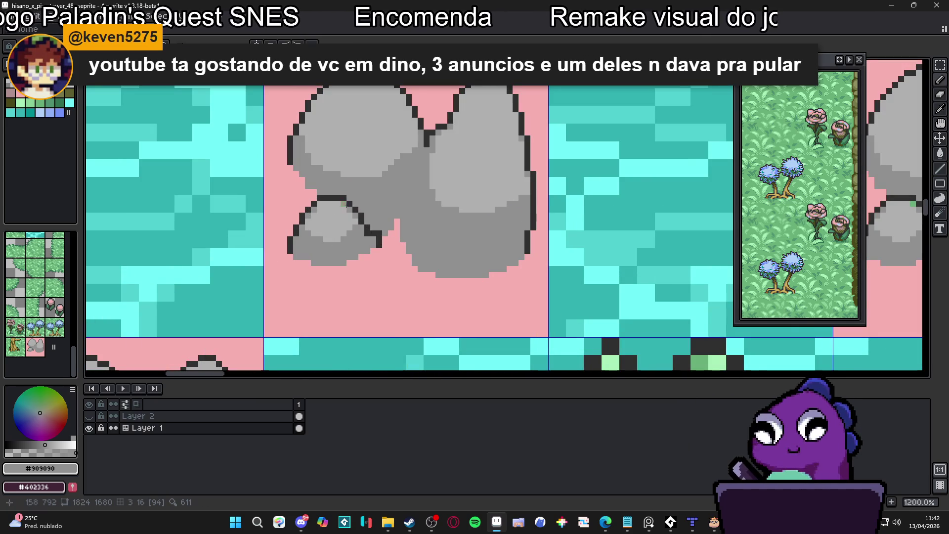
click(345, 204)
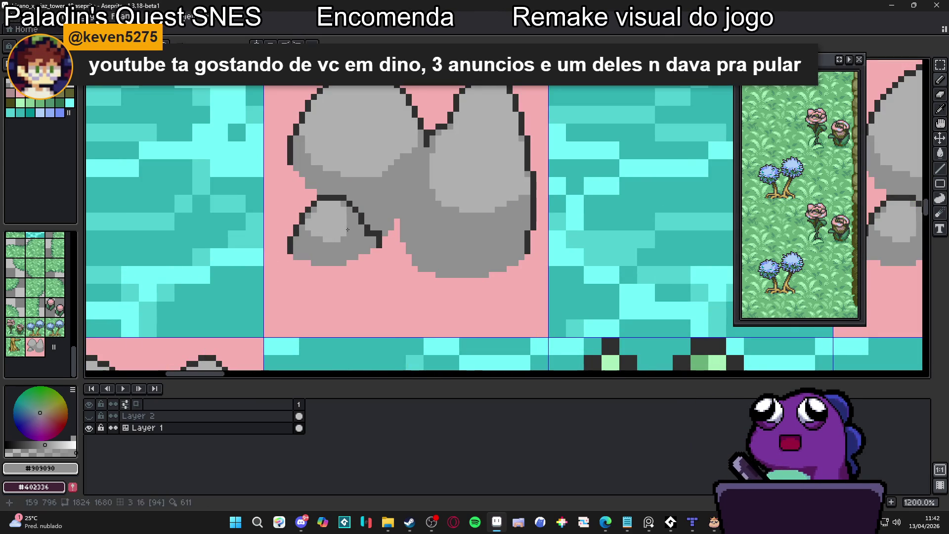
- Add stepped light-grey highlight pixels along the rock's upper lobes
scroll(350, 218, down, 3)
scroll(340, 224, up, 1)
alt+click(341, 224)
scroll(341, 224, up, 5)
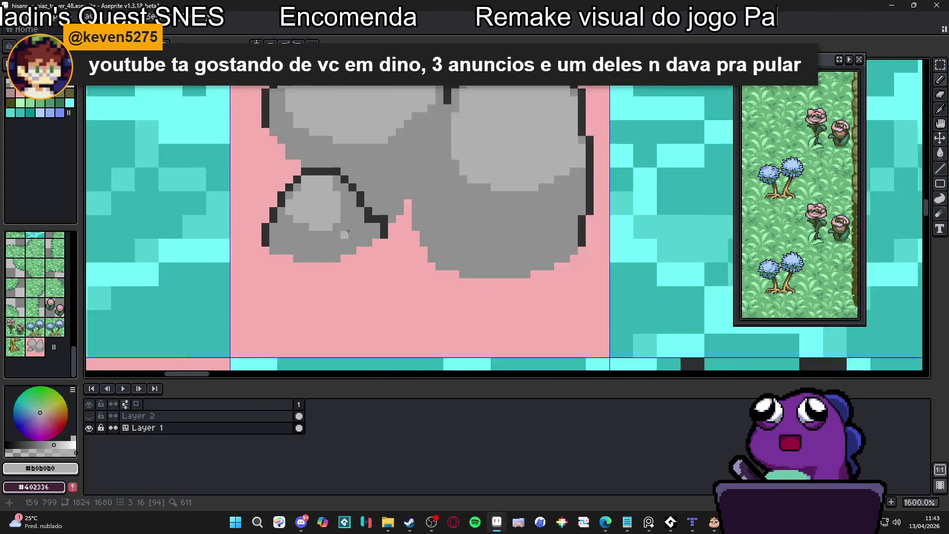
scroll(341, 206, down, 3)
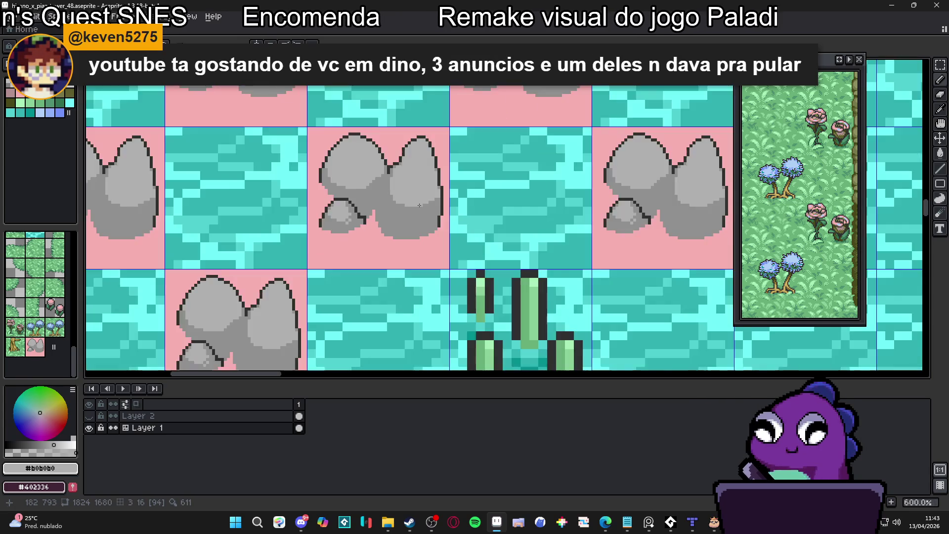
scroll(381, 211, up, 3)
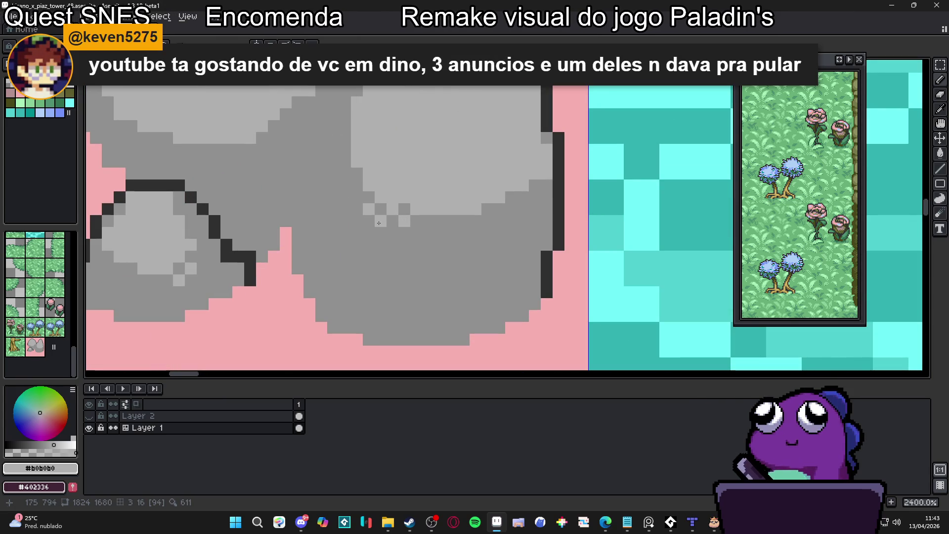
scroll(425, 224, down, 3)
scroll(402, 187, up, 4)
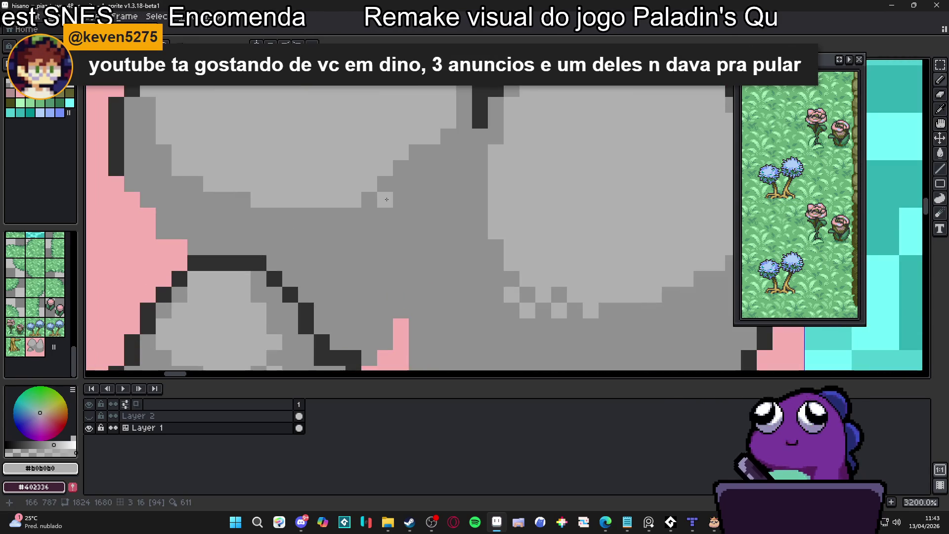
click(416, 168)
click(370, 215)
click(338, 215)
click(306, 216)
- Darken a stray highlight pixel with mid grey and extend the light-grey highlight
scroll(311, 220, down, 3)
scroll(339, 227, up, 3)
alt+click(331, 196)
click(307, 197)
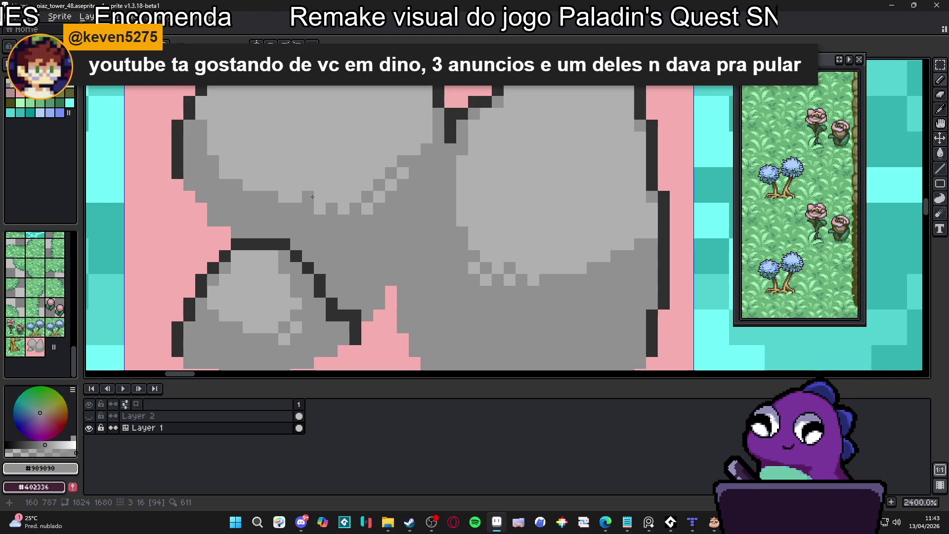
click(343, 194)
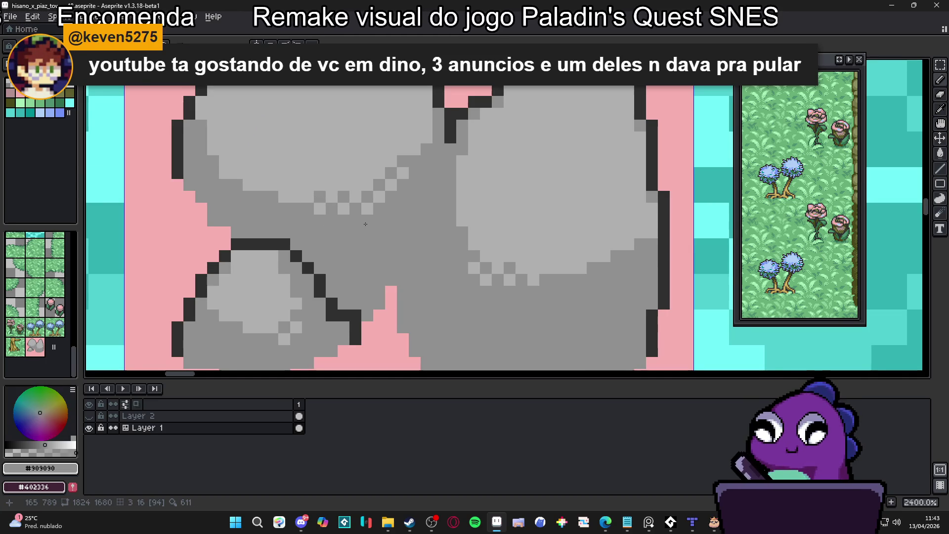